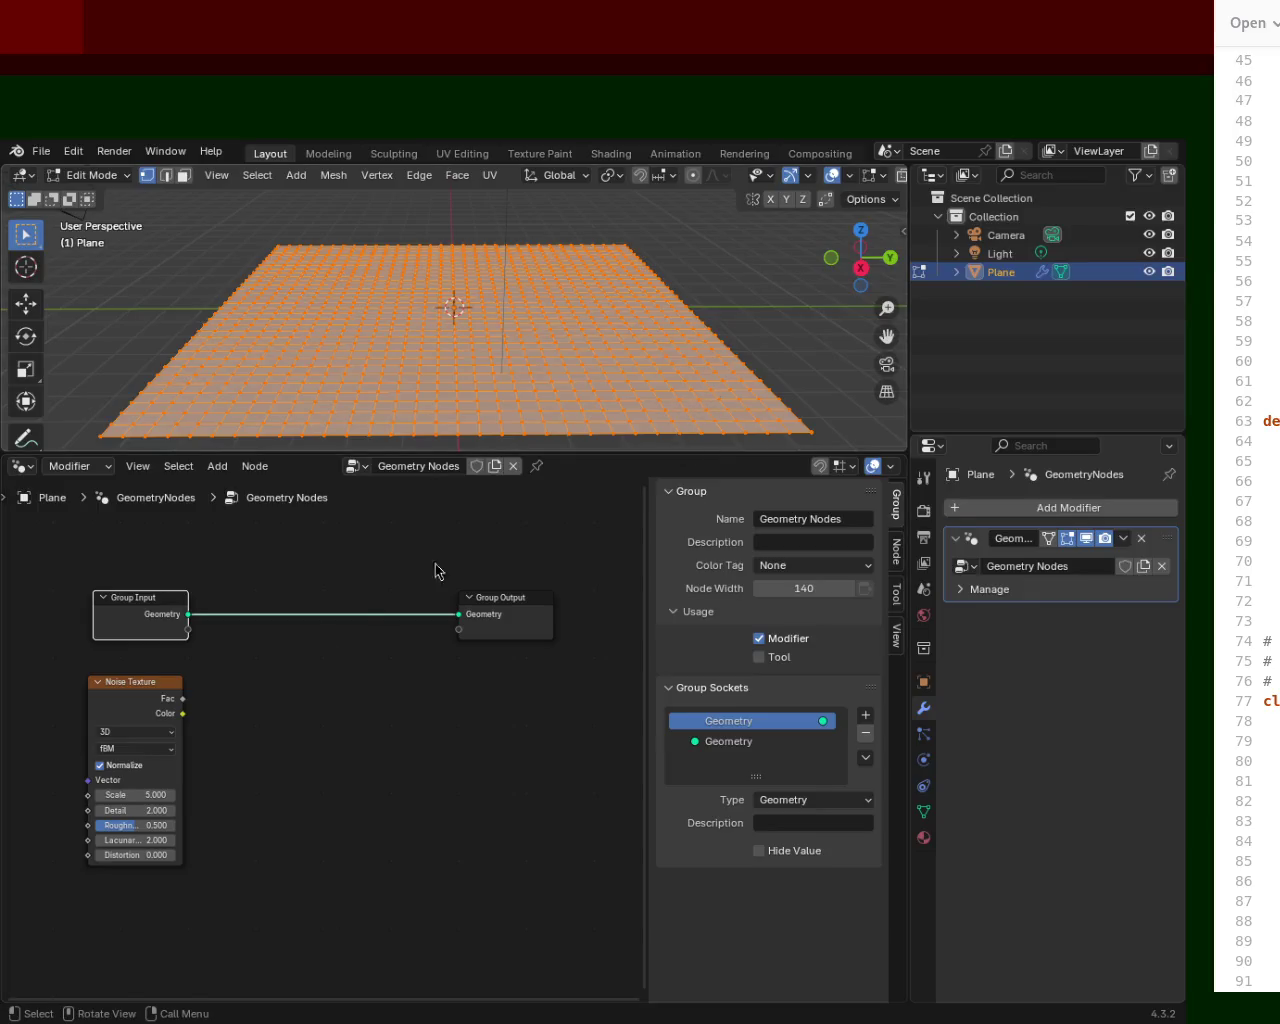
Add a Set Position node (searched 'set') and insert it between Group Input and Group Output.
left_click_drag(160, 684, 158, 703)
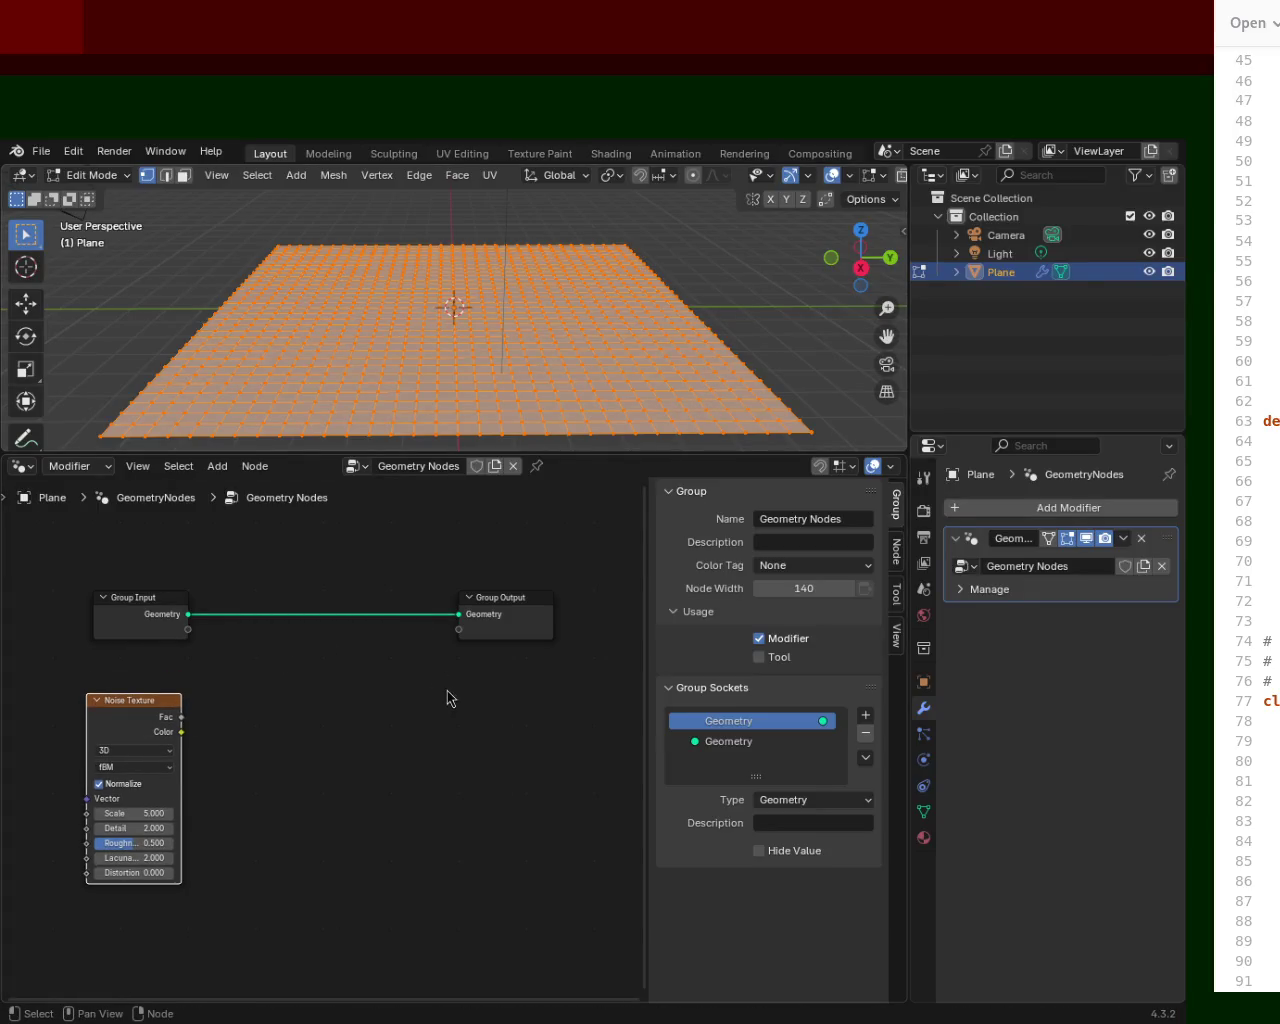
key("shift+a")
left_click(349, 687)
type("set")
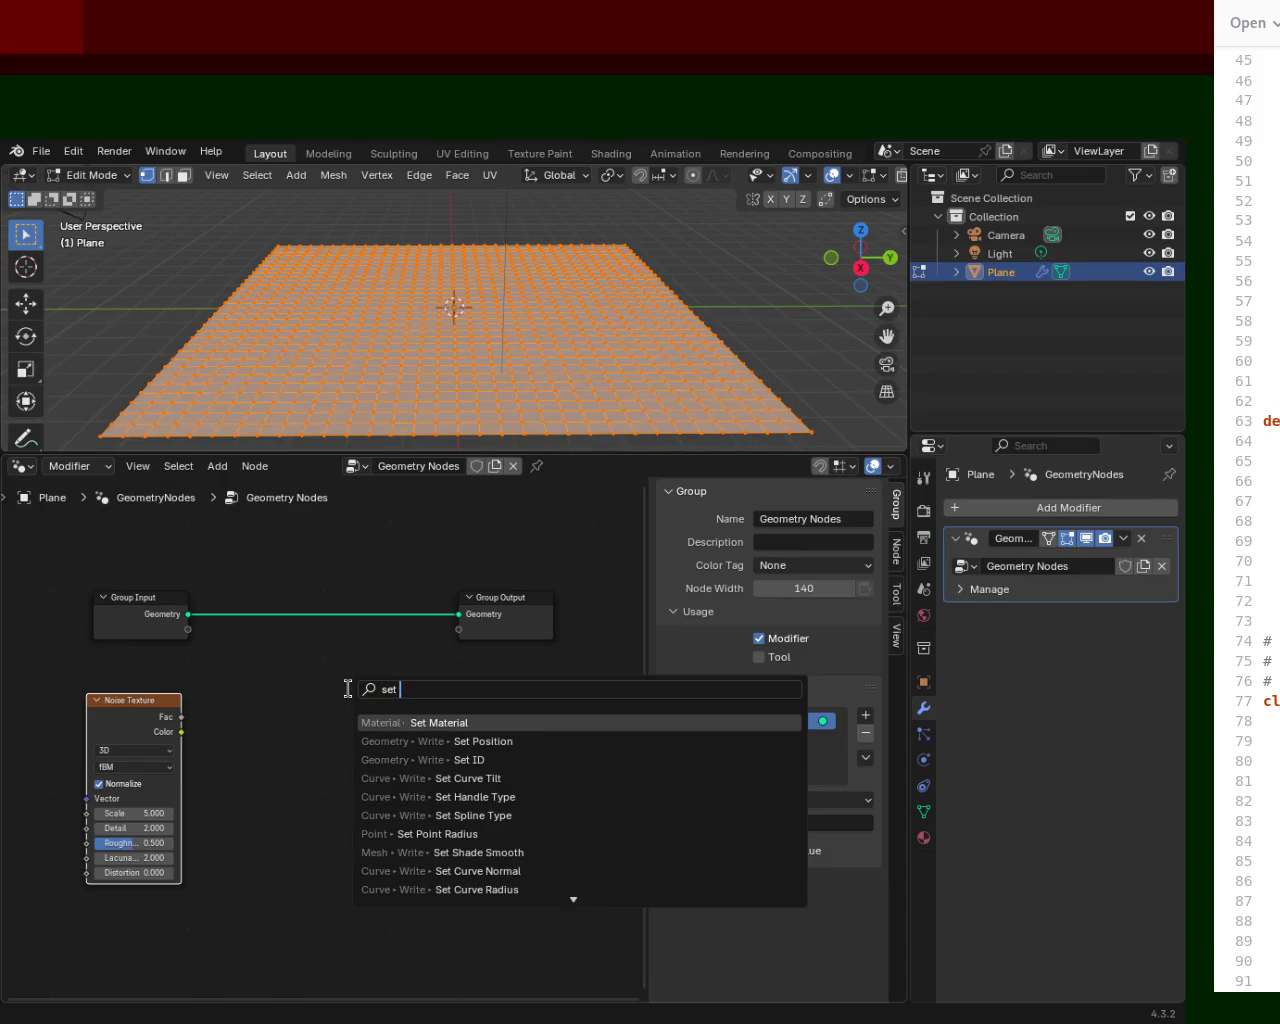
left_click(598, 741)
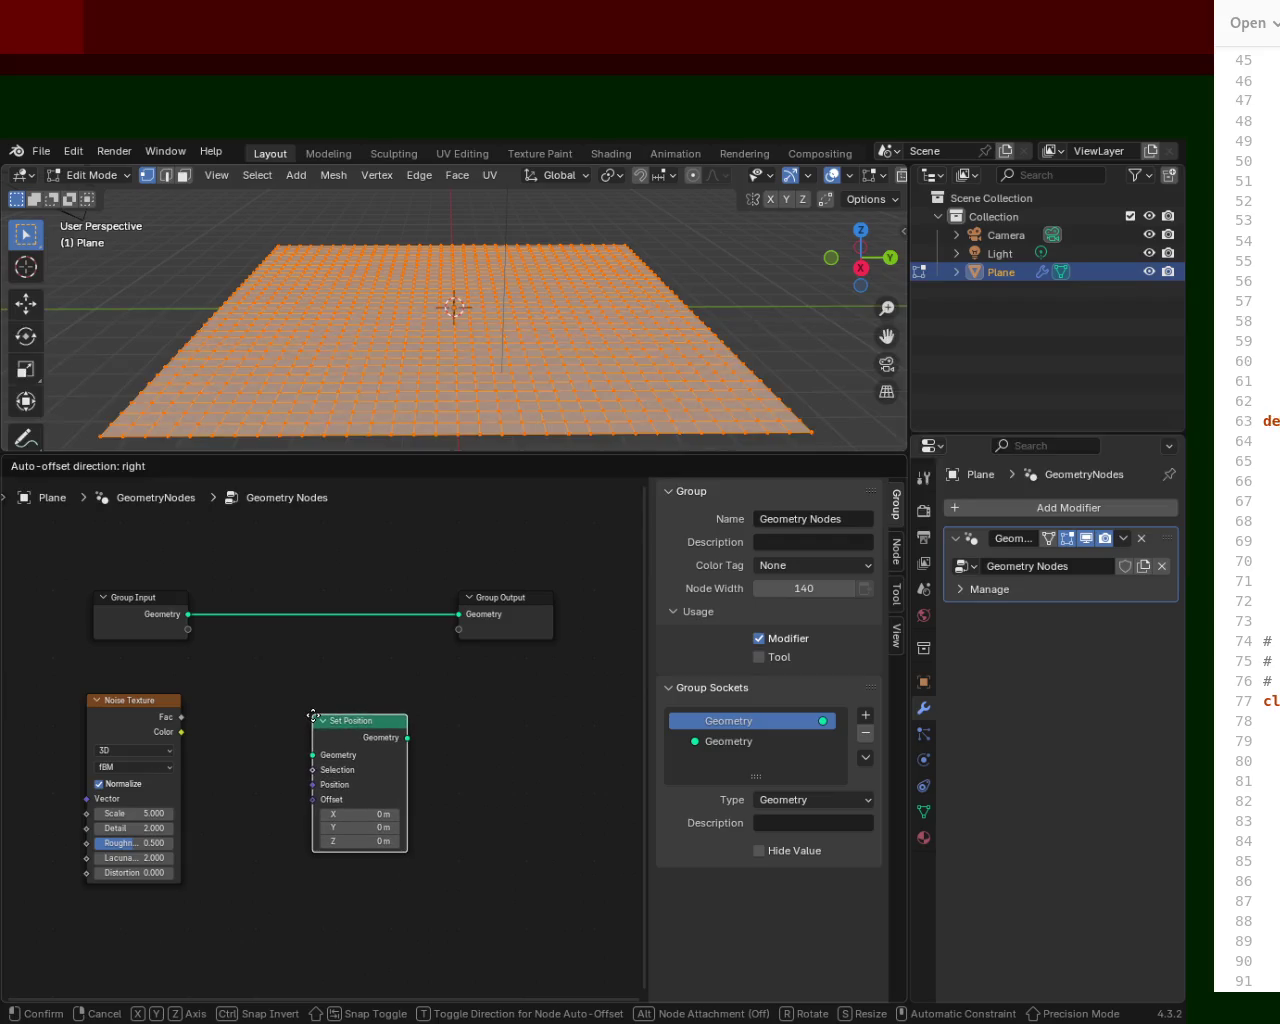
left_click(324, 720)
left_click_drag(372, 712, 356, 678)
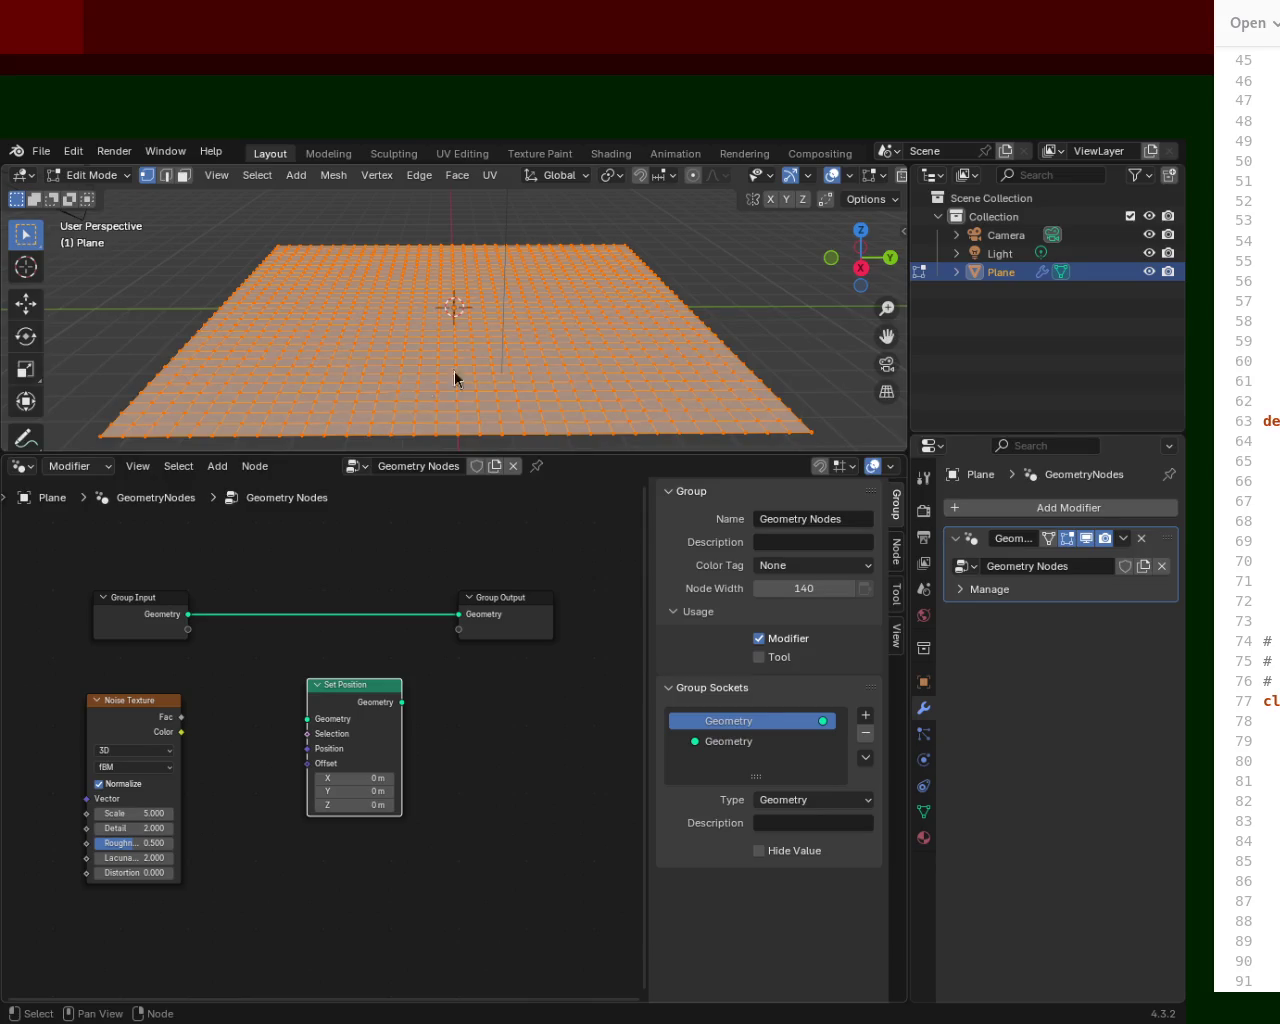
left_click_drag(371, 695, 393, 579)
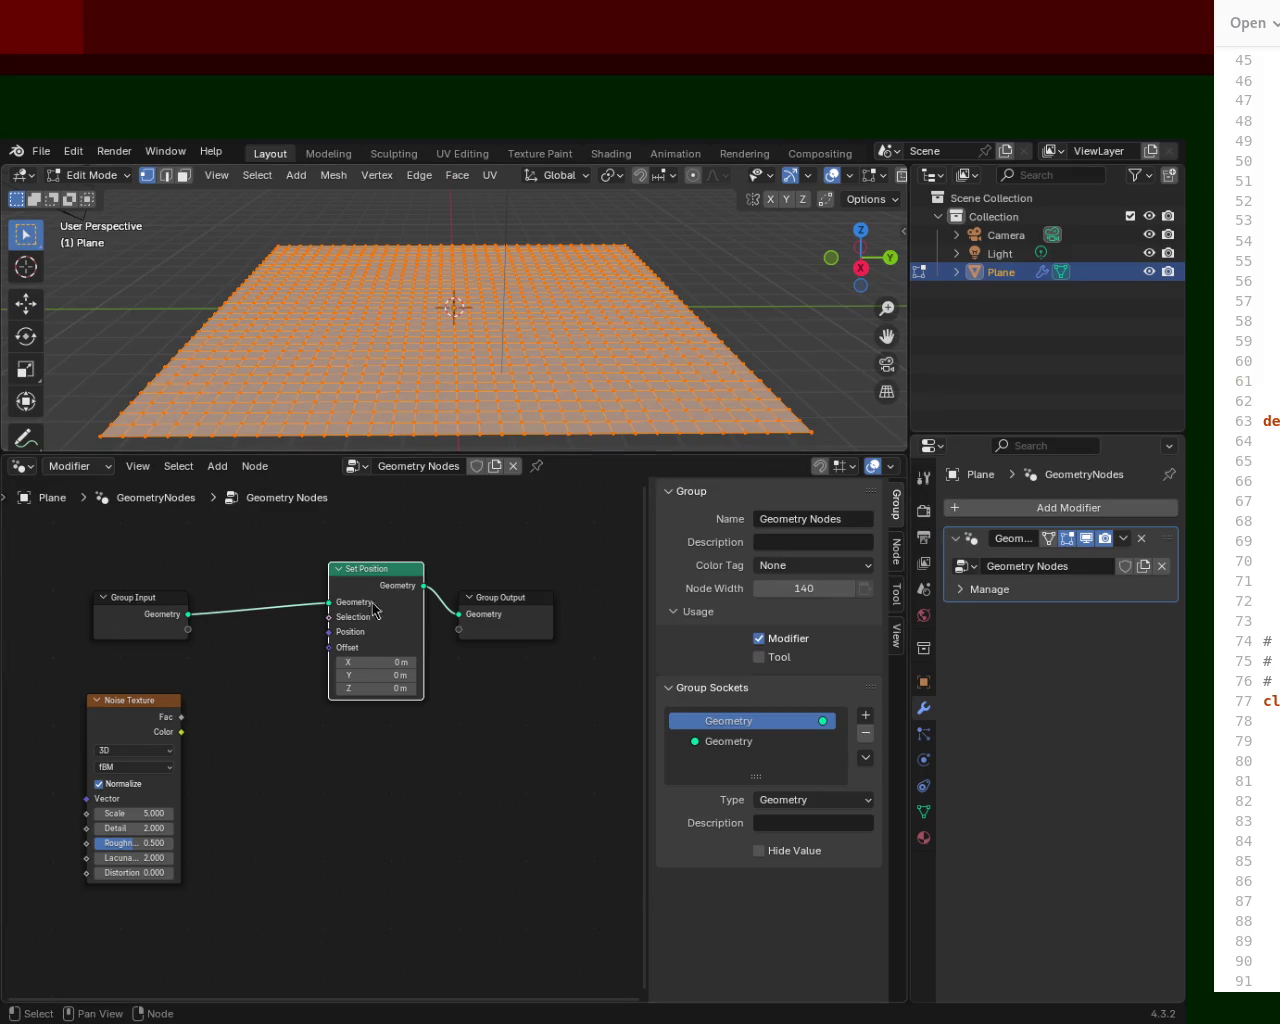
Shift the unlinked Noise Texture node slightly to the left.
left_click_drag(149, 702, 122, 701)
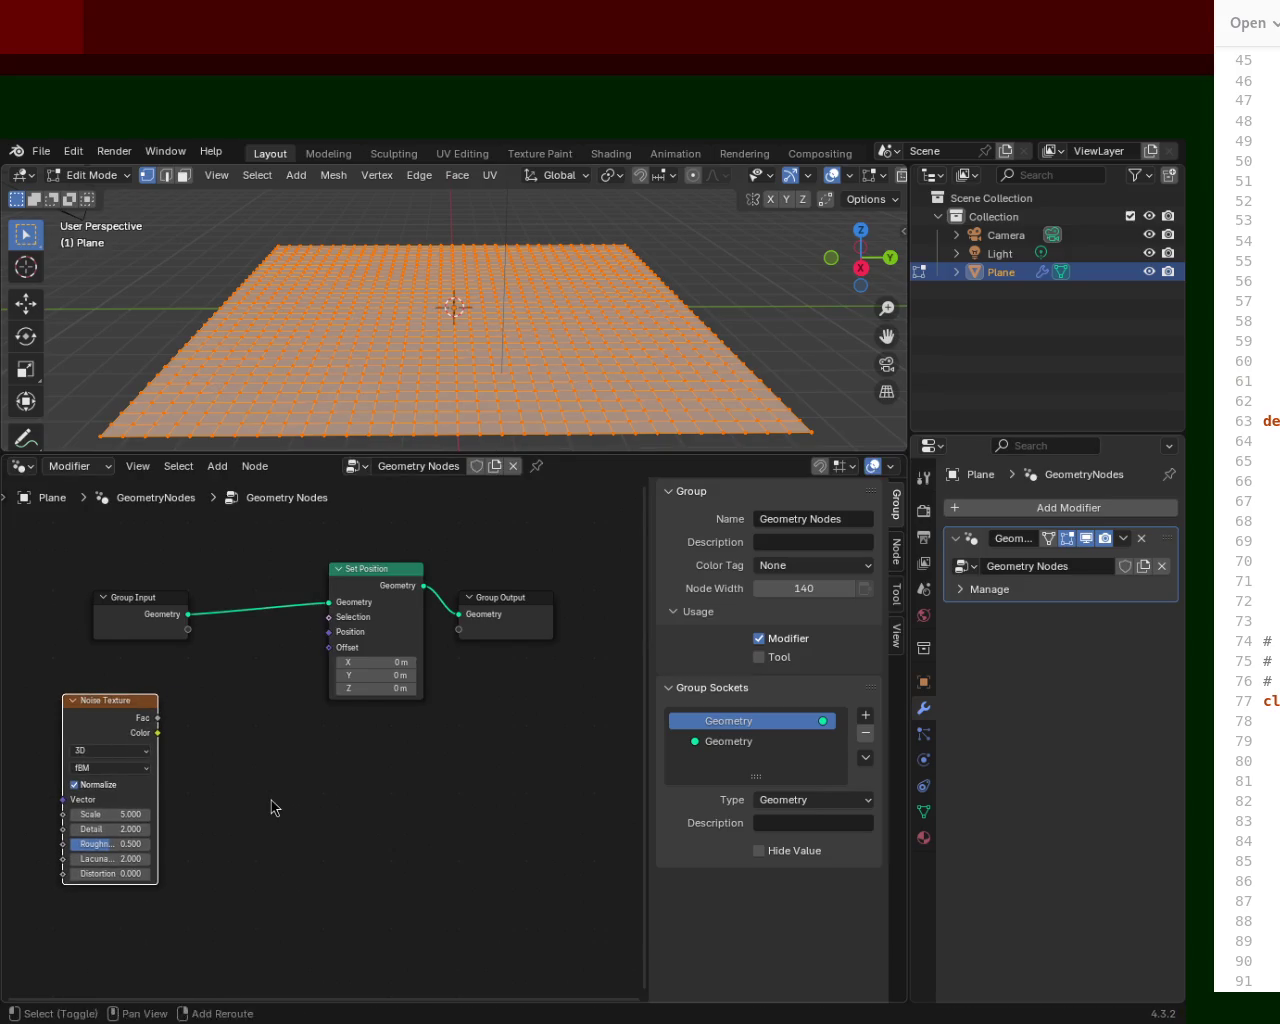
Add an RGB Curves node (searched 'rg') and place it below Set Position.
key("shift+a")
left_click(251, 686)
type("rg")
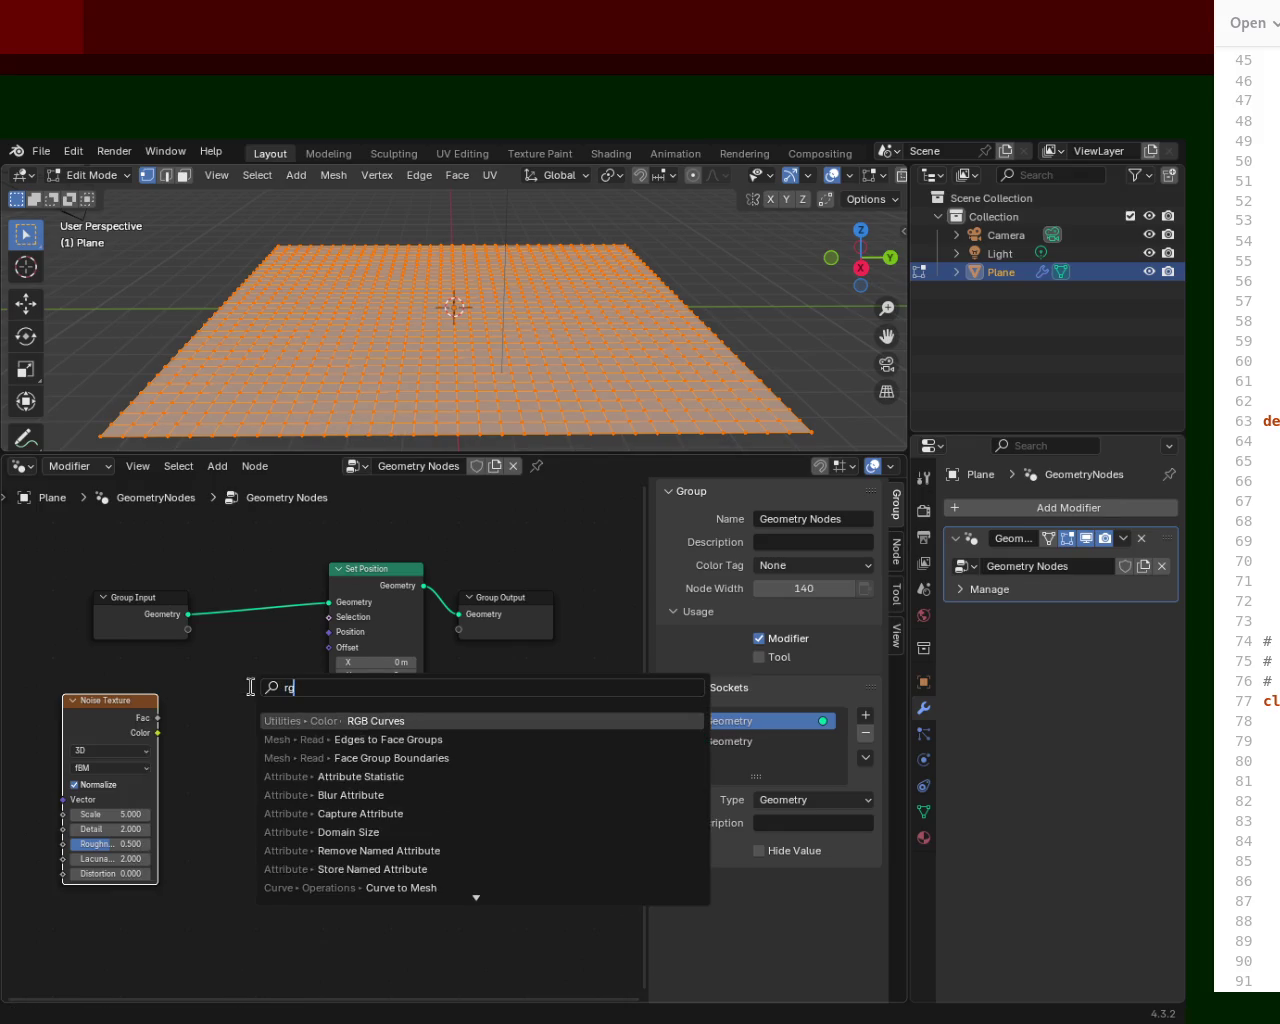
left_click(423, 720)
left_click(260, 740)
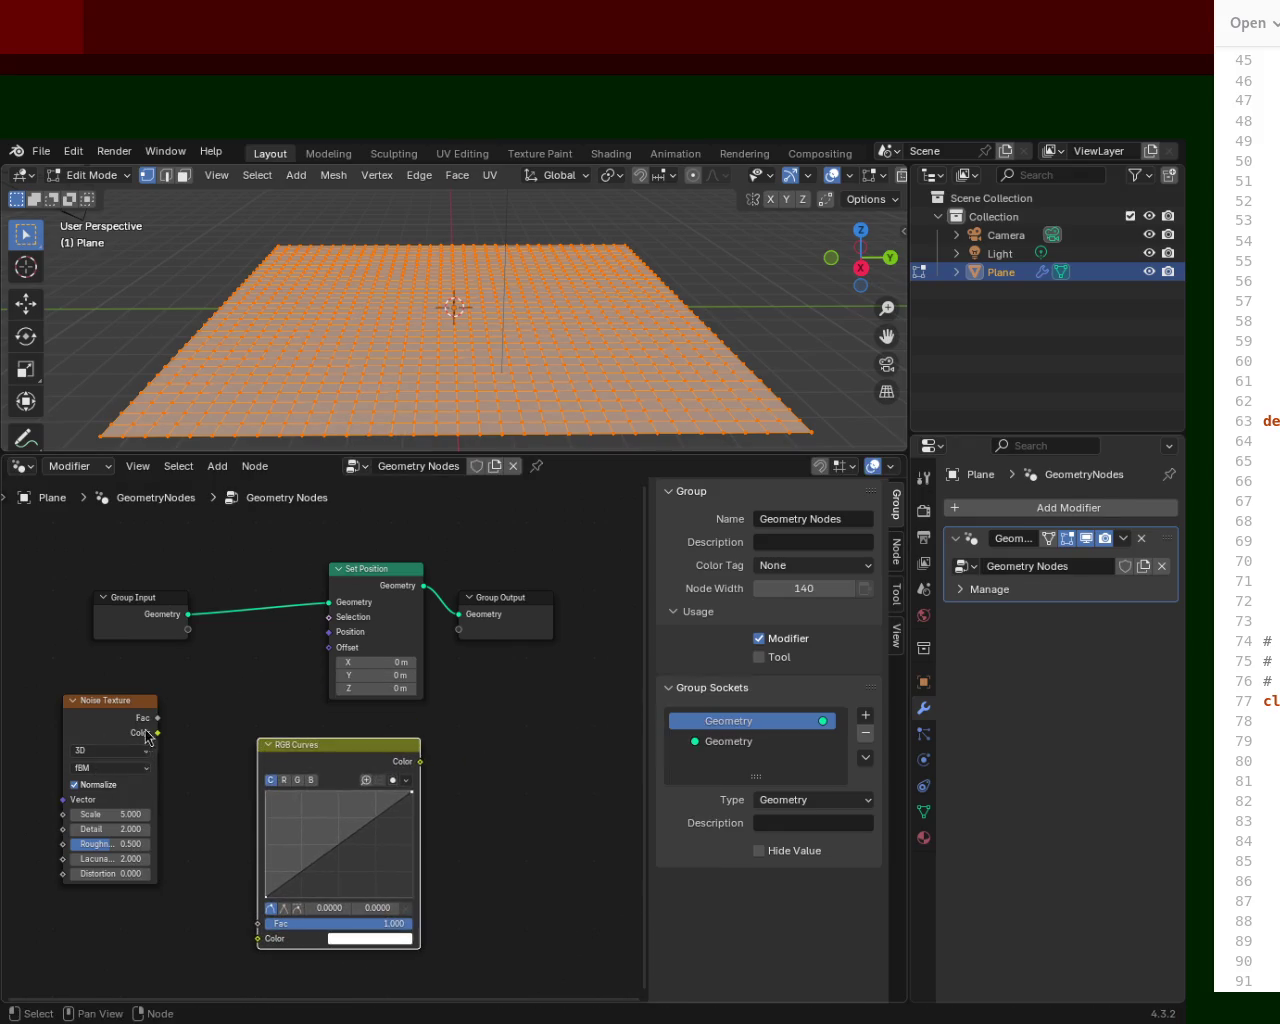
left_click_drag(328, 746, 272, 739)
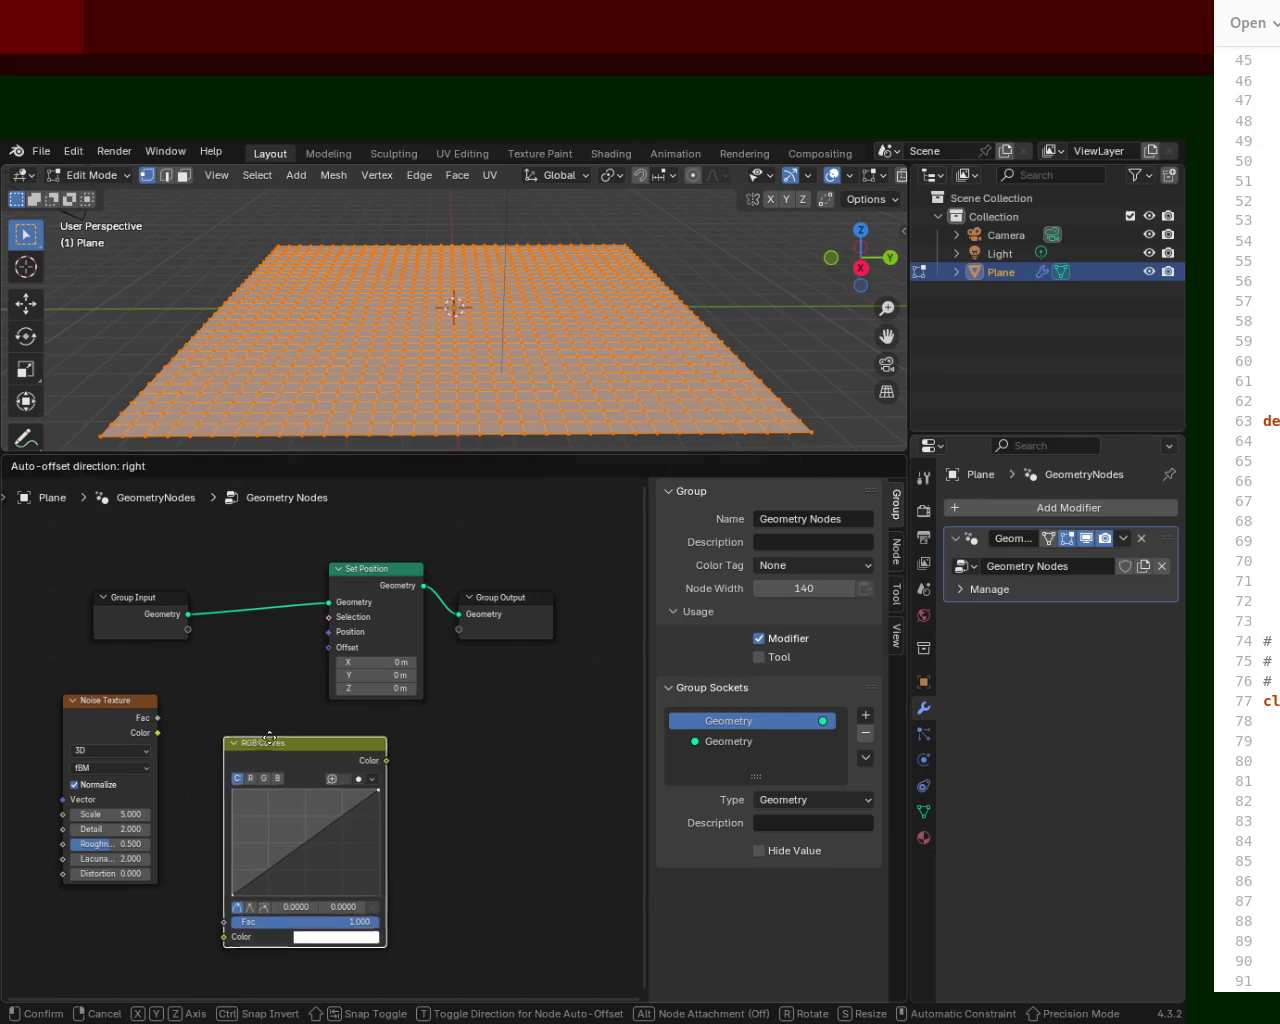
Connect the Noise Texture Color output into the RGB Curves Color input.
left_click_drag(140, 712, 112, 724)
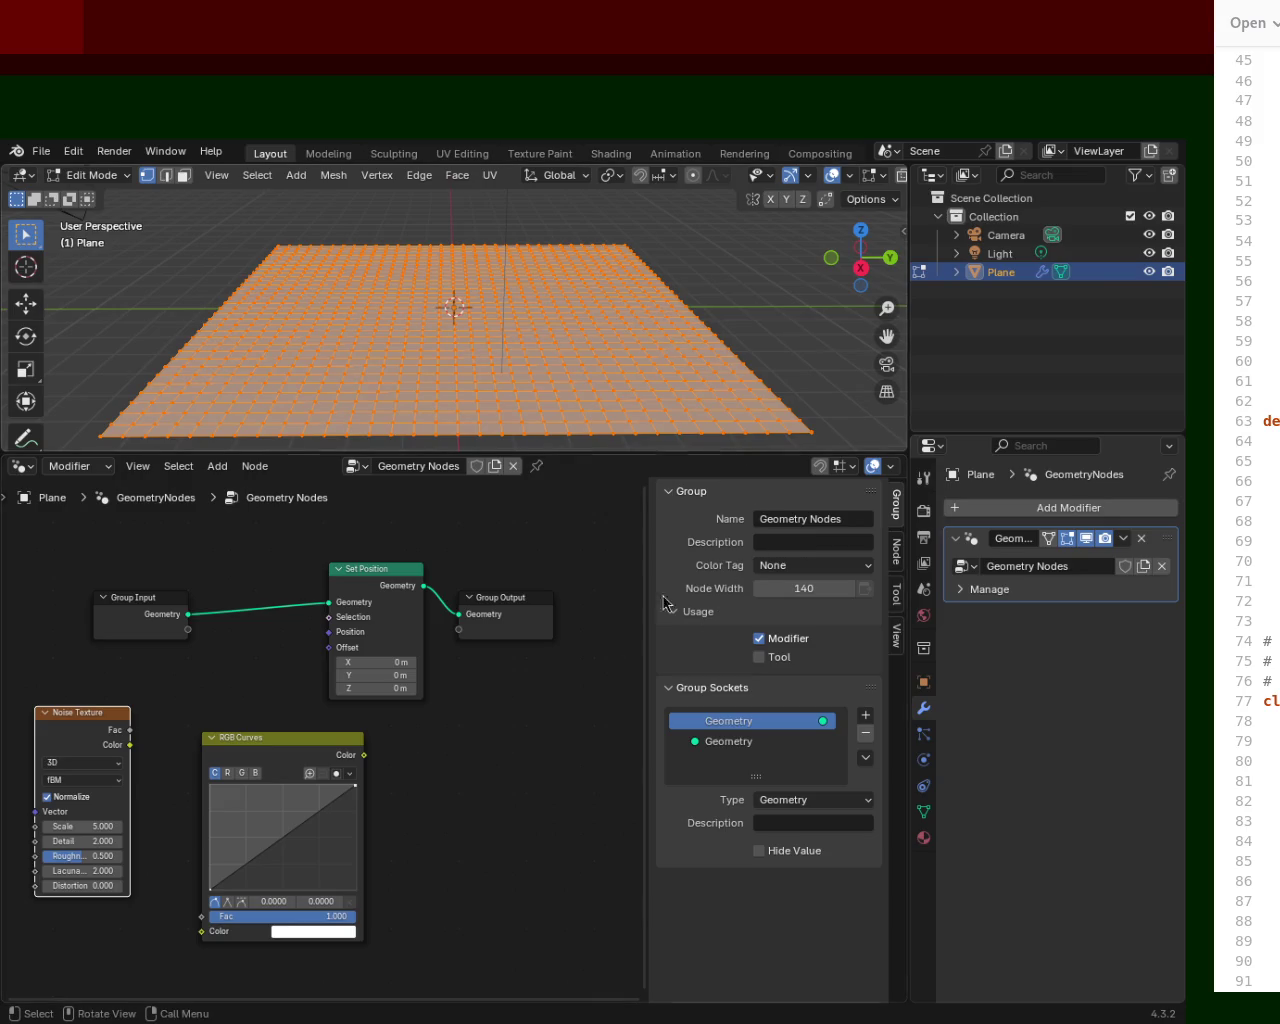
mouse_move(289, 742)
left_mouse_down()
mouse_move(333, 711)
mouse_move(313, 736)
left_mouse_up()
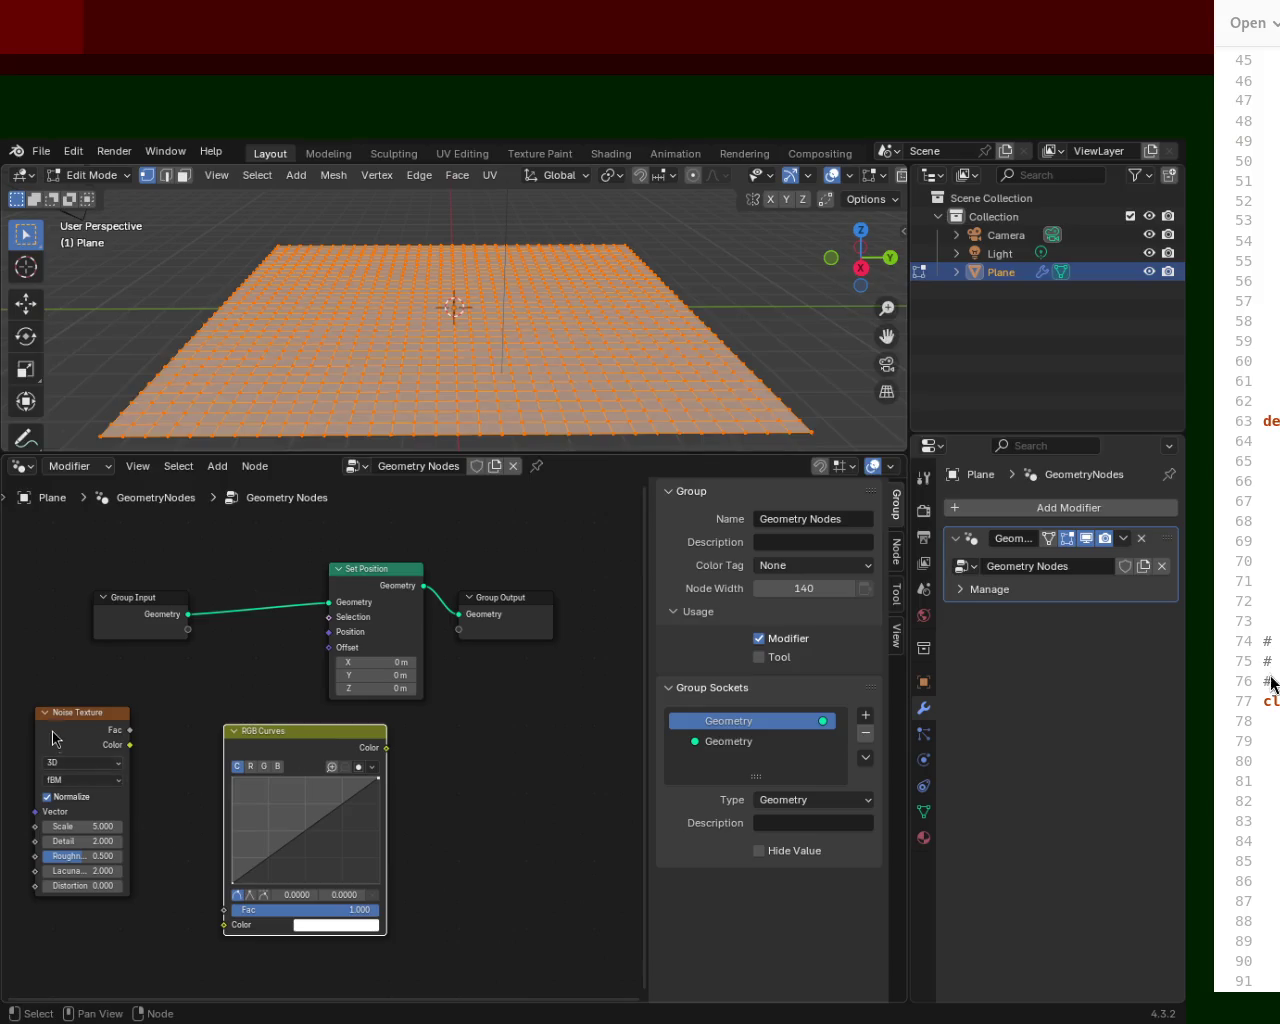
mouse_move(128, 746)
left_mouse_down()
mouse_move(193, 727)
mouse_move(76, 746)
mouse_move(111, 740)
mouse_move(170, 918)
mouse_move(233, 923)
left_mouse_up()
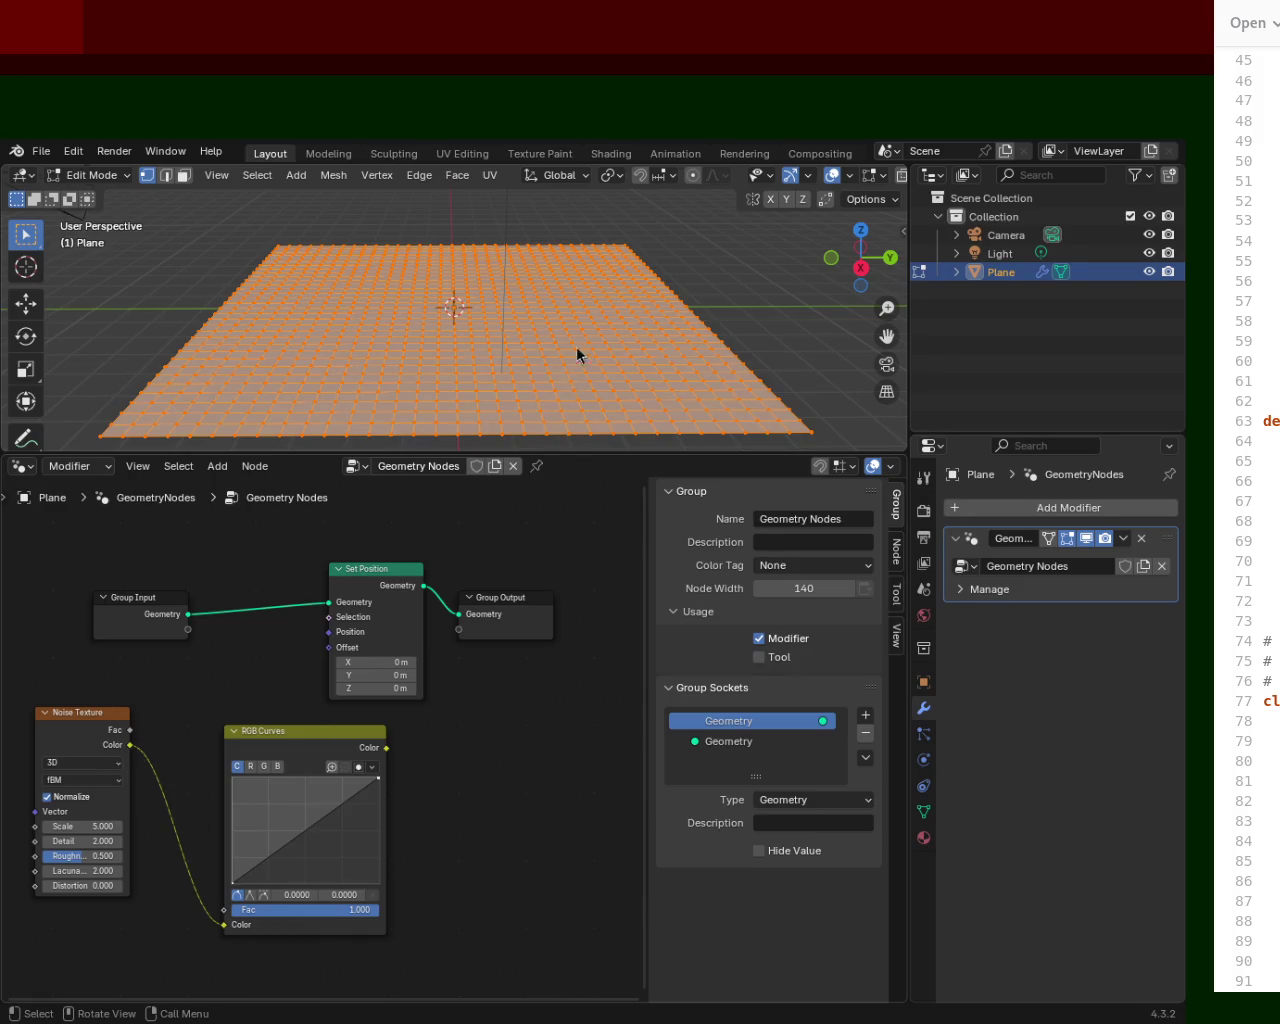
Link RGB Curves Color to Set Position's Offset and enlarge the 3D view to see the jagged shards.
mouse_move(386, 747)
left_mouse_down()
mouse_move(273, 607)
mouse_move(334, 664)
left_mouse_up()
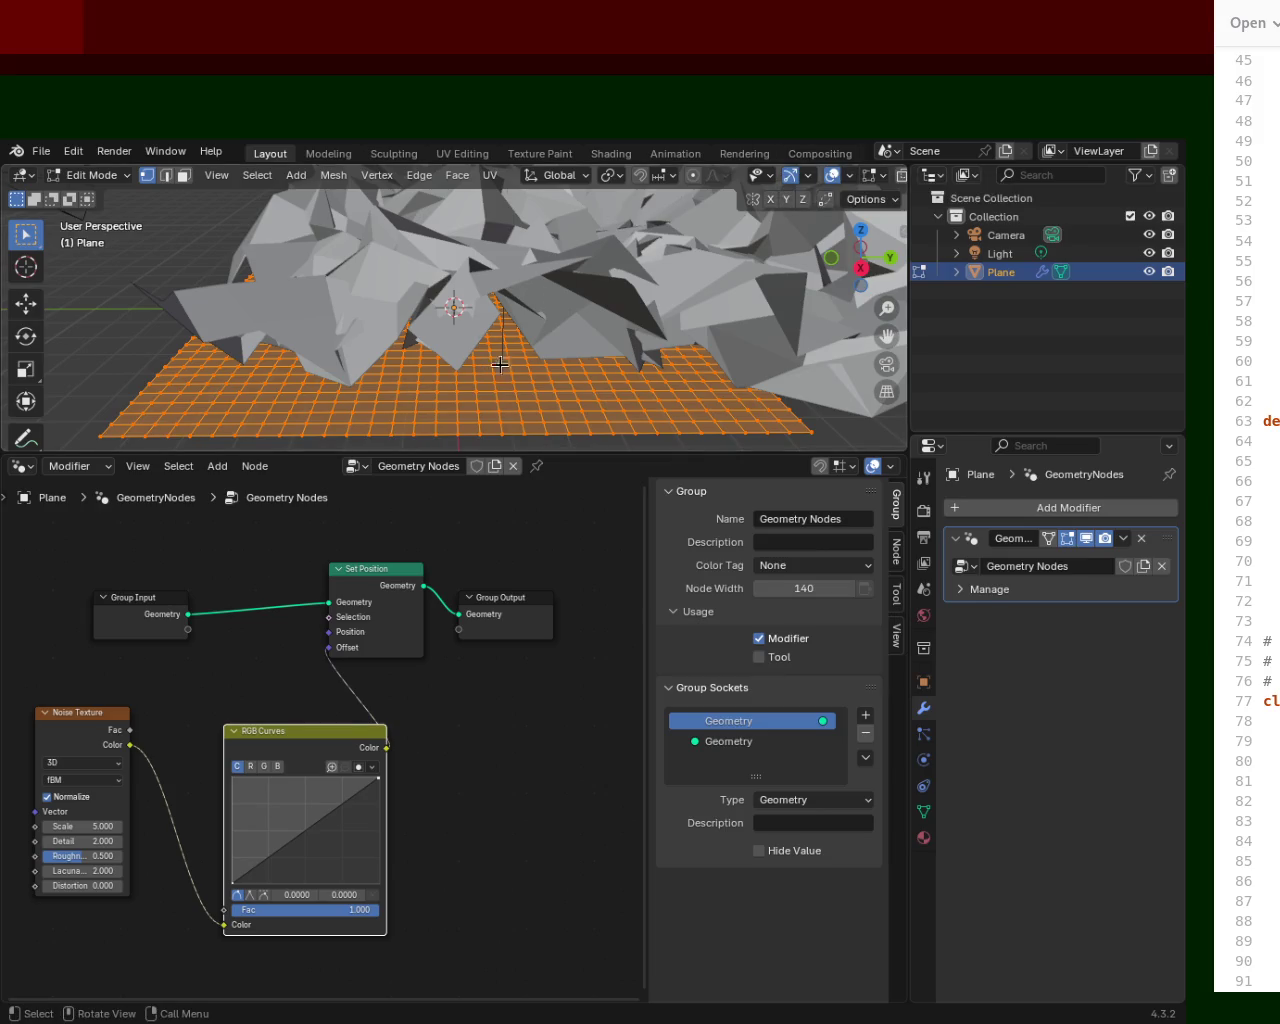
scroll(544, 291, "down", 5)
middle_click_drag(544, 291, 503, 289)
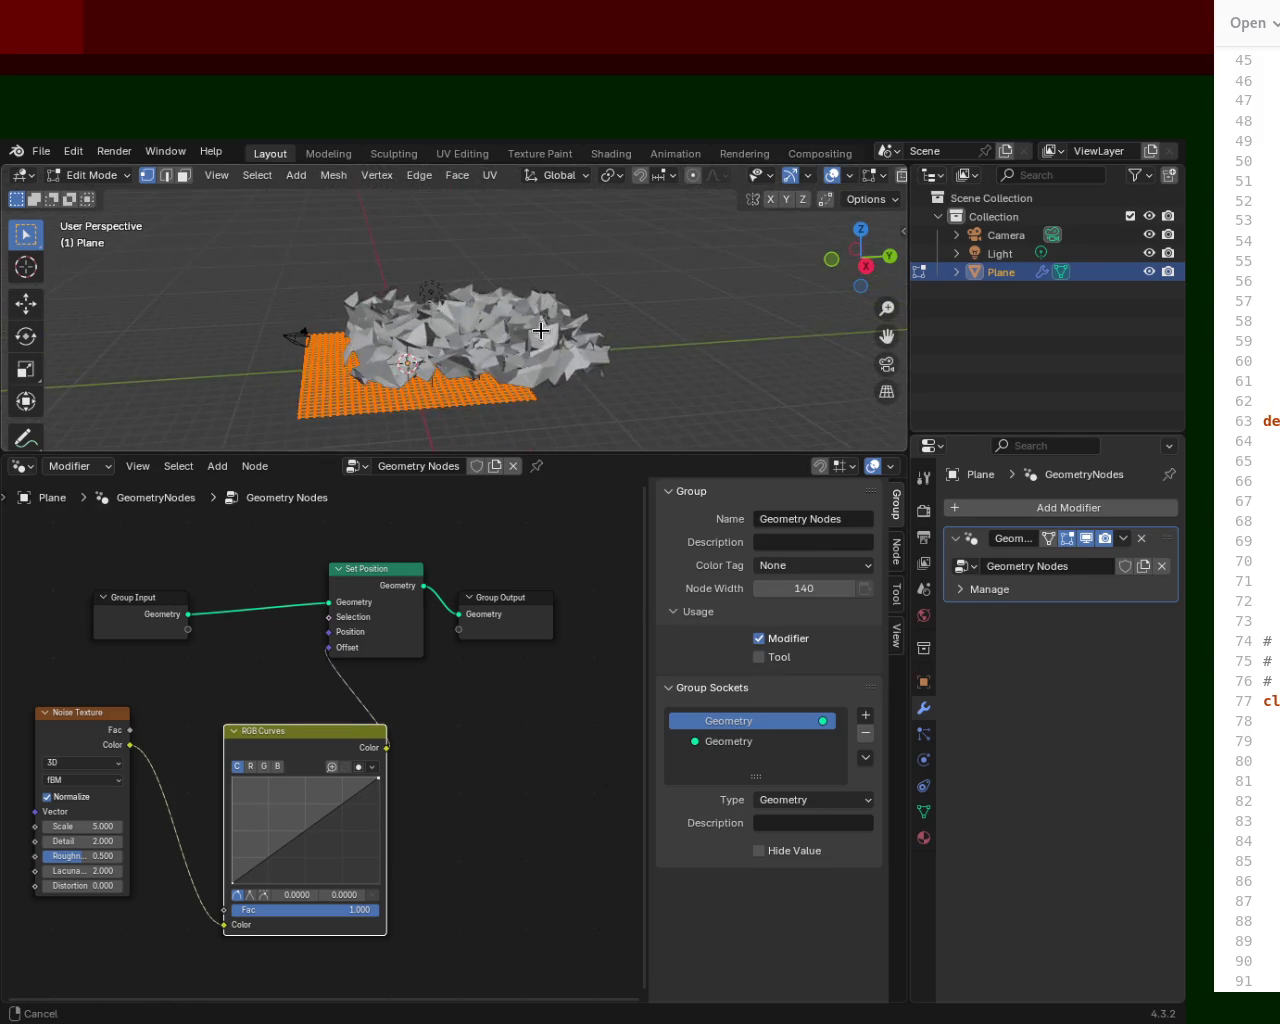
scroll(503, 289, "up", 5)
mouse_move(650, 455)
left_mouse_down()
mouse_move(632, 625)
mouse_move(632, 553)
left_mouse_up()
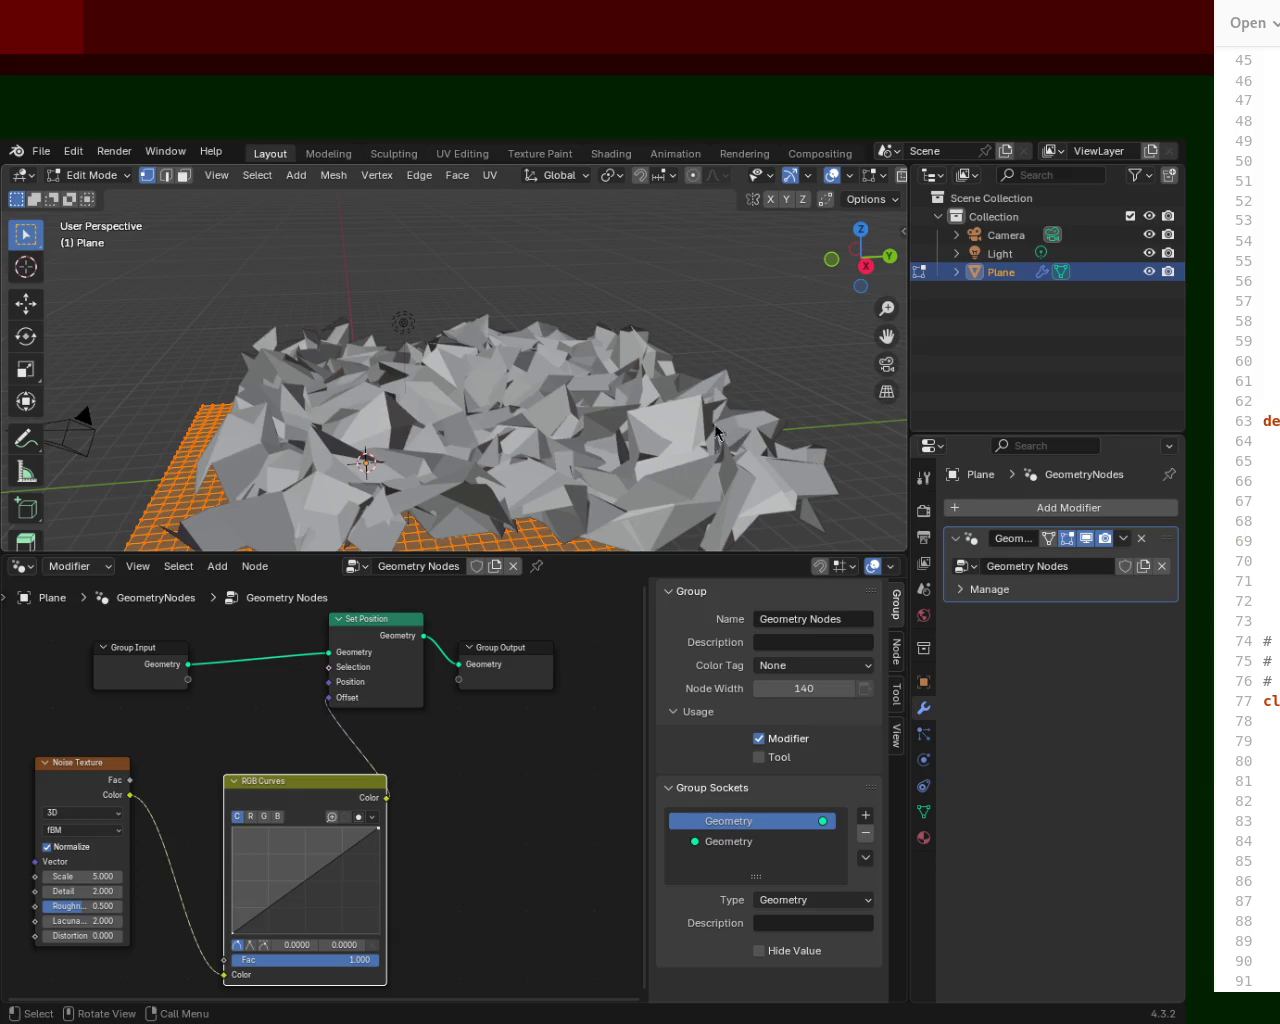
Rearrange the Group Input, Set Position, Noise Texture and RGB Curves nodes, and resize the view split.
left_click_drag(567, 551, 603, 540)
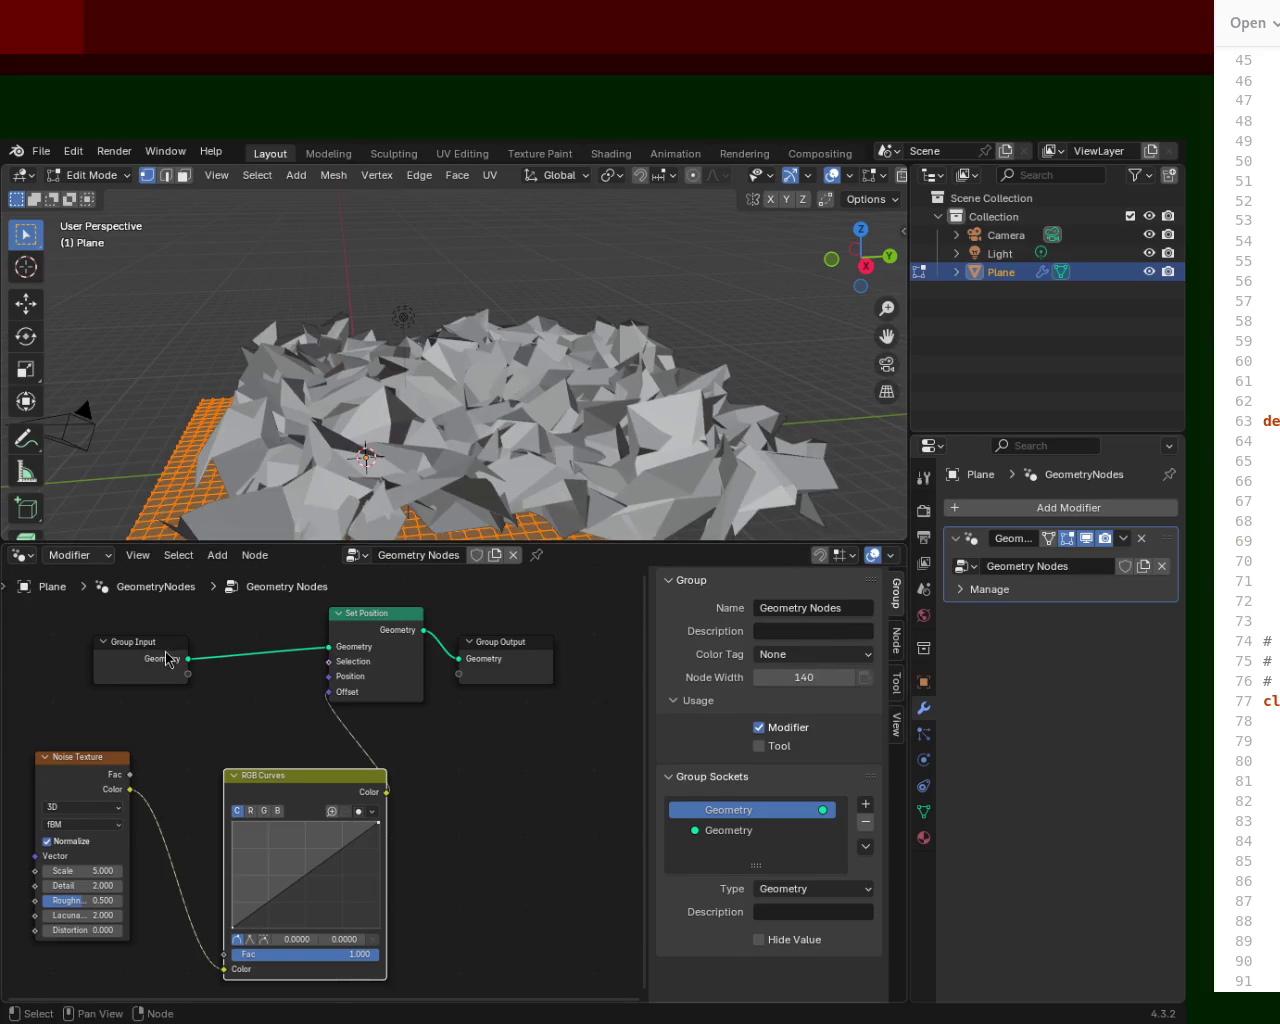
left_click_drag(170, 660, 125, 641)
left_click_drag(357, 622, 292, 647)
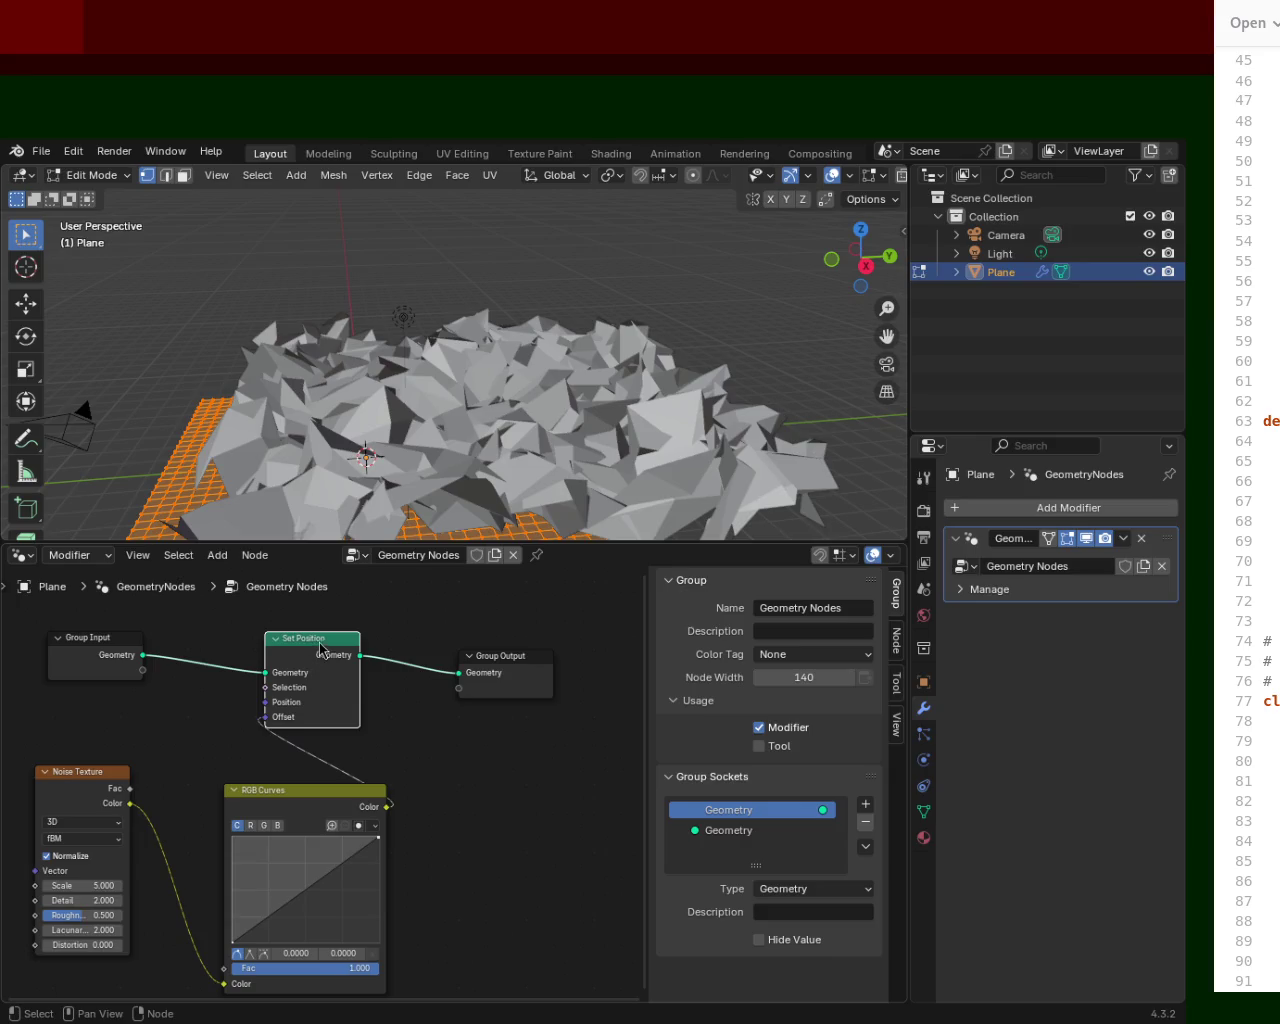
left_click_drag(320, 650, 369, 650)
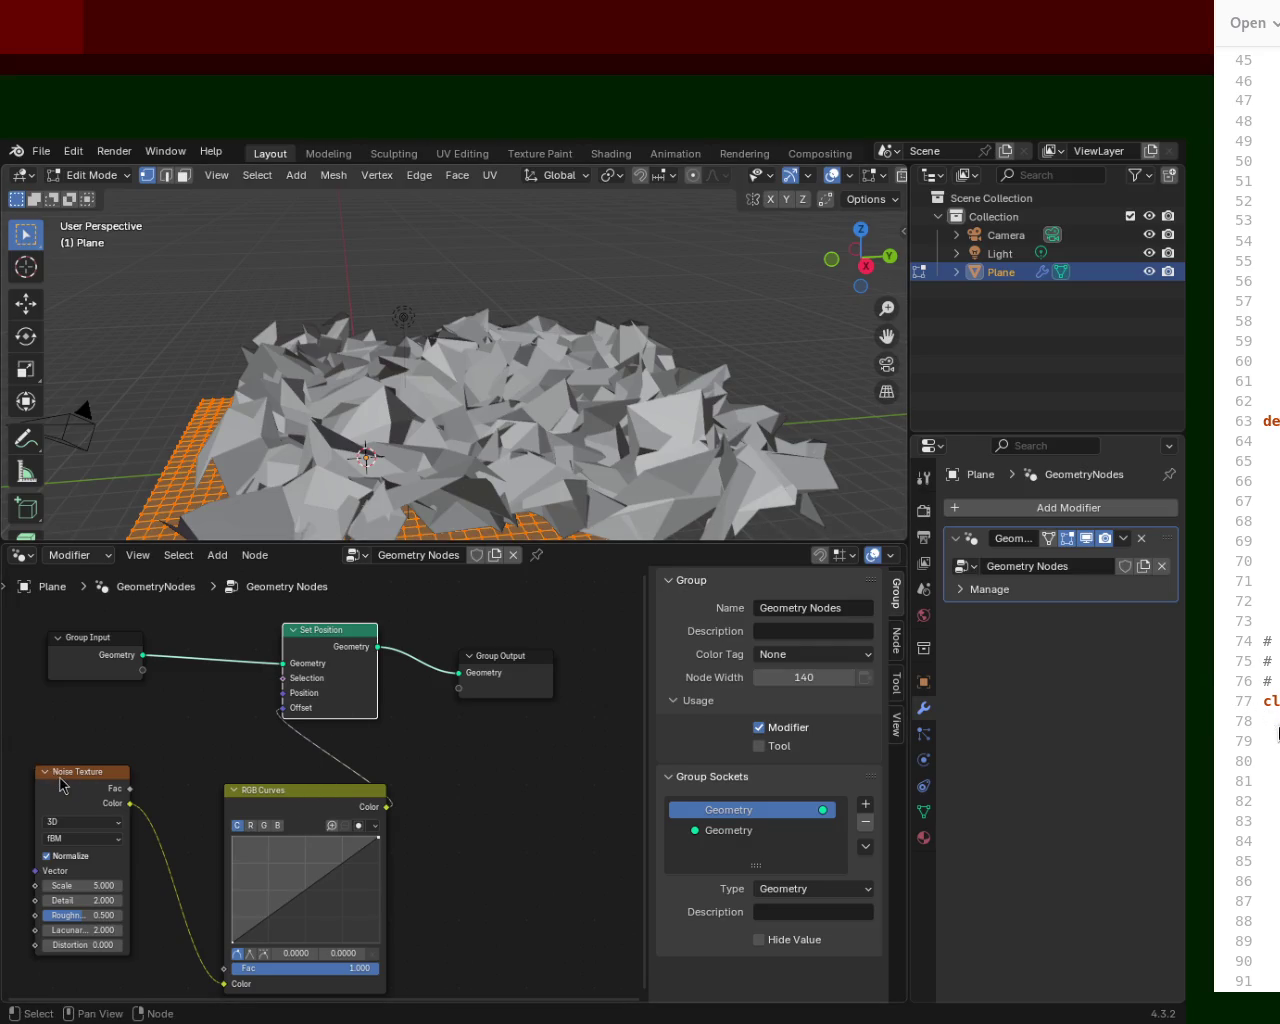
left_click_drag(60, 785, 52, 815)
left_click_drag(299, 782, 232, 770)
mouse_move(607, 544)
left_mouse_down()
mouse_move(607, 680)
mouse_move(607, 618)
left_mouse_up()
mouse_move(474, 787)
middle_mouse_down("ctrl")
mouse_move(467, 863)
mouse_move(216, 808)
middle_mouse_up("ctrl")
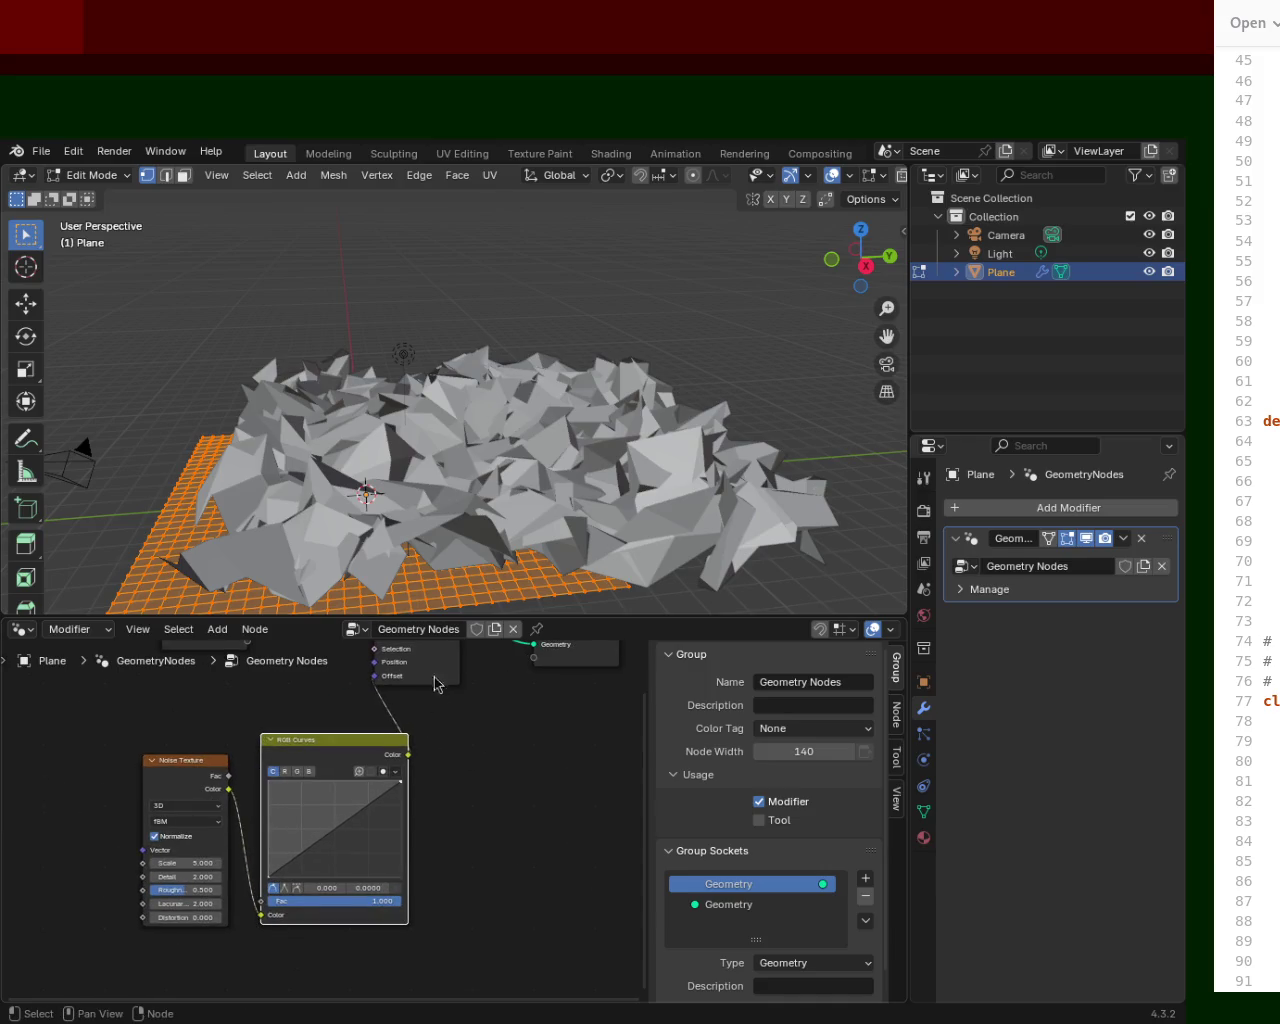
Zoom into the Noise Texture node and lower its Scale to flatten the spikes.
left_click_drag(413, 618, 413, 492)
middle_click_drag(330, 720, 66, 699, "ctrl")
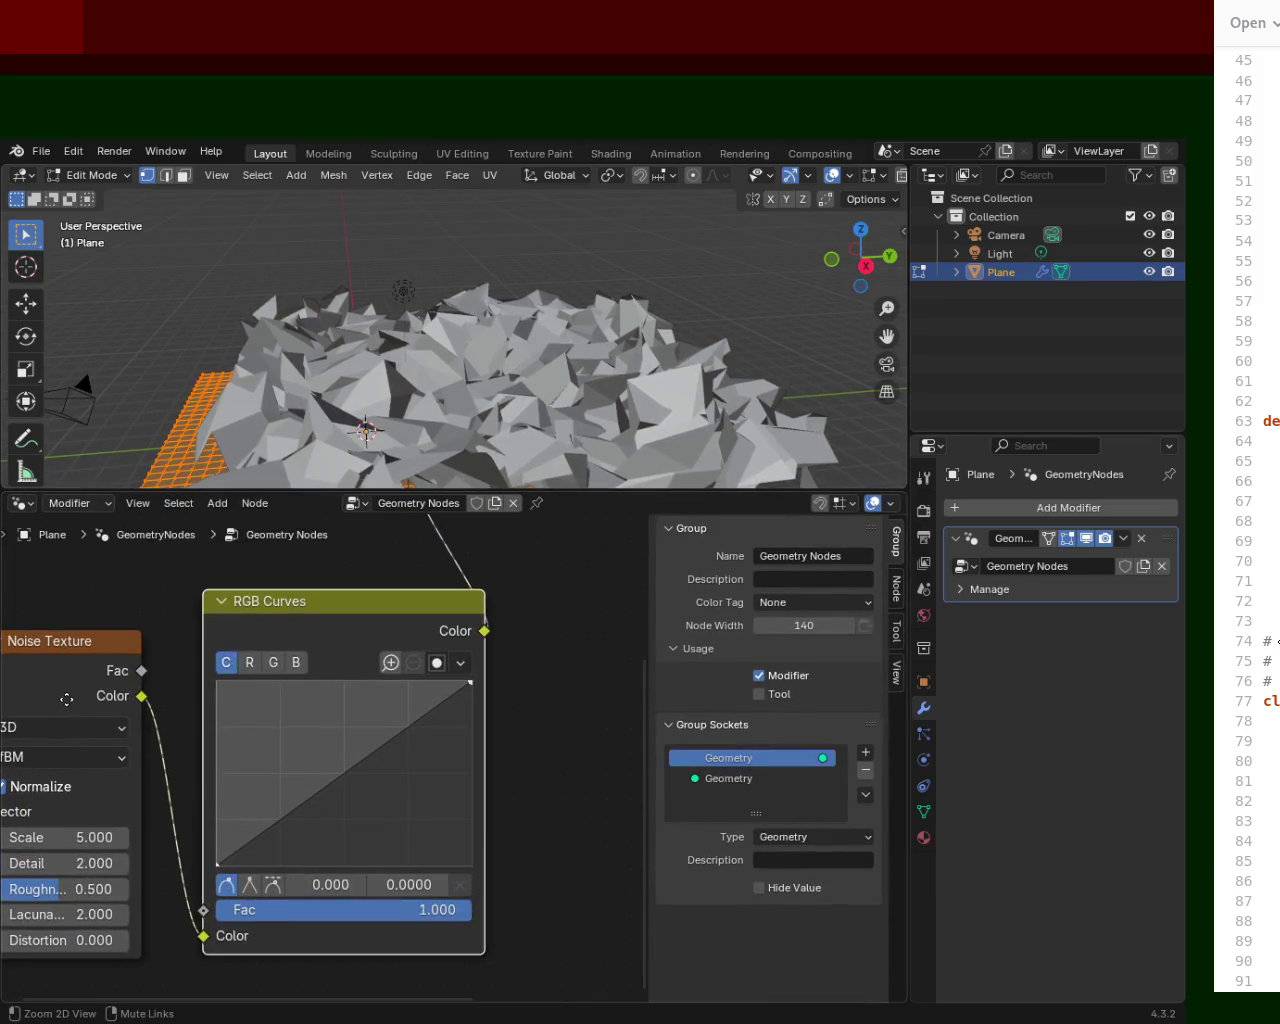
middle_click_drag(212, 758, 330, 728, "shift")
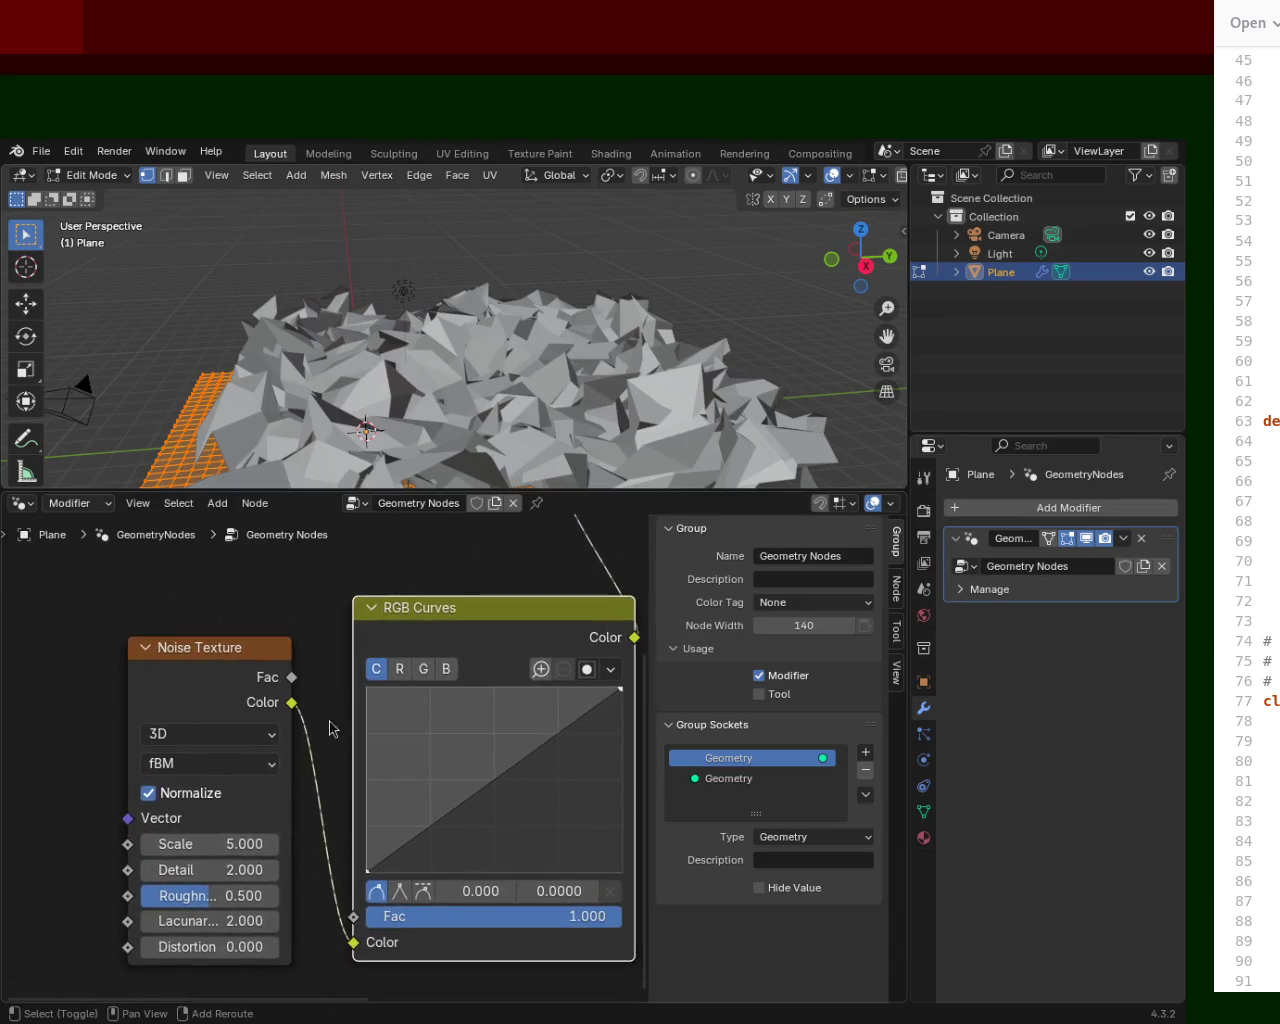
left_click_drag(166, 838, 300, 838)
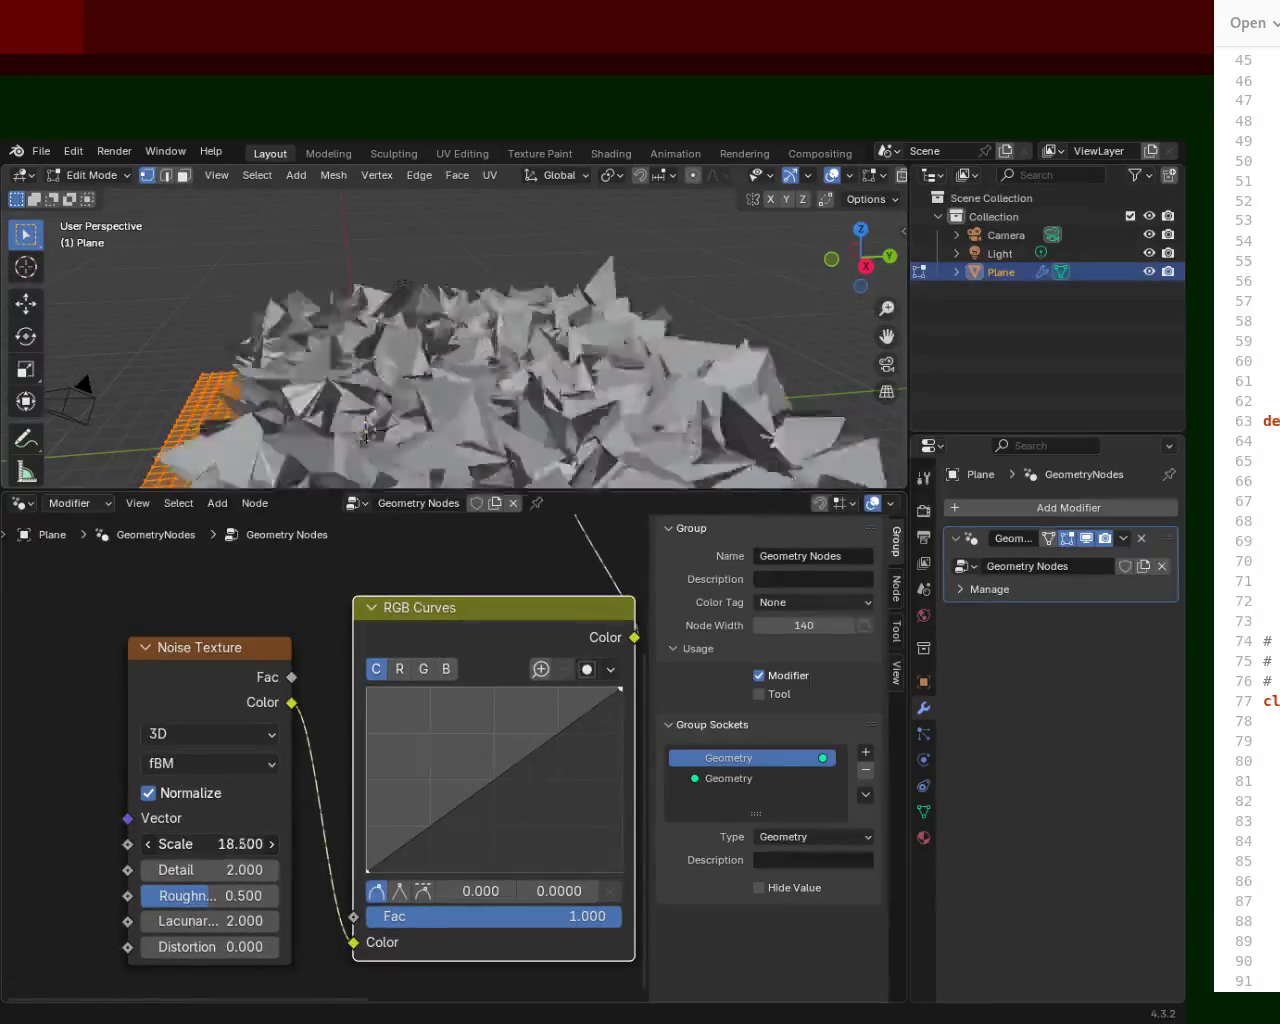
mouse_move(210, 844)
left_mouse_down()
mouse_move(161, 844)
mouse_move(180, 844)
left_mouse_up()
middle_click_drag(578, 437, 391, 338)
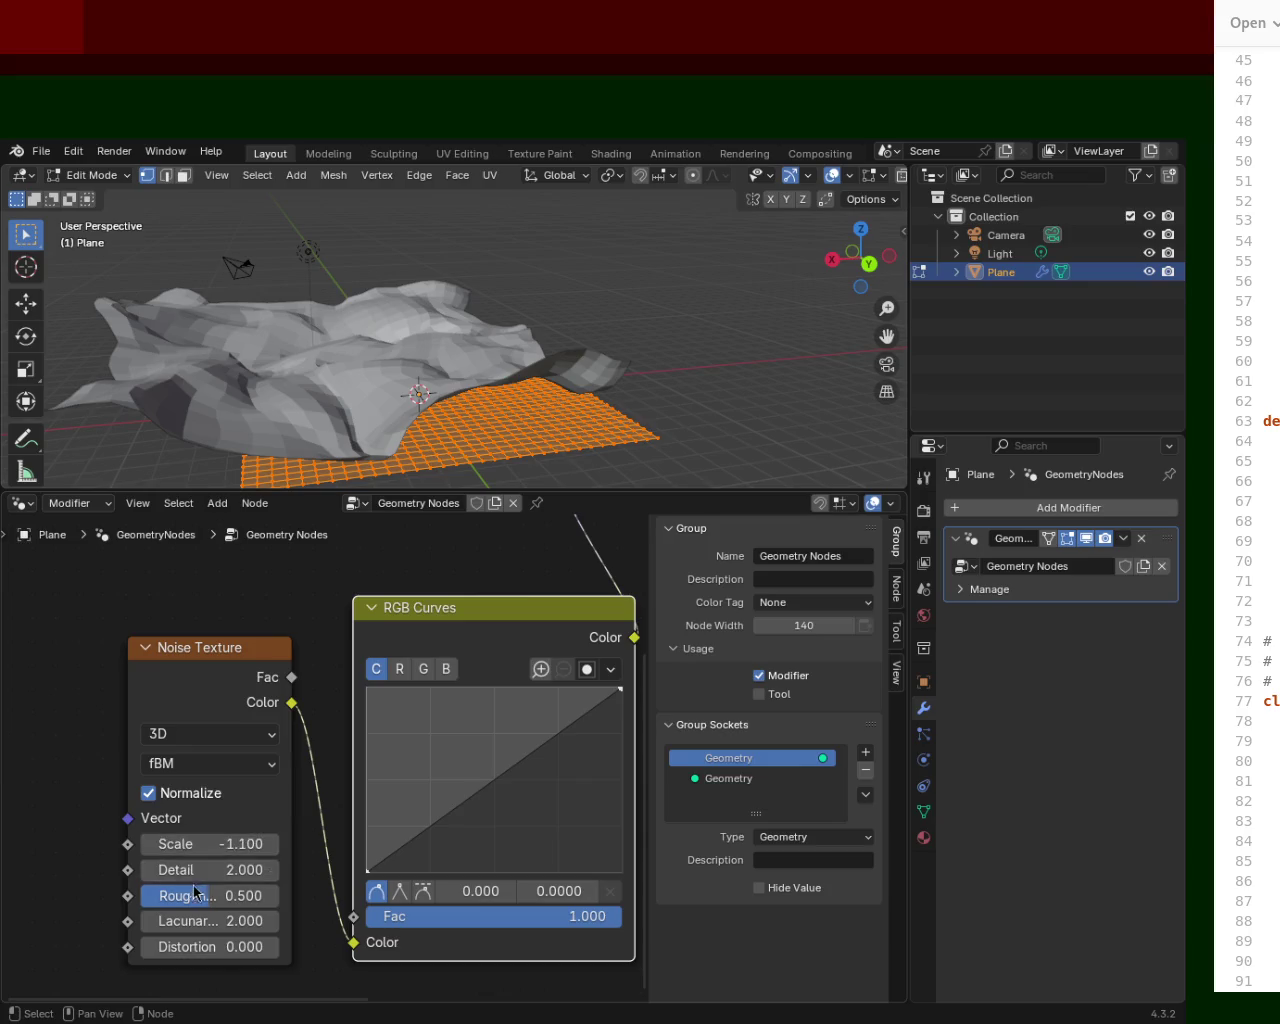
Tune Noise Texture Detail to 8.500, Roughness to 0.283 and Scale to 0.500.
left_click_drag(210, 870, 215, 870)
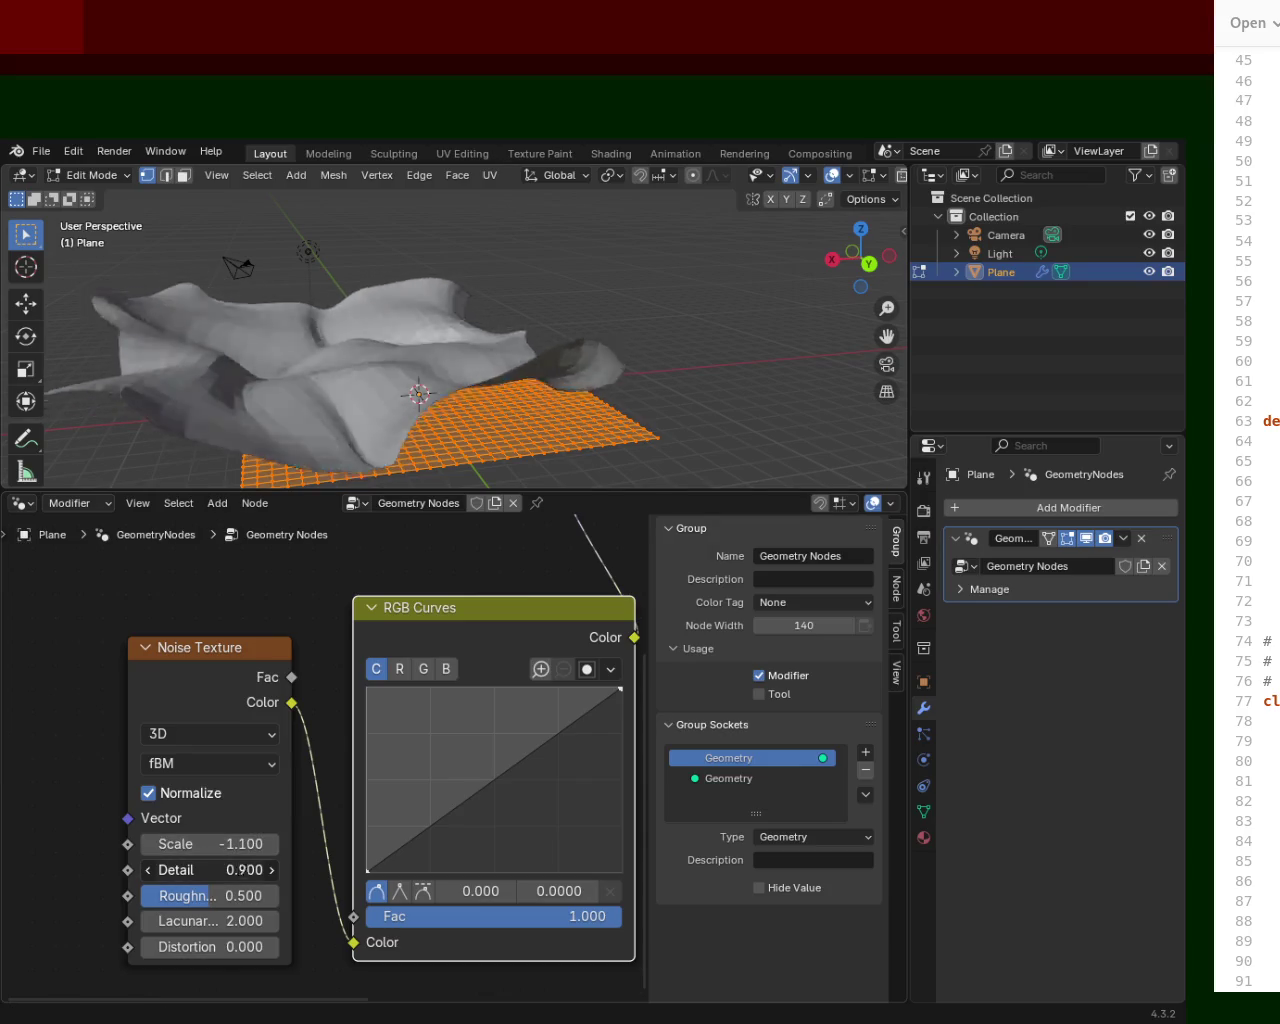
mouse_move(173, 906)
left_mouse_down()
mouse_move(139, 906)
mouse_move(218, 896)
mouse_move(178, 896)
left_mouse_up()
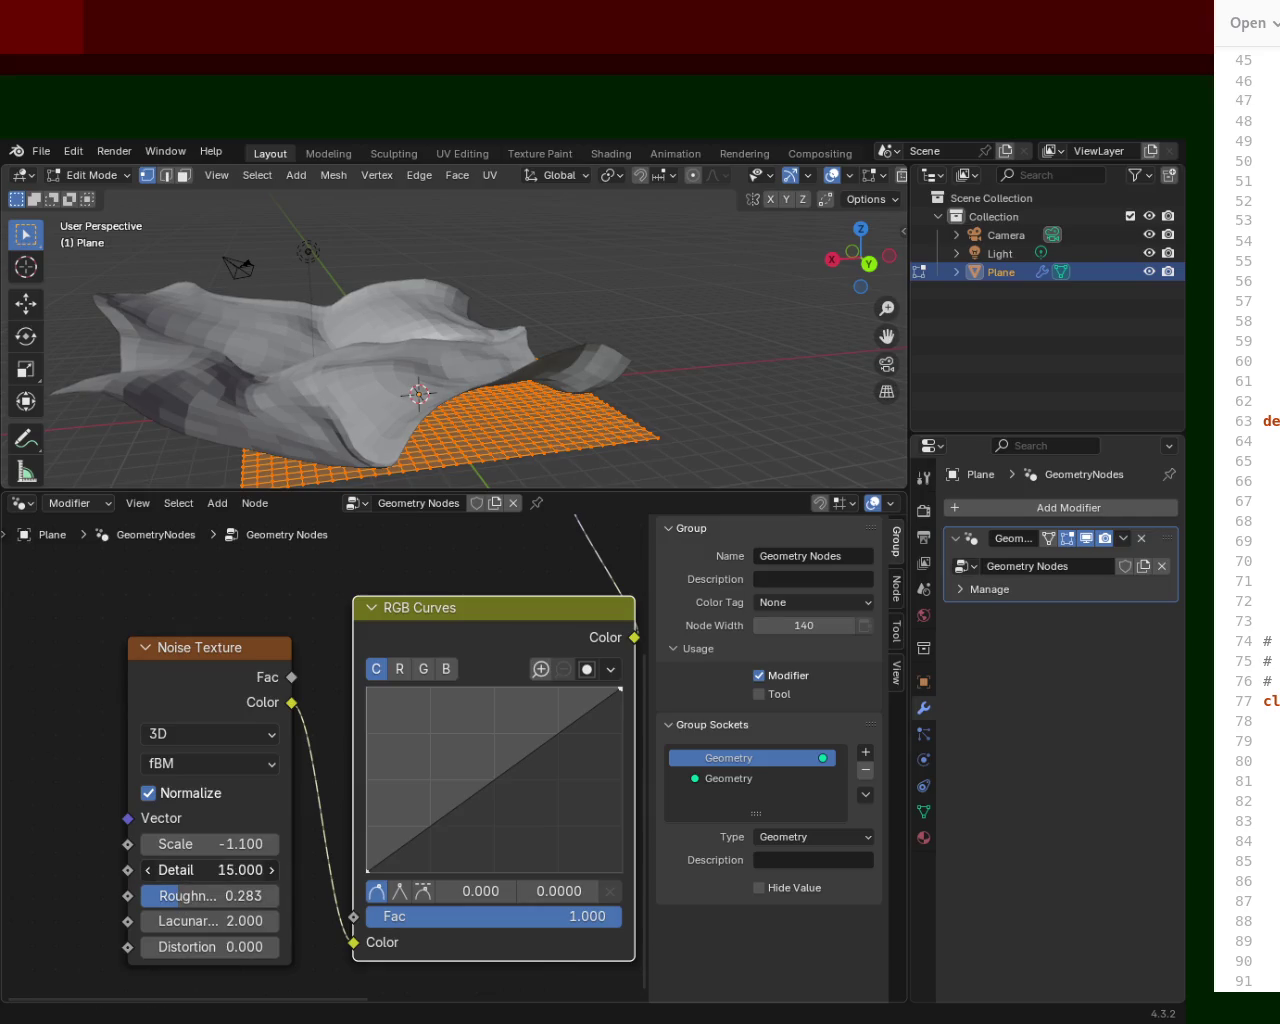
left_click_drag(210, 870, 240, 870)
middle_click_drag(420, 330, 321, 300)
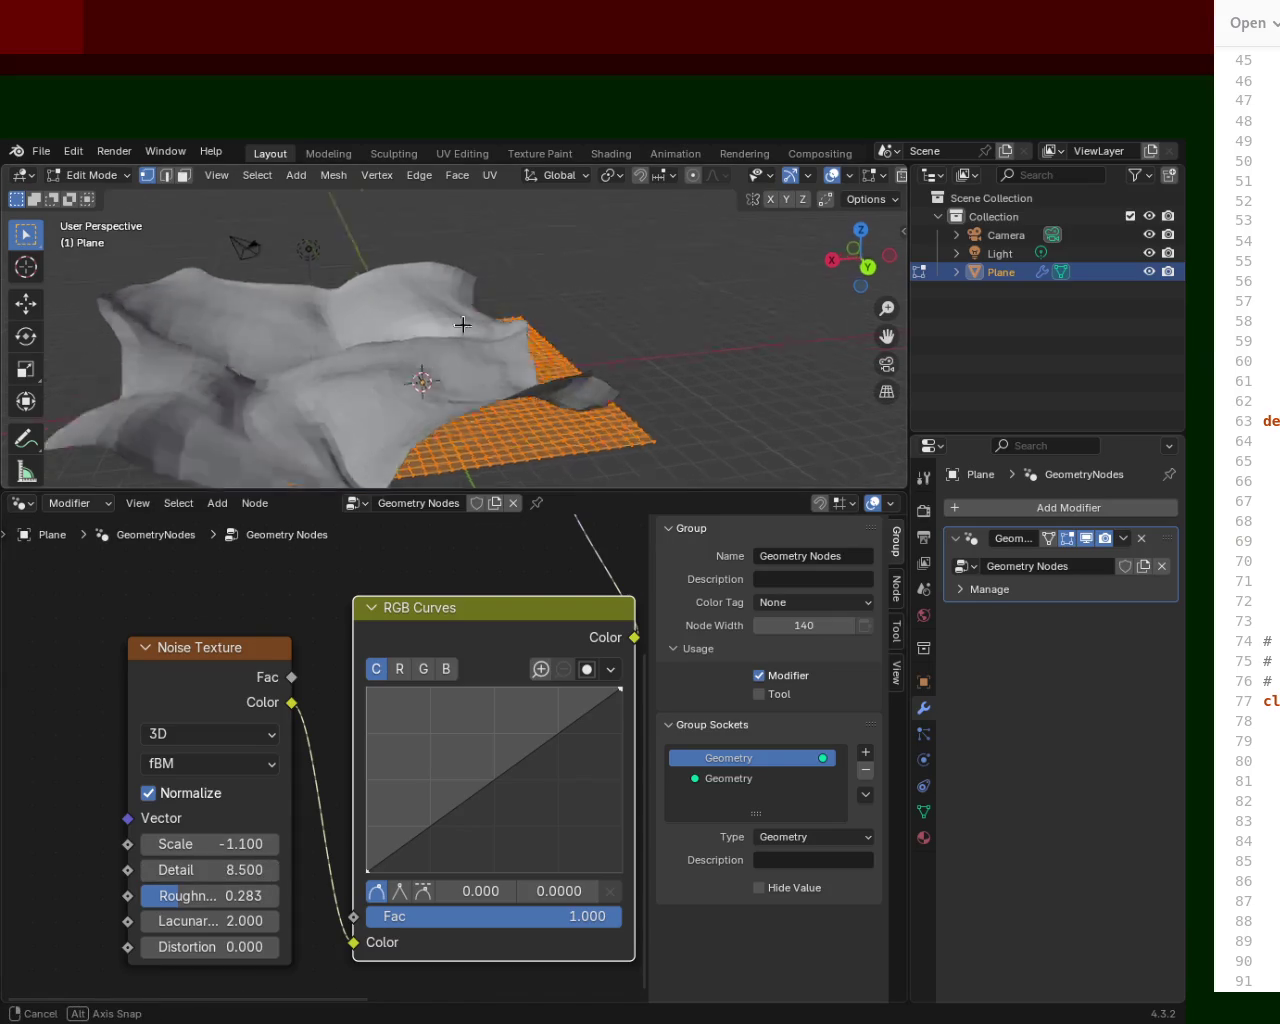
mouse_move(210, 844)
left_mouse_down()
mouse_move(232, 844)
mouse_move(220, 844)
left_mouse_up()
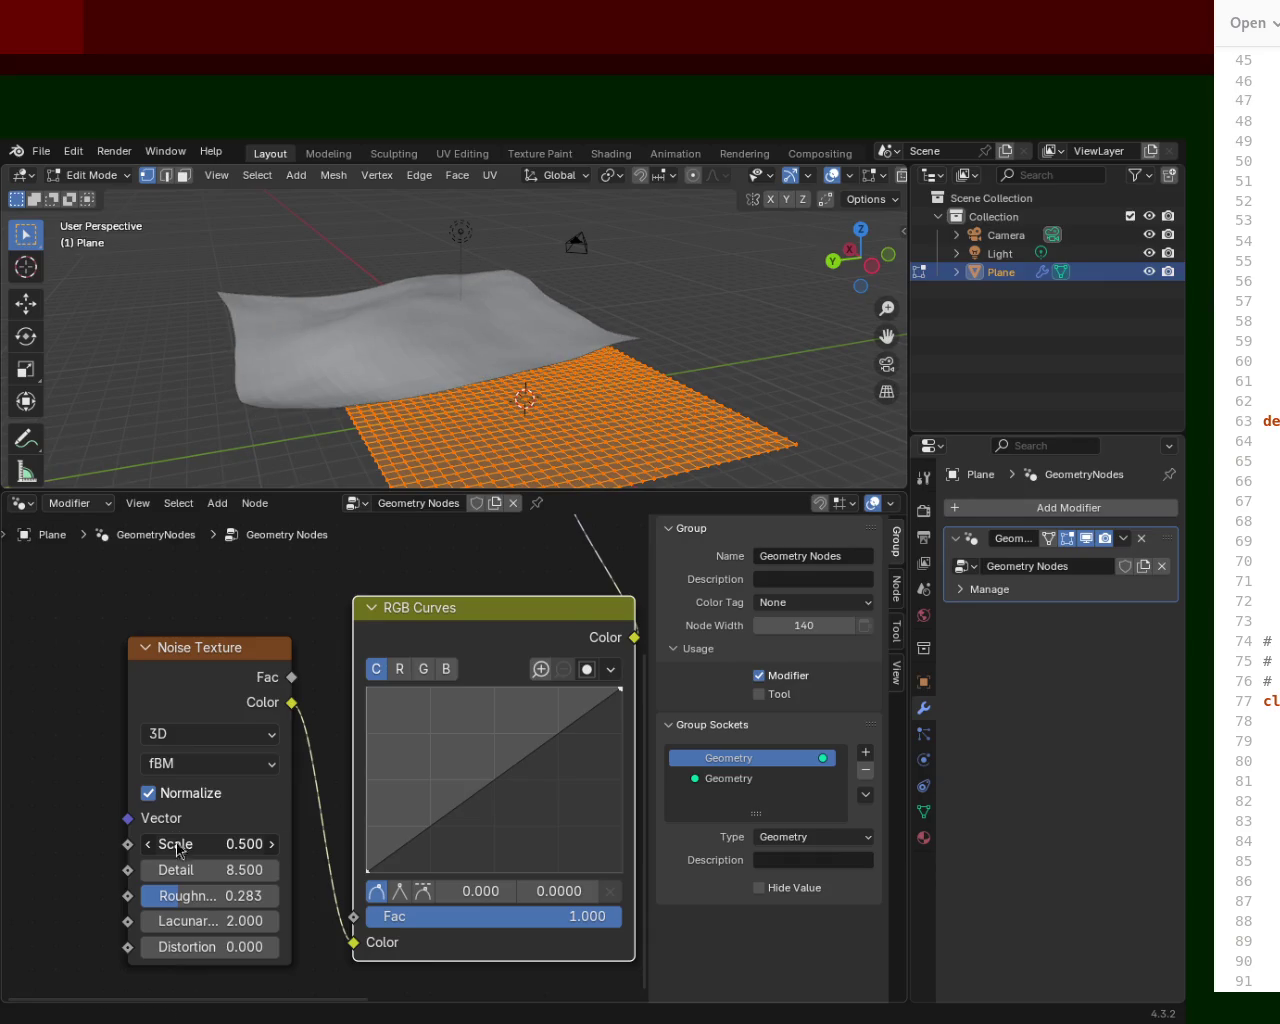
middle_click_drag(380, 300, 479, 263)
scroll(489, 296, "down", 5)
mouse_move(537, 331)
middle_mouse_down()
mouse_move(671, 295)
mouse_move(694, 306)
mouse_move(821, 294)
mouse_move(674, 392)
mouse_move(666, 380)
mouse_move(689, 414)
mouse_move(724, 310)
mouse_move(594, 323)
mouse_move(463, 306)
mouse_move(441, 314)
mouse_move(423, 357)
mouse_move(560, 340)
mouse_move(520, 309)
mouse_move(457, 311)
mouse_move(409, 334)
mouse_move(566, 386)
mouse_move(434, 291)
mouse_move(465, 334)
mouse_move(779, 264)
middle_mouse_up()
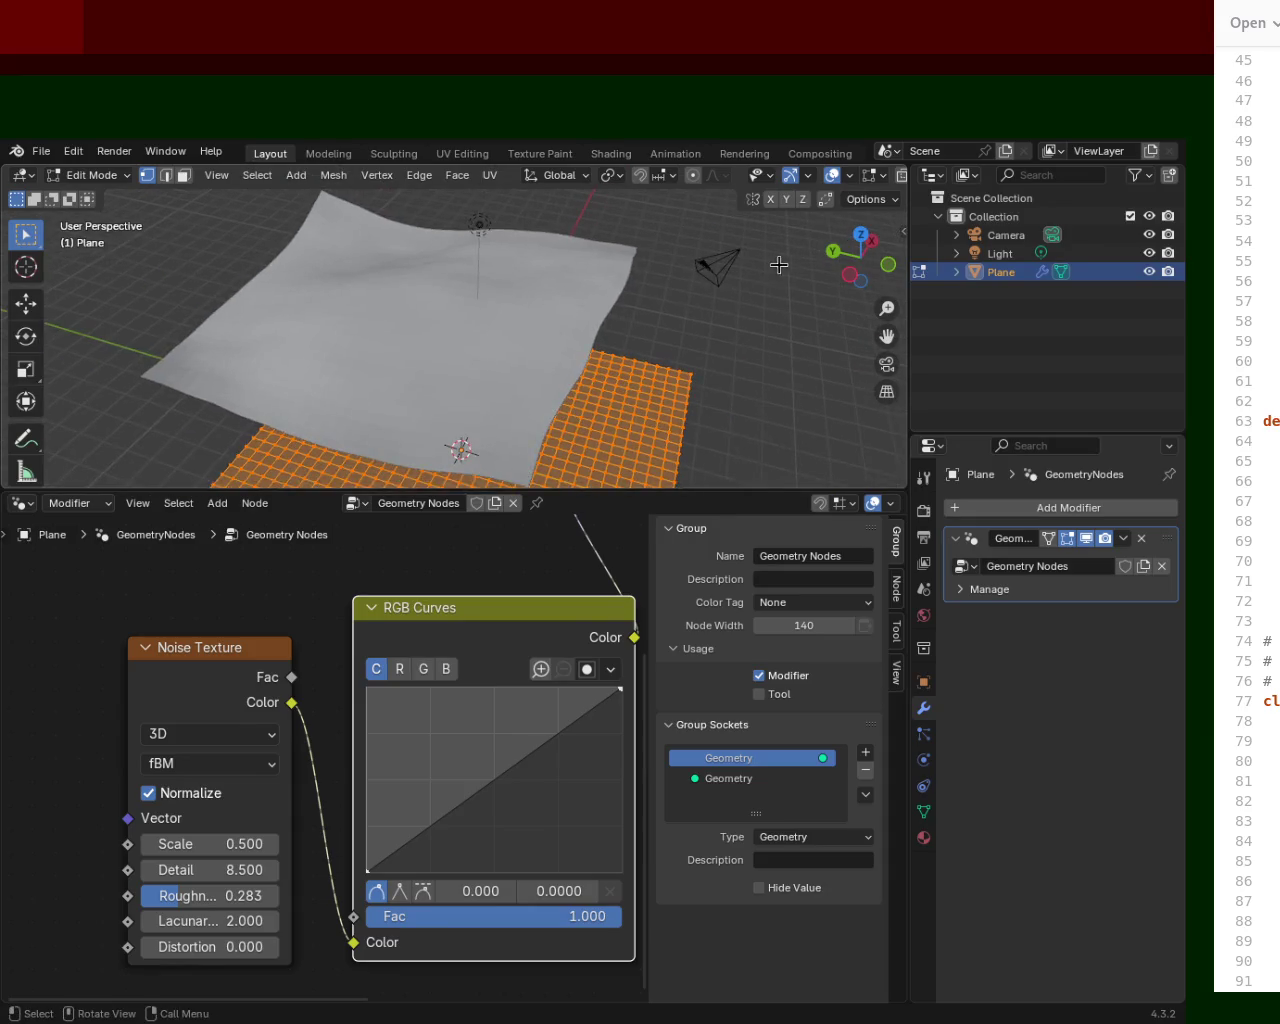
left_click(984, 276)
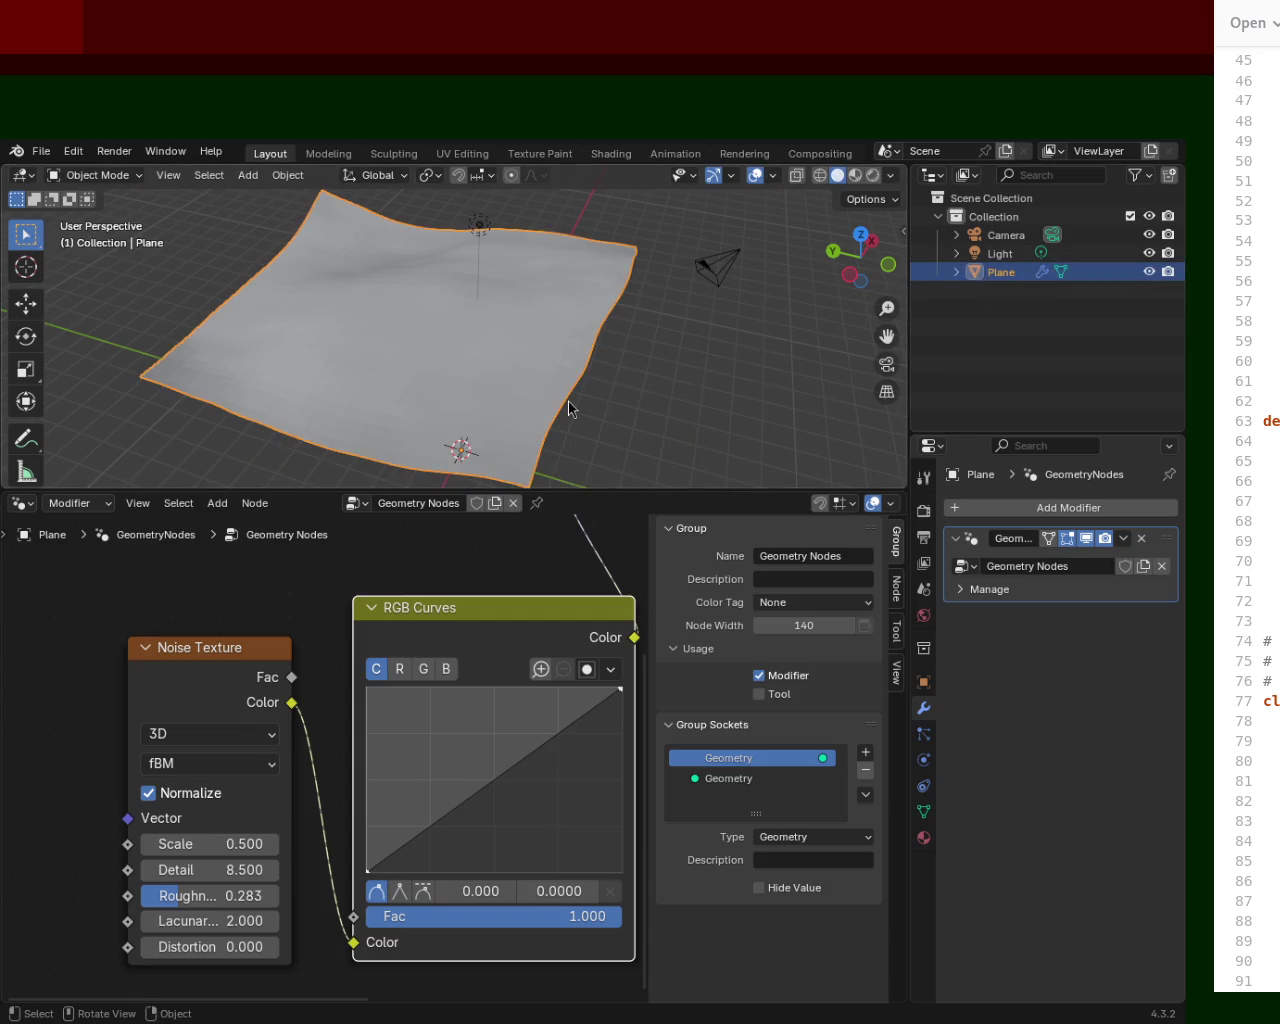
Undo the object scale-up and scale the plane's mesh up in Edit Mode instead.
key("s")
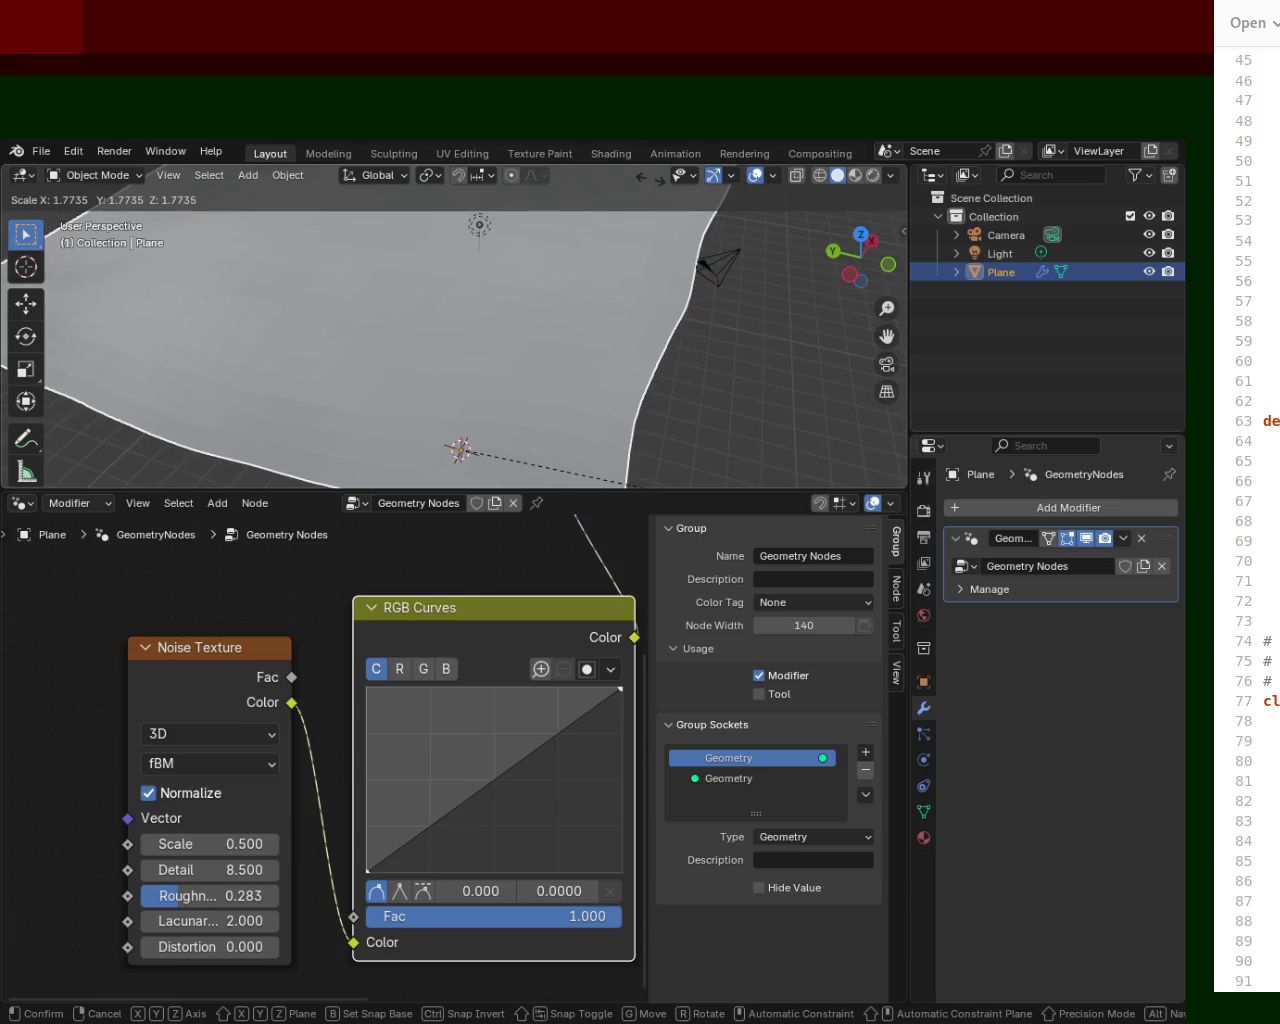
left_click(651, 180)
key("ctrl+z")
key("Tab")
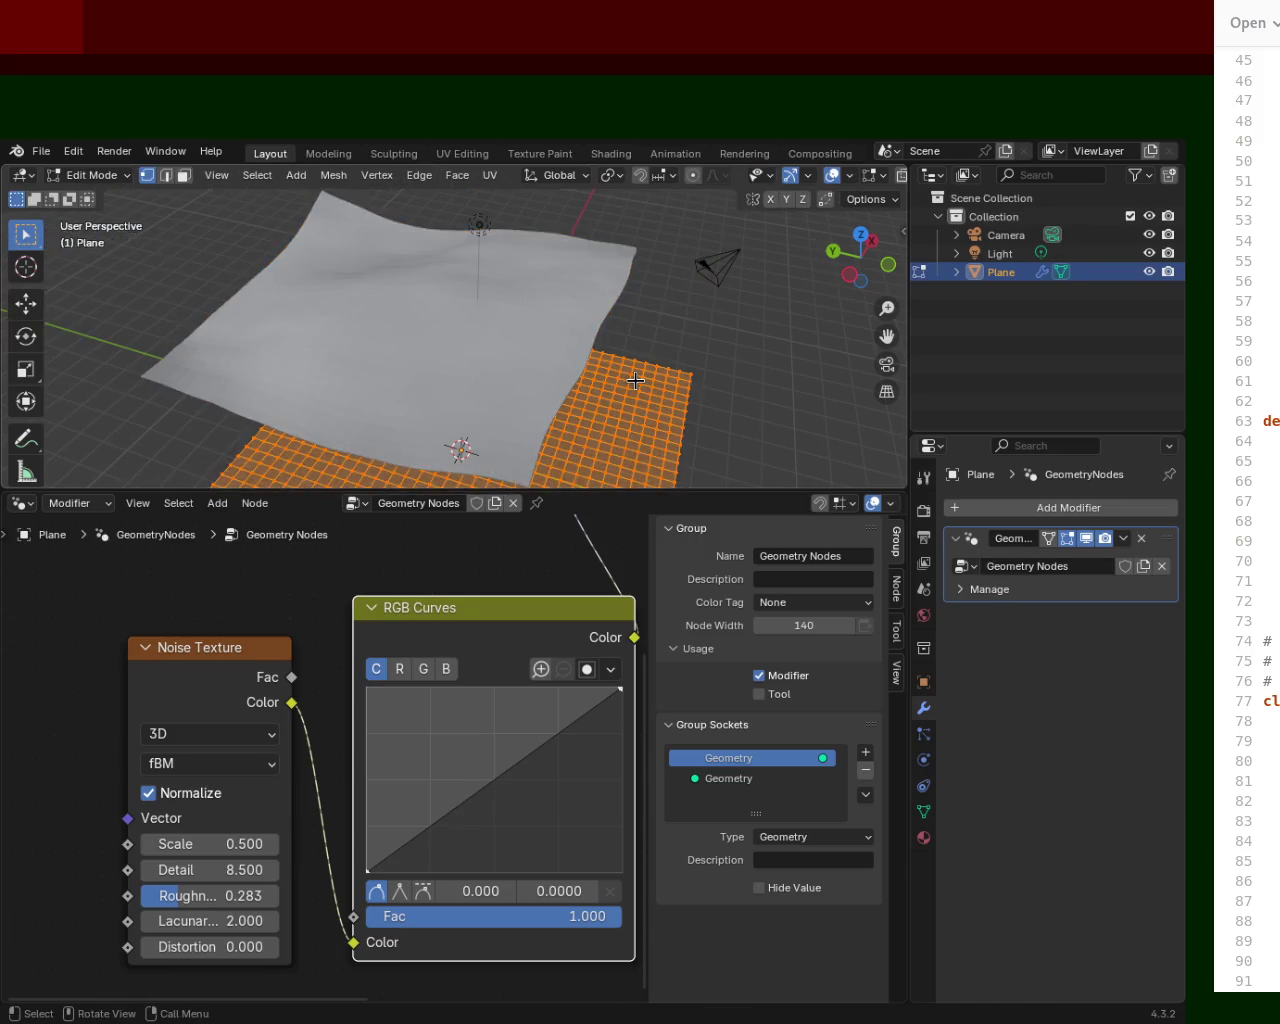
key("s")
left_click(342, 278)
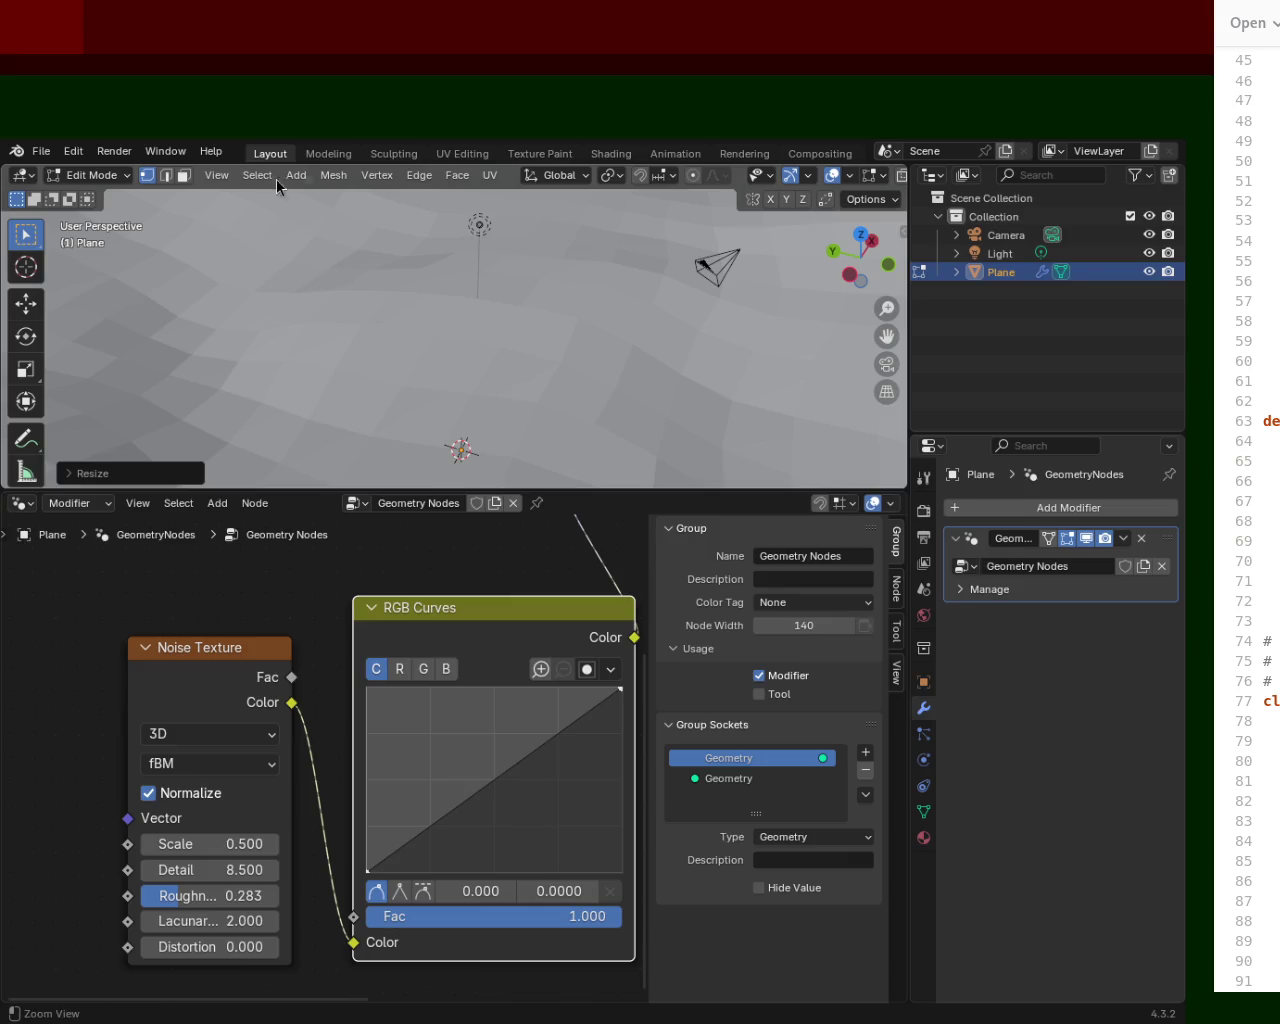
Enlarge the mesh further to about 3.8× and subdivide it.
scroll(401, 299, "down", 5)
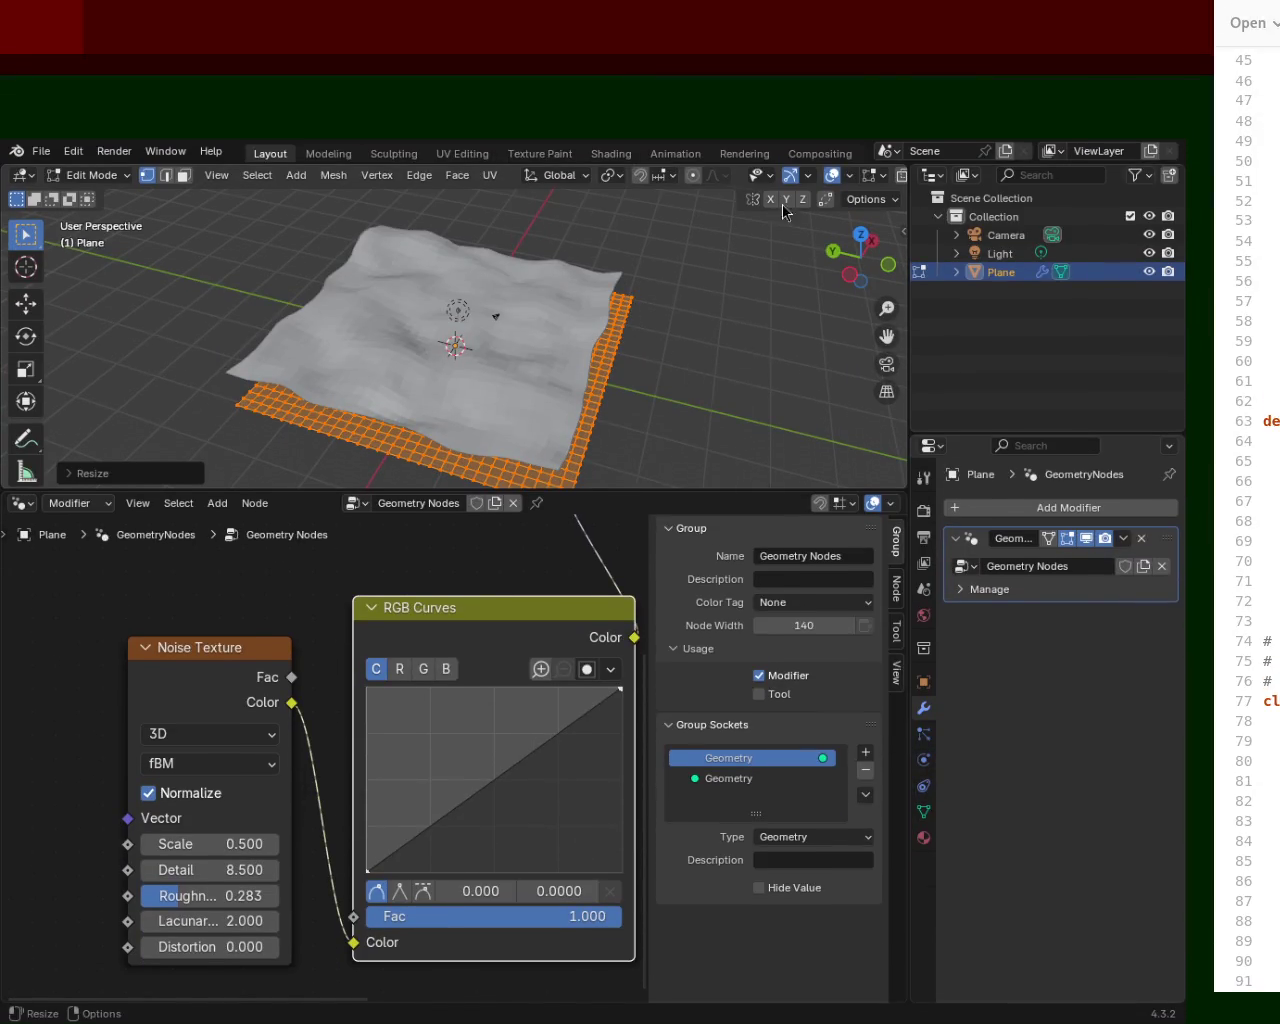
middle_click_drag(730, 408, 545, 385)
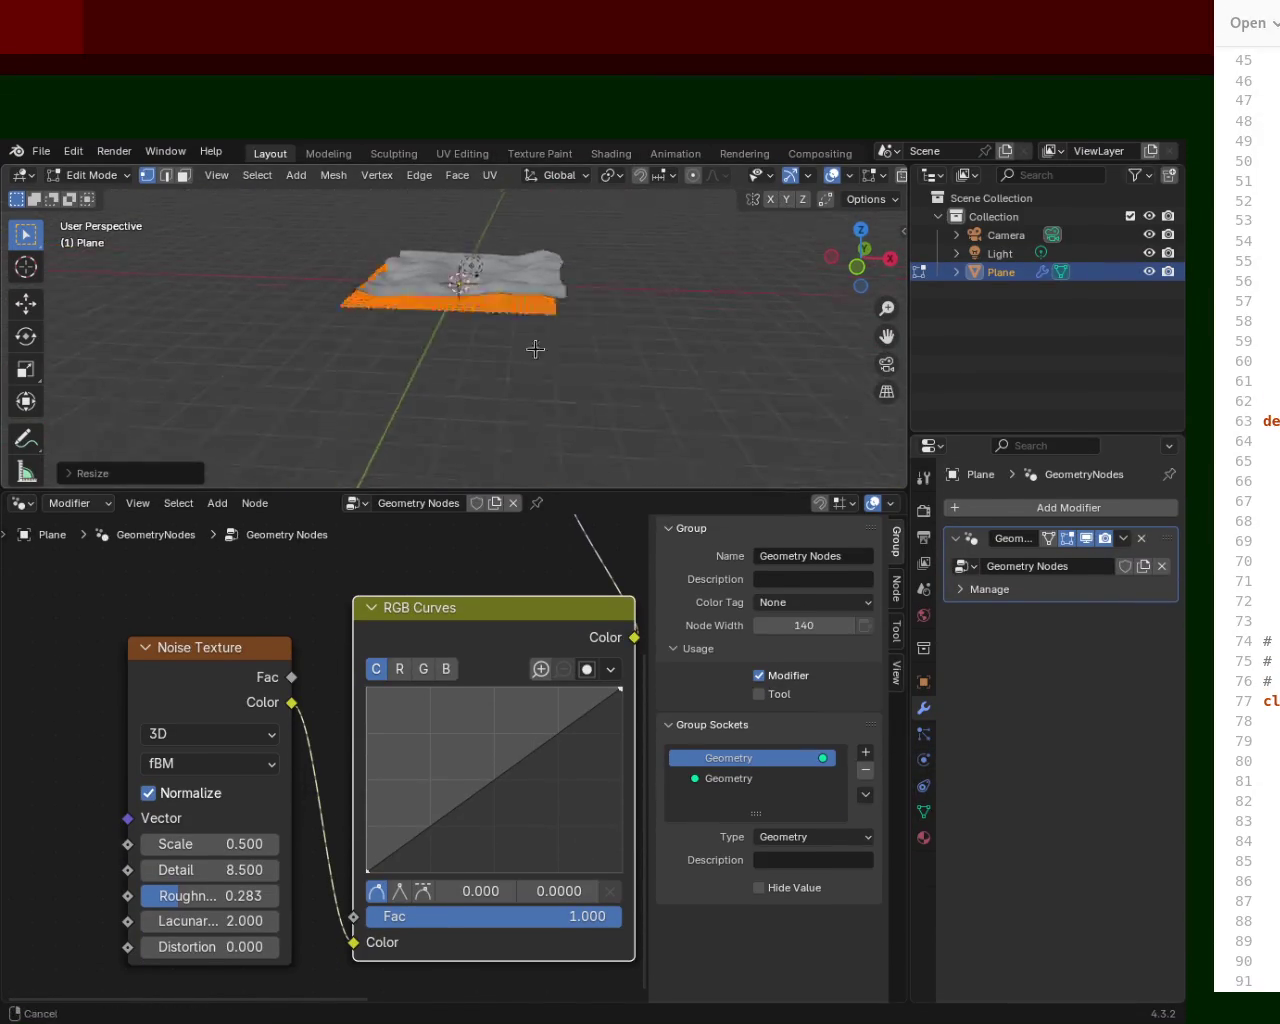
key("s")
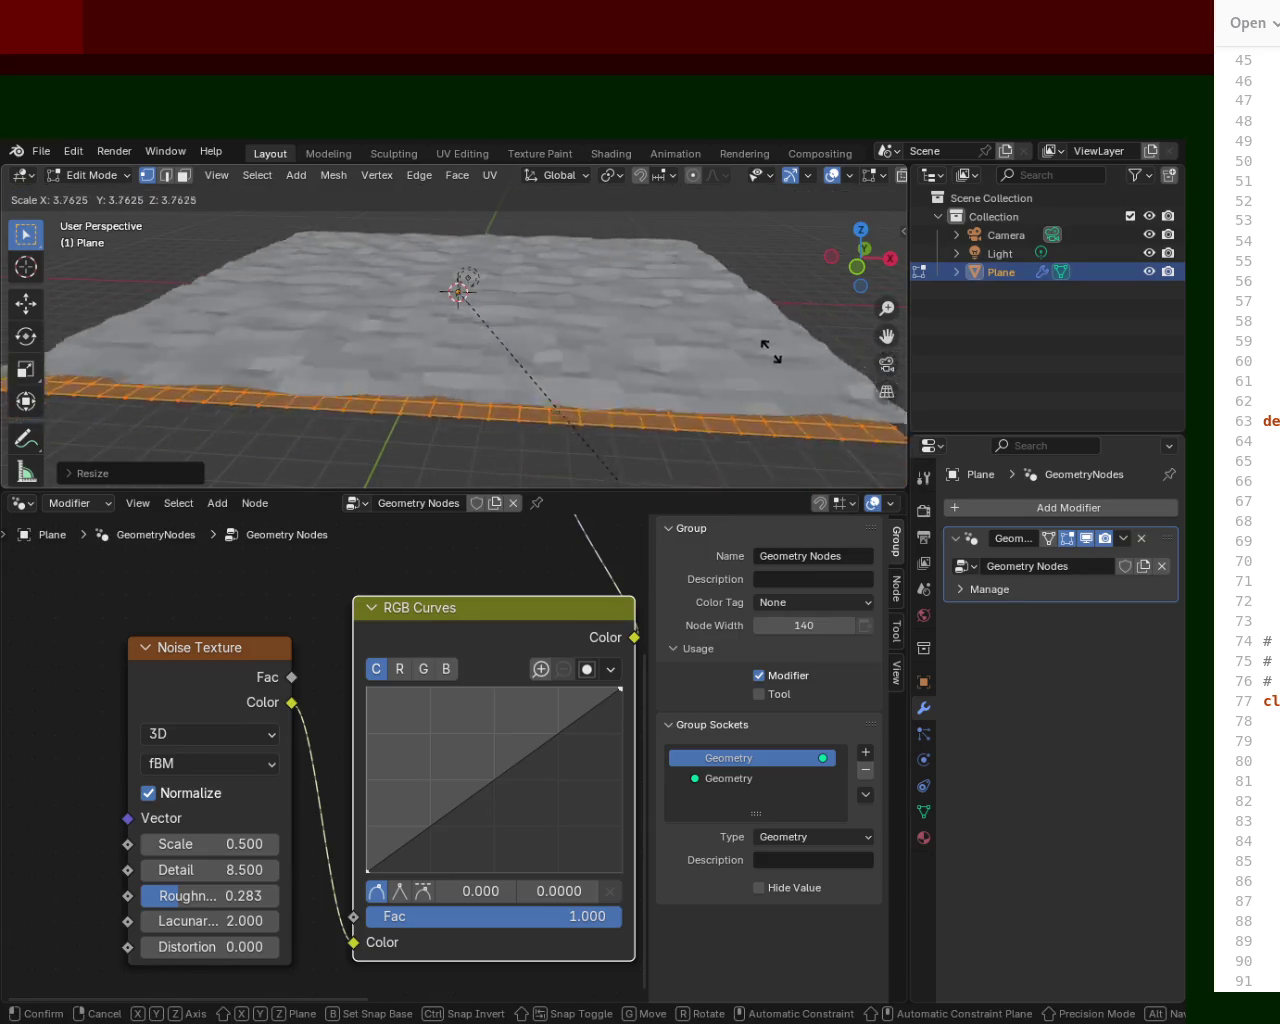
left_click(758, 388)
right_click(758, 387)
left_click(758, 387)
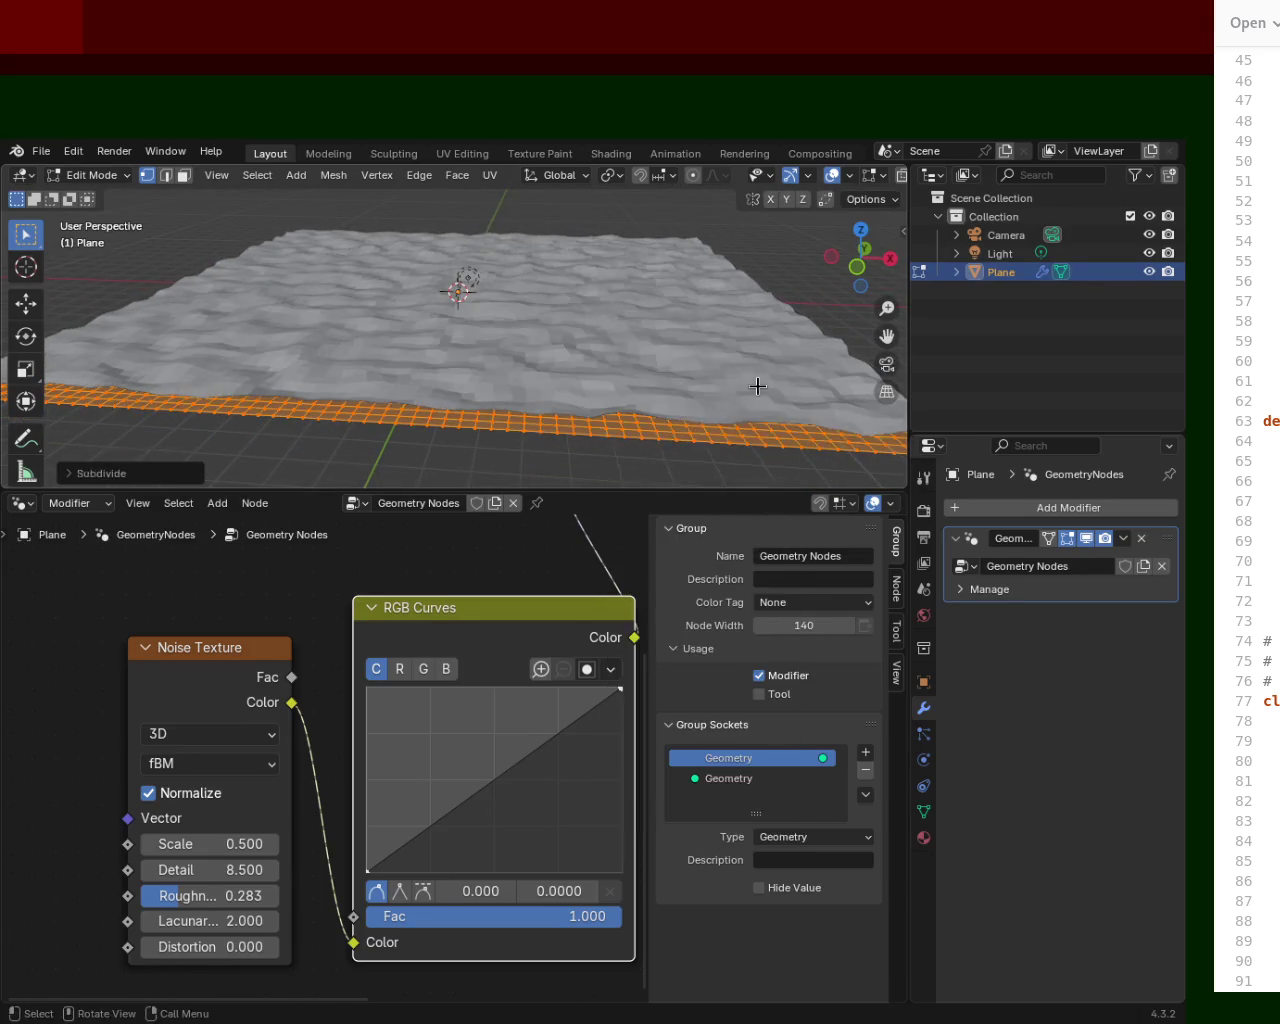
Subdivide the mesh again more finely with Edge > Subdivide.
mouse_move(566, 344)
middle_mouse_down()
mouse_move(680, 310)
mouse_move(598, 297)
mouse_move(359, 308)
middle_mouse_up()
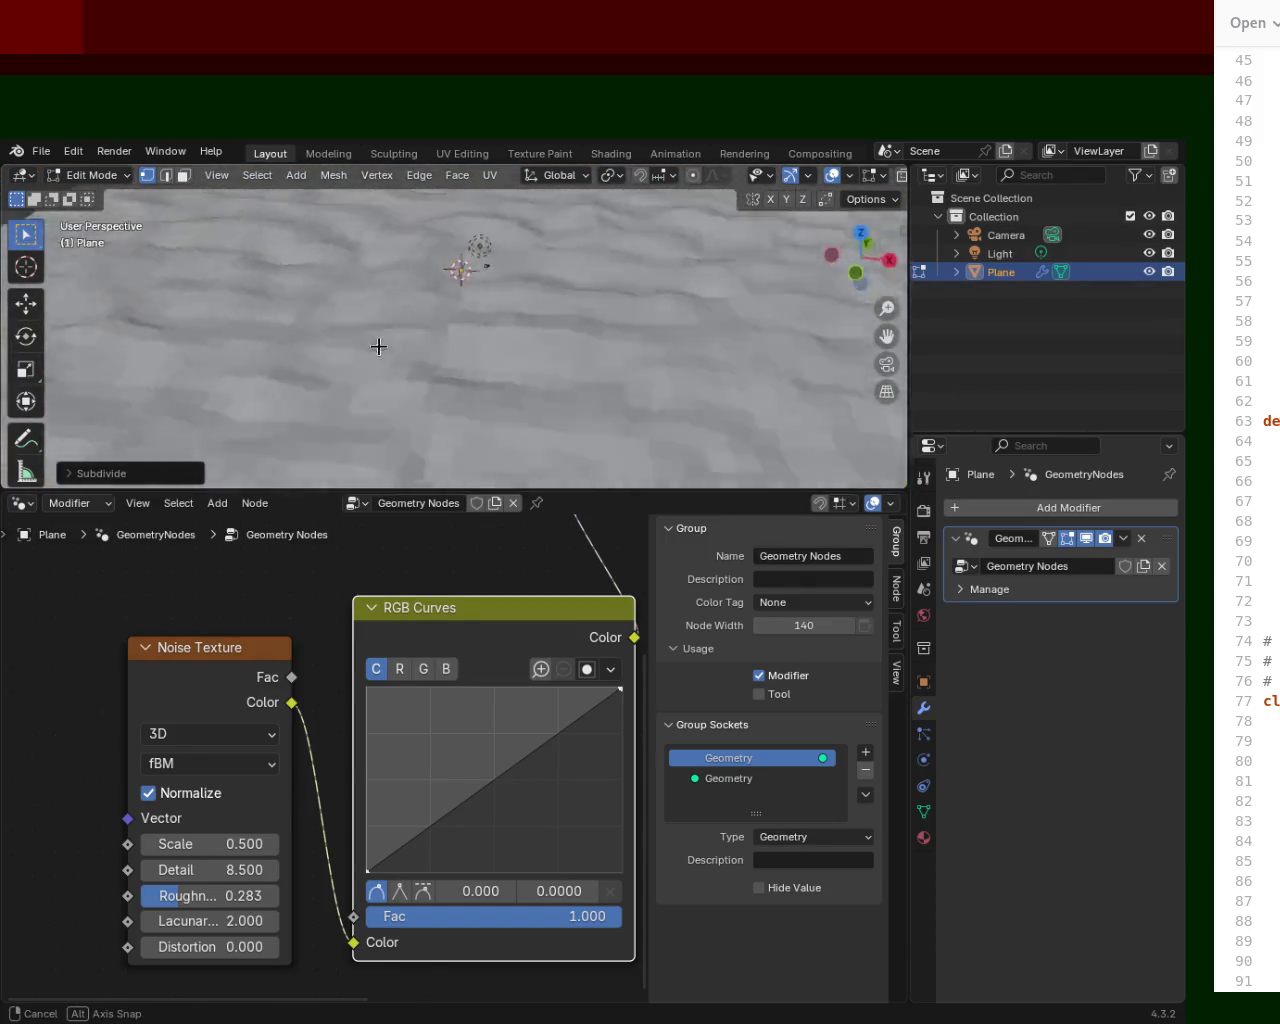
mouse_move(359, 308)
middle_mouse_down()
mouse_move(481, 307)
mouse_move(505, 333)
middle_mouse_up()
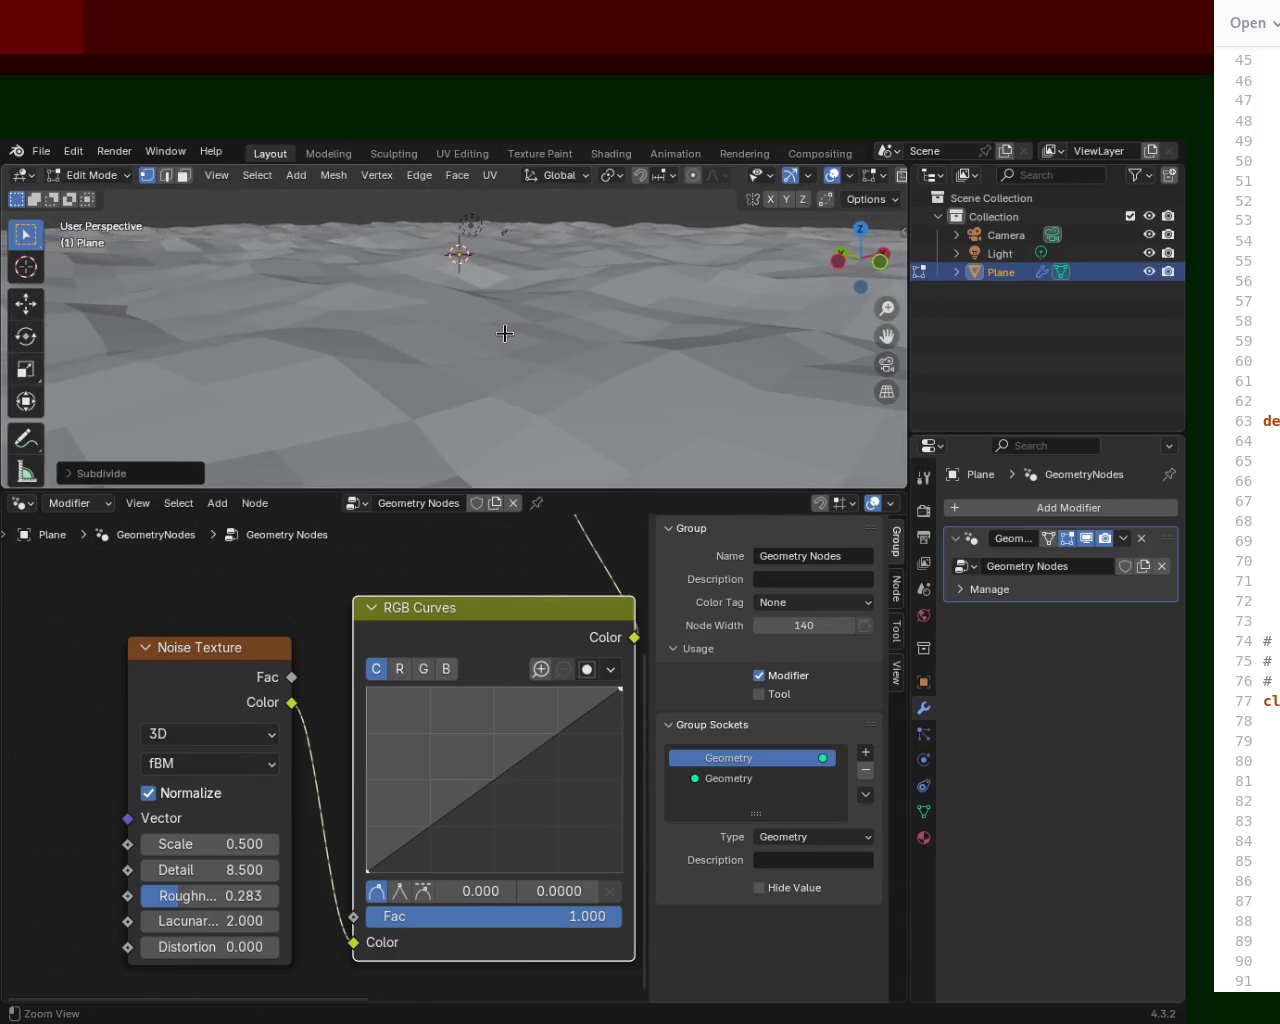
key("ctrl+e")
left_click(497, 337)
Orbit and zoom around the wide, softly rolling terrain to inspect it.
middle_click_drag(646, 400, 699, 372)
mouse_move(636, 300)
middle_mouse_down("ctrl")
mouse_move(600, 337)
mouse_move(671, 363)
mouse_move(714, 351)
mouse_move(659, 349)
mouse_move(609, 289)
mouse_move(686, 337)
mouse_move(771, 364)
mouse_move(669, 366)
mouse_move(449, 272)
mouse_move(485, 307)
mouse_move(491, 269)
mouse_move(554, 237)
mouse_move(557, 284)
middle_mouse_up("ctrl")
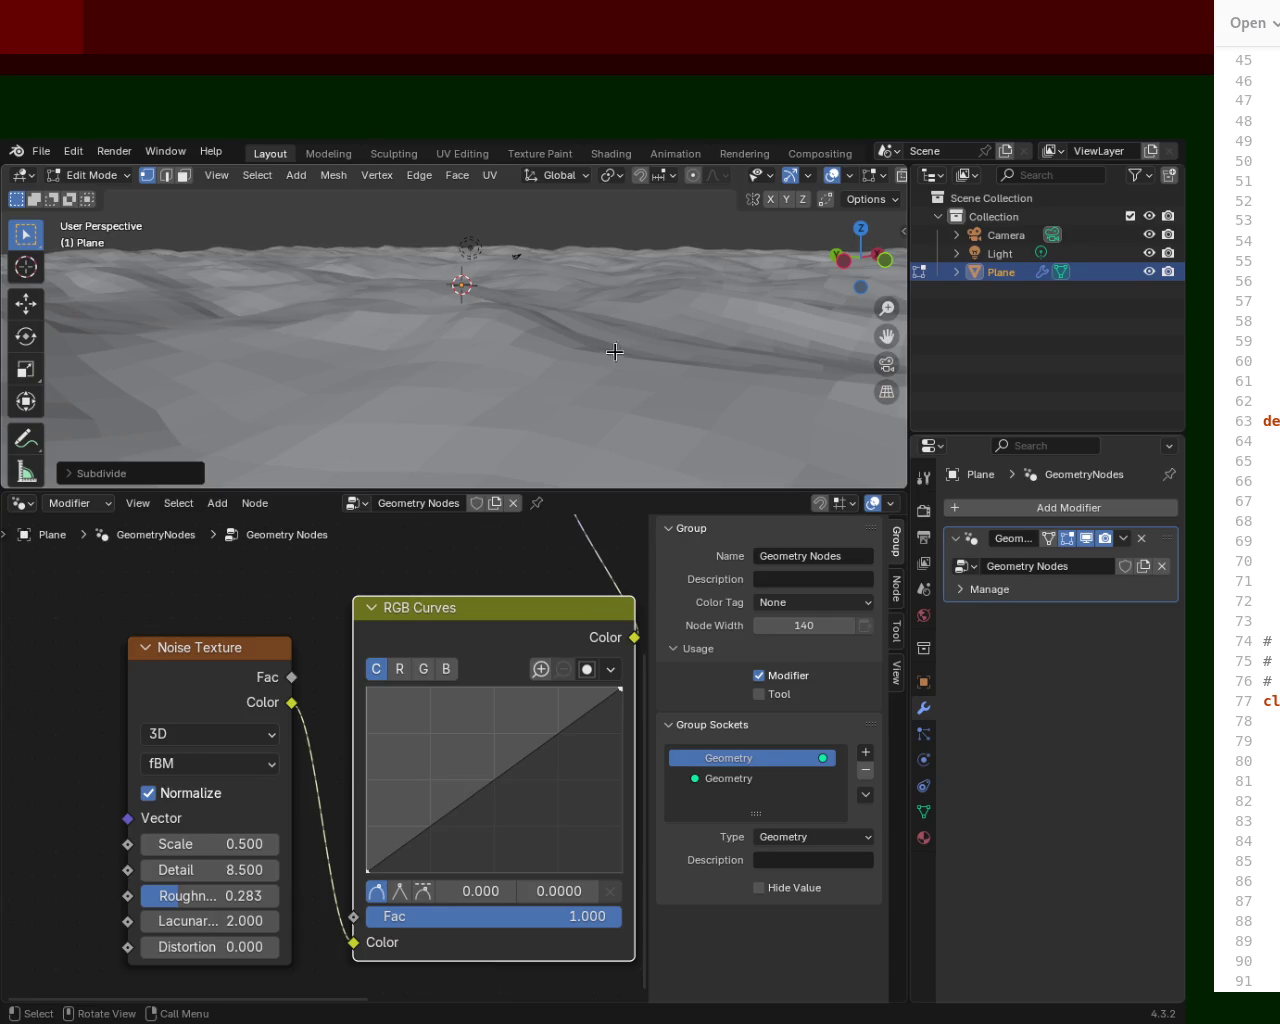
scroll(615, 351, "down", 5)
middle_click_drag(500, 309, 434, 349)
scroll(434, 349, "up", 5)
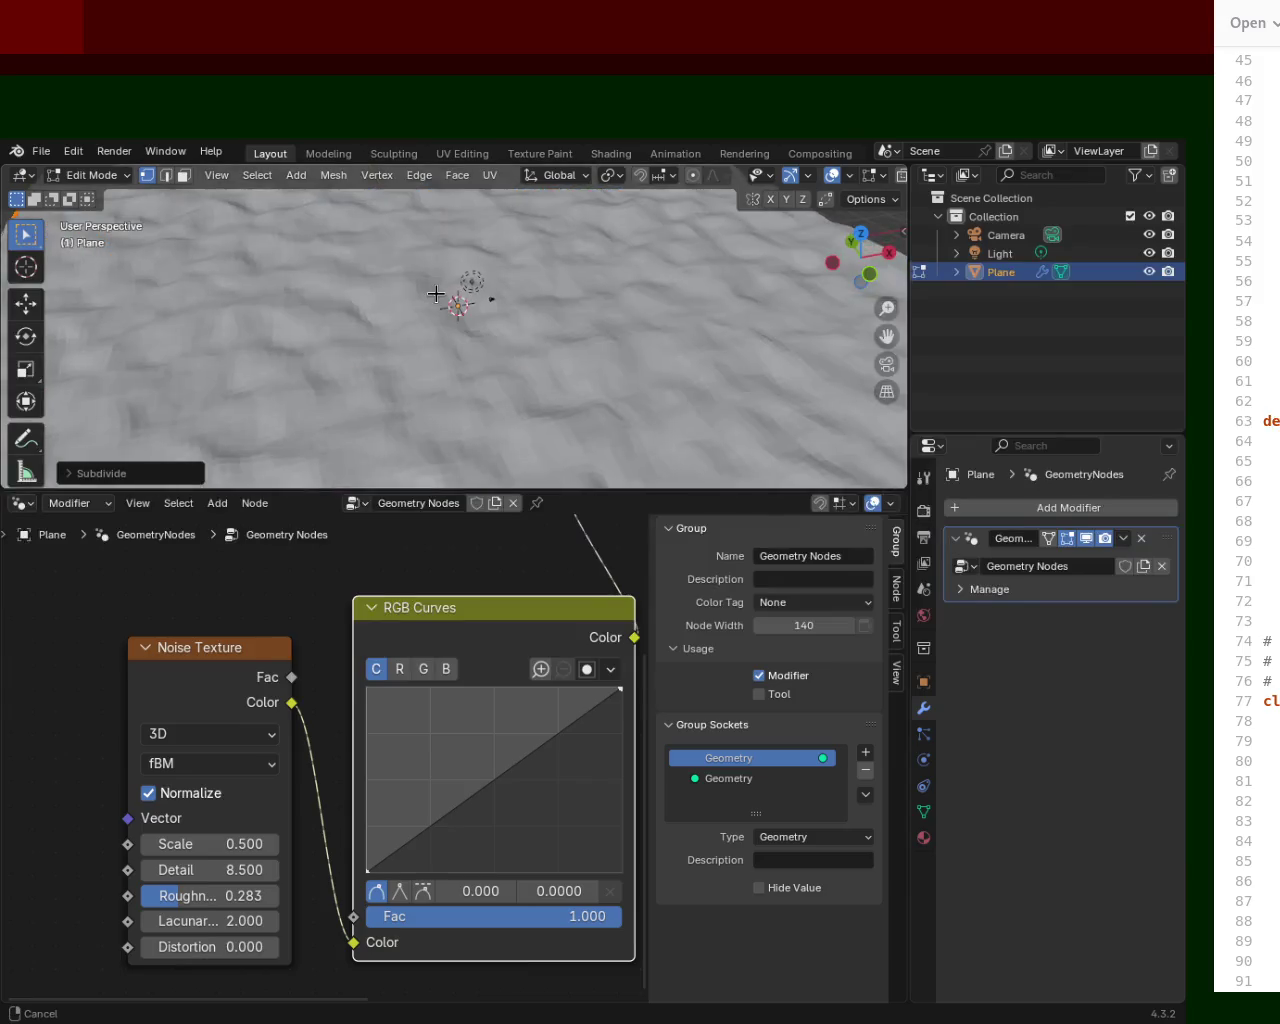
scroll(435, 293, "down", 5)
scroll(469, 375, "up", 5)
mouse_move(443, 263)
middle_mouse_down()
mouse_move(451, 283)
mouse_move(557, 243)
mouse_move(651, 257)
middle_mouse_up()
scroll(557, 243, "down", 5)
scroll(557, 243, "up", 5)
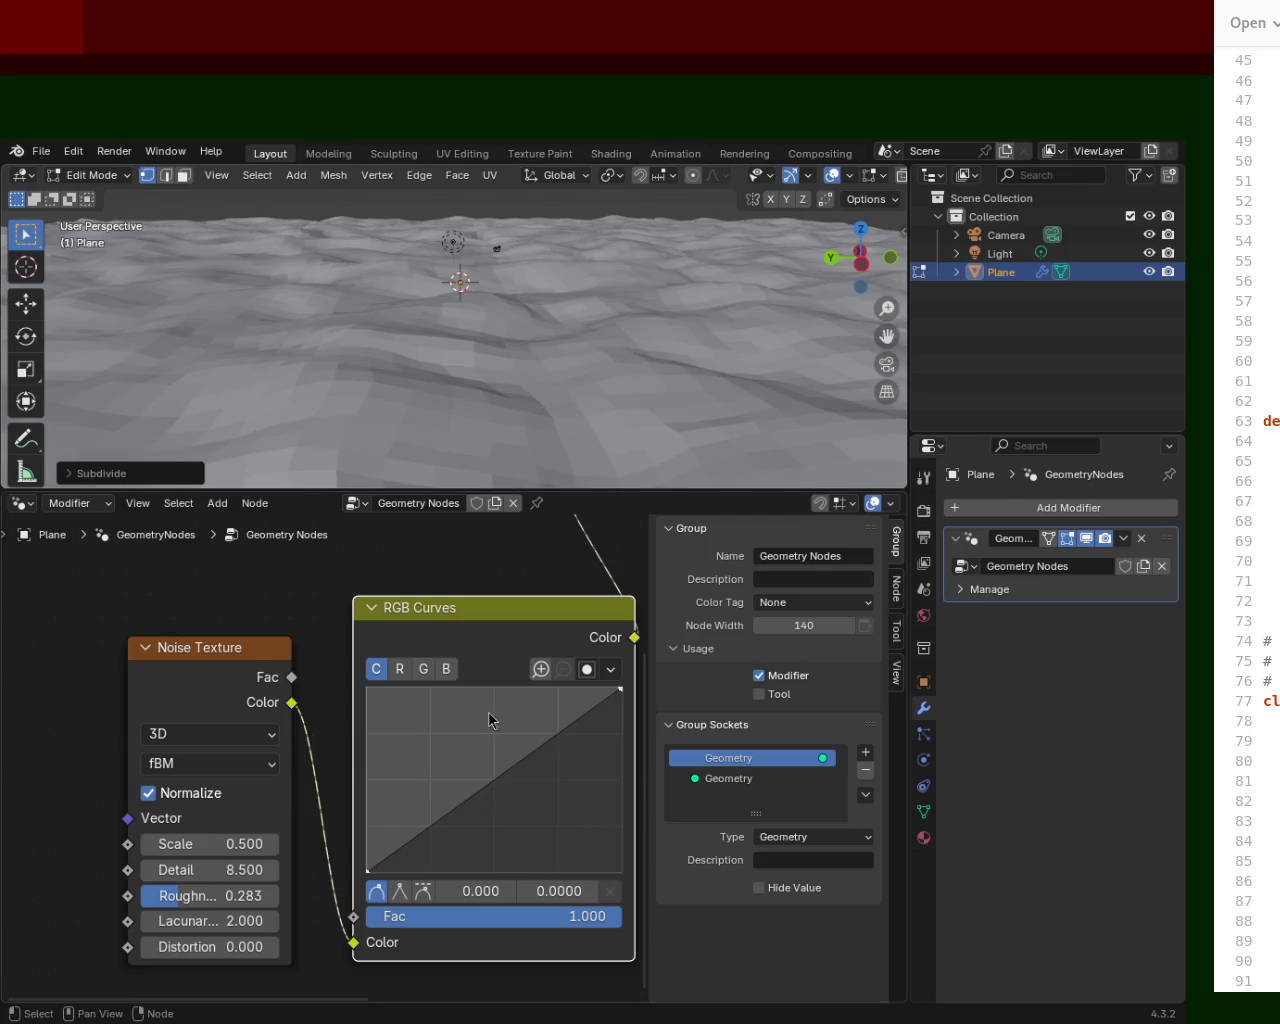
Lower the noise Scale and repeat the subdivision with Shift+R for a denser mesh.
mouse_move(208, 844)
left_mouse_down()
mouse_move(252, 844)
mouse_move(26, 844)
left_mouse_up()
mouse_move(280, 844)
left_mouse_down()
mouse_move(140, 844)
mouse_move(210, 844)
left_mouse_up()
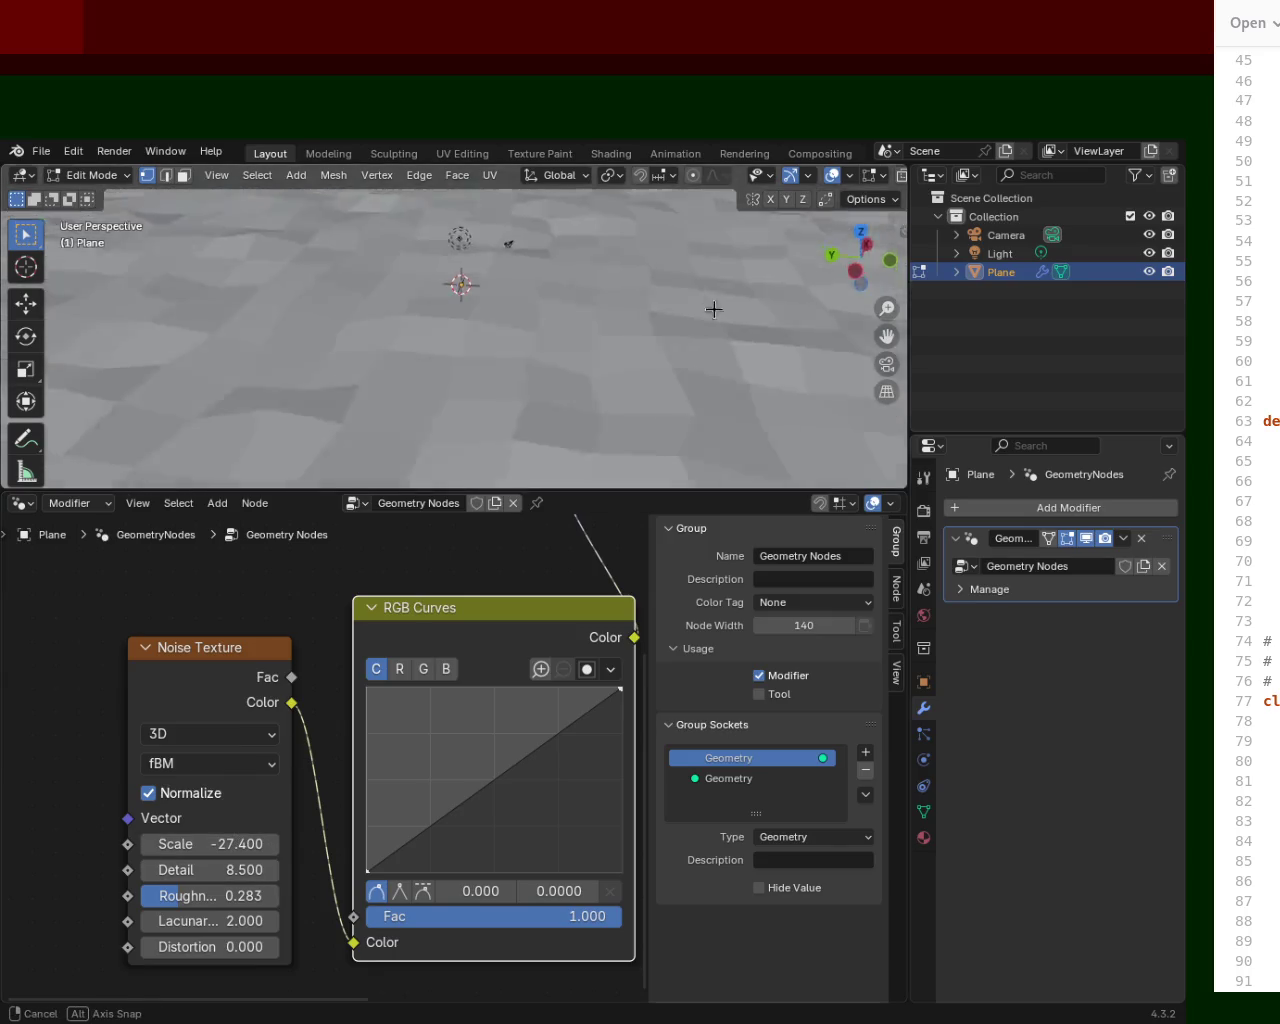
scroll(534, 417, "down", 5)
mouse_move(534, 417)
middle_mouse_down()
mouse_move(509, 371)
mouse_move(551, 340)
middle_mouse_up()
key("shift+r")
scroll(543, 243, "up", 5)
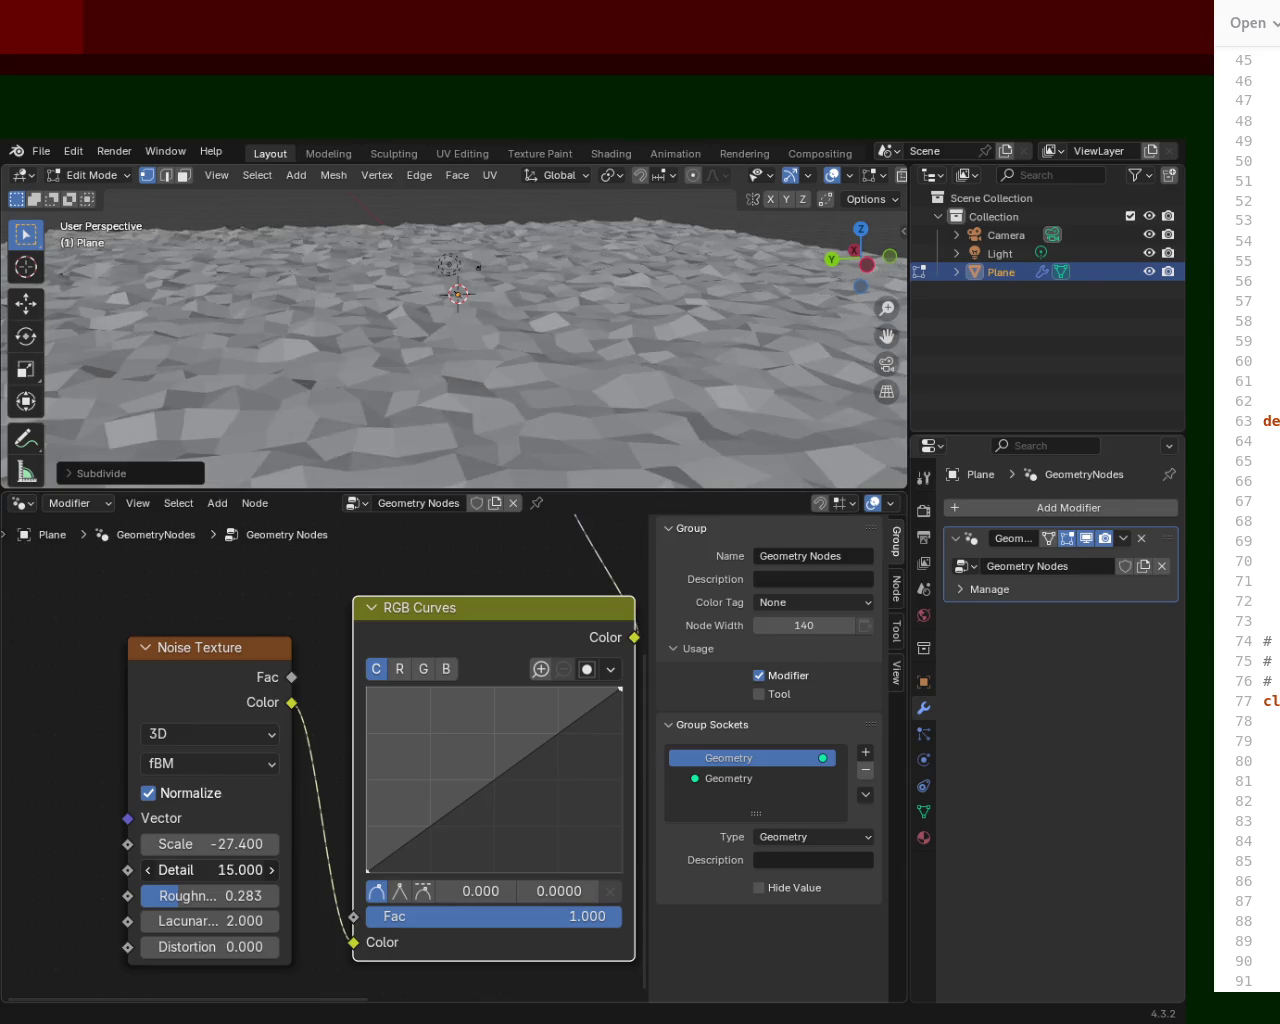
Set noise Scale 0.200 and Detail 14.800, and add an RGB Curves point at 0.218, 0.9062.
mouse_move(181, 838)
left_mouse_down()
mouse_move(150, 840)
mouse_move(250, 844)
mouse_move(234, 844)
left_mouse_up()
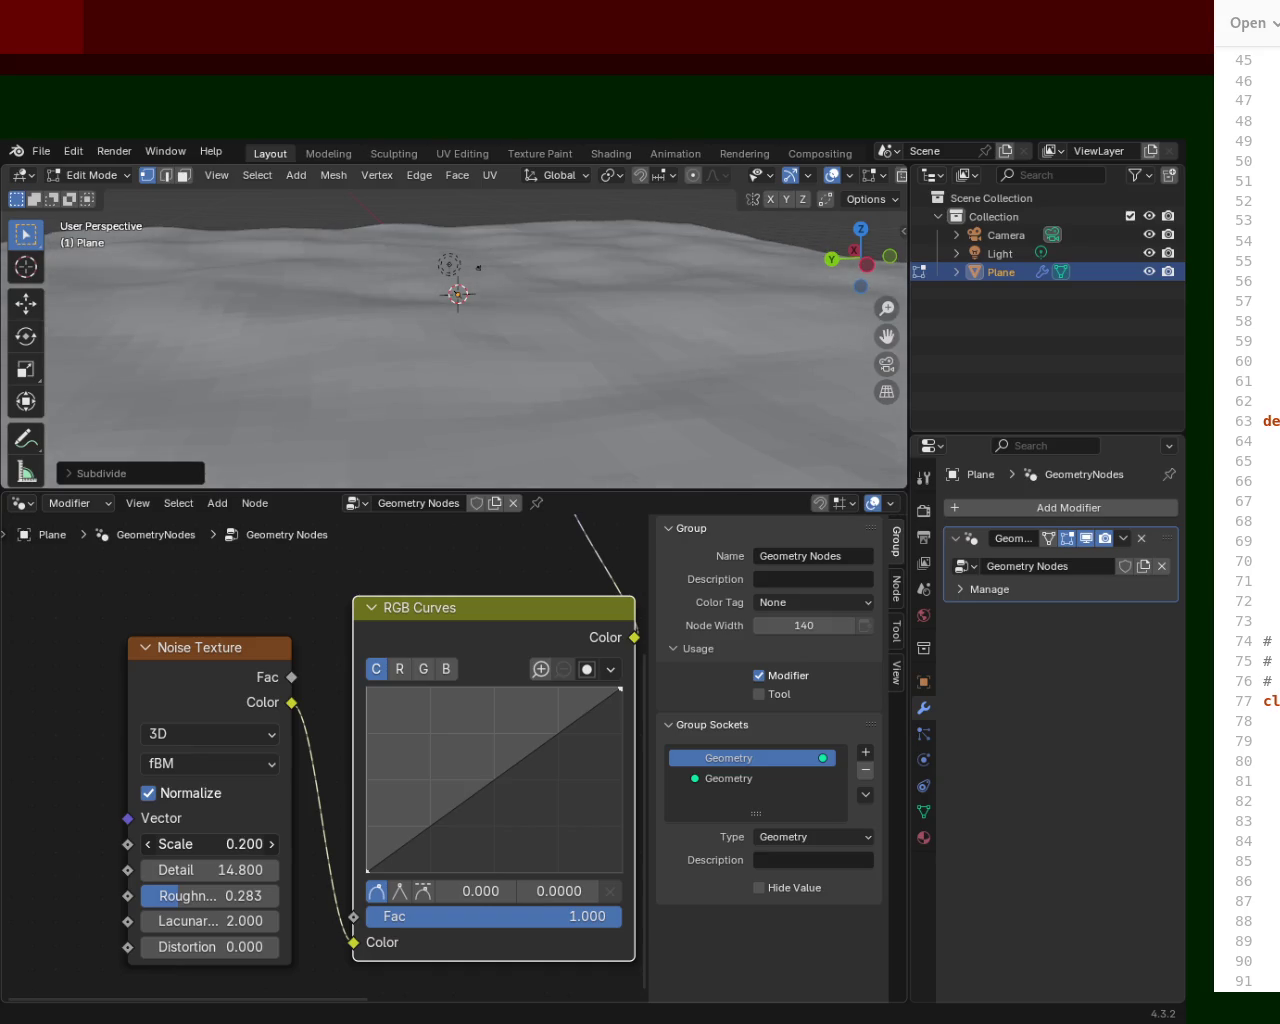
mouse_move(572, 284)
middle_mouse_down()
mouse_move(194, 234)
mouse_move(362, 292)
middle_mouse_up()
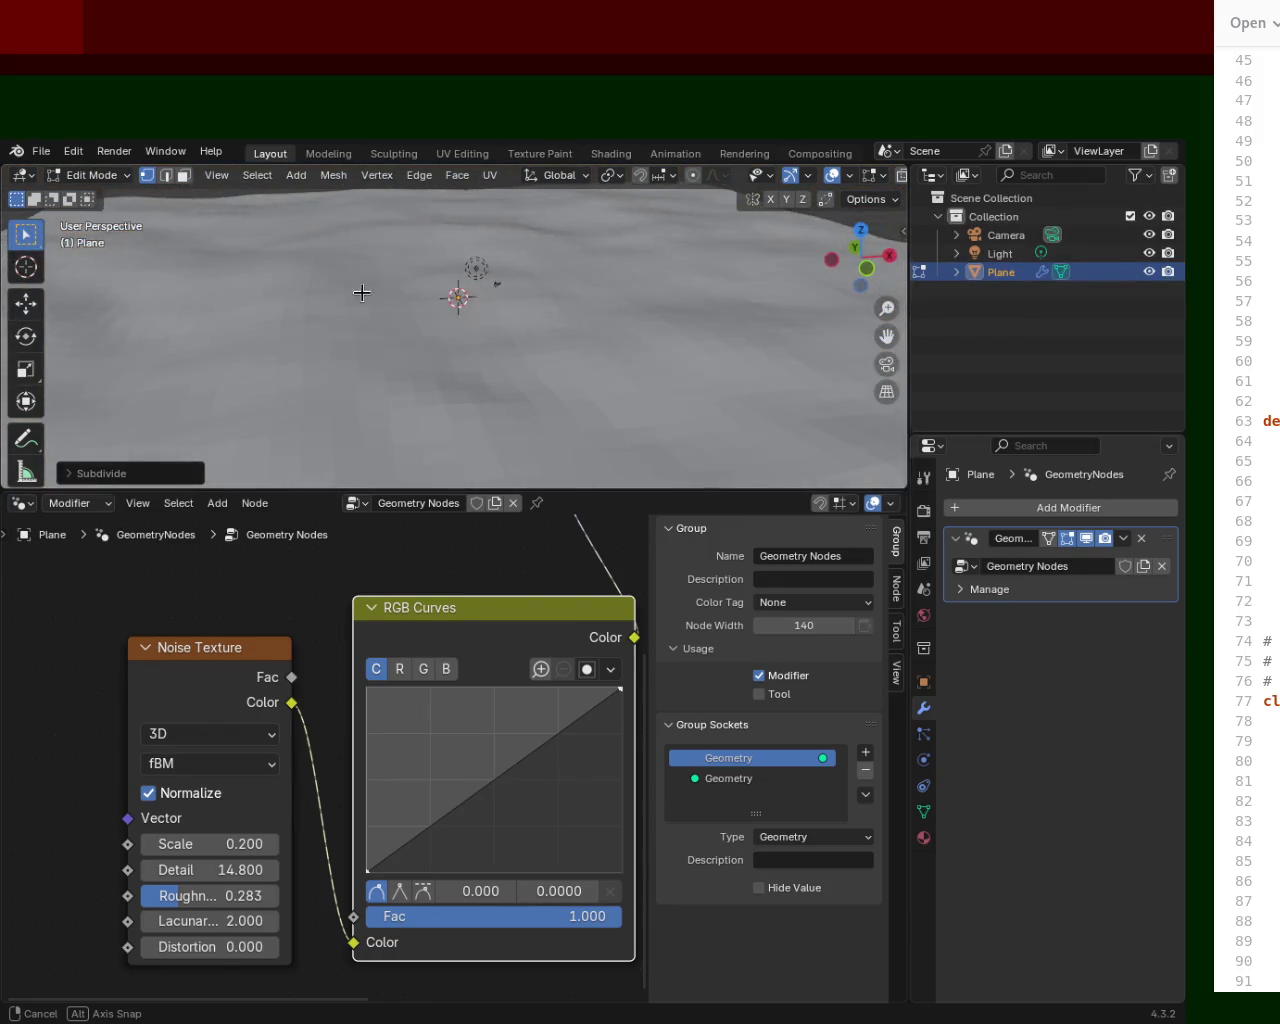
left_click_drag(692, 487, 692, 491)
Add RGB Curves points, bowing the curve upward and adding a dip.
left_click_drag(421, 831, 421, 708)
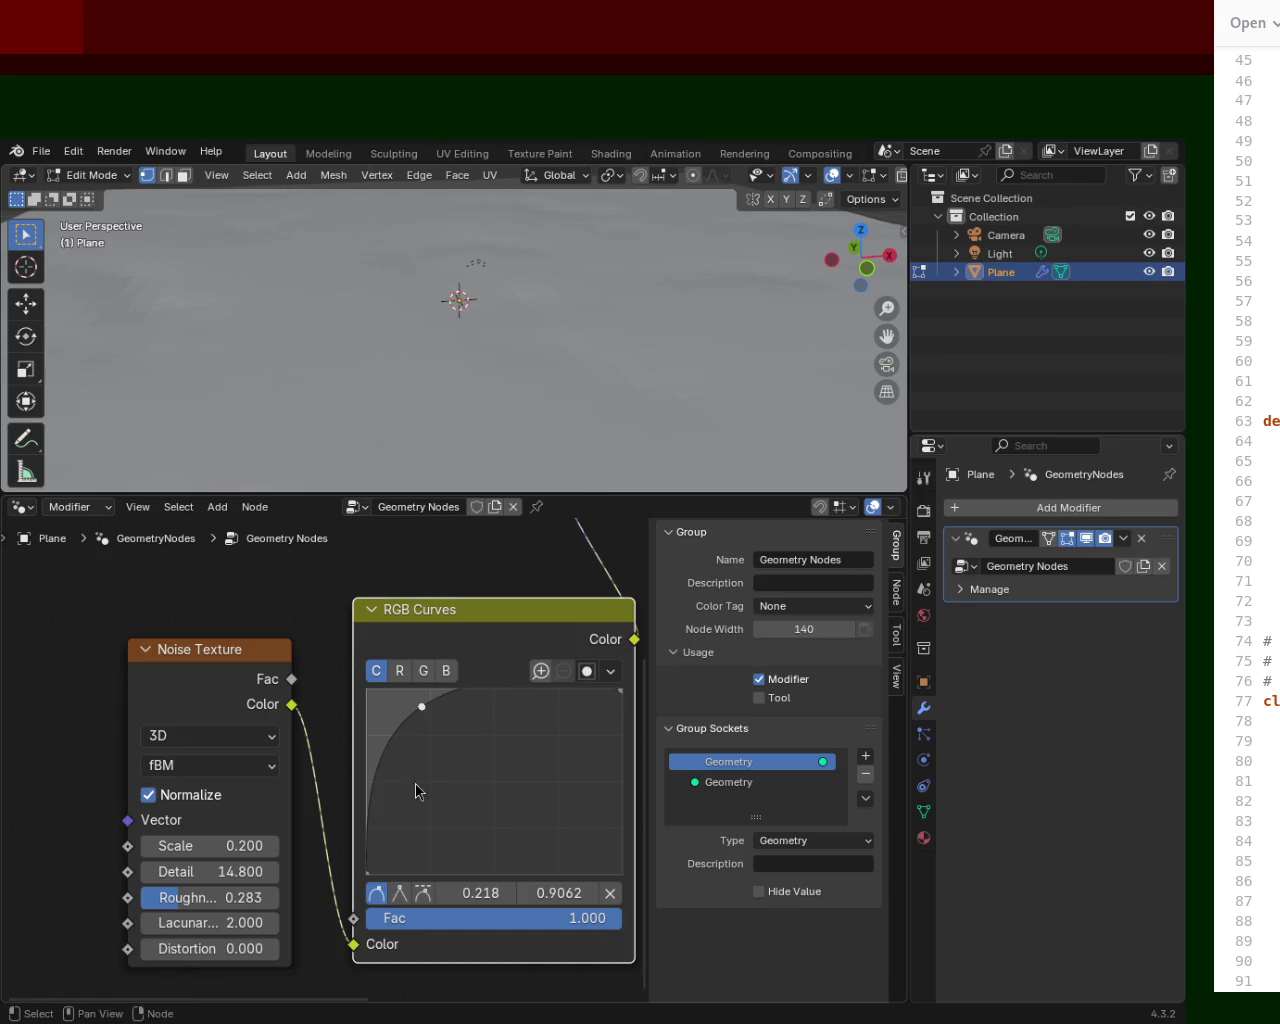
left_click_drag(417, 784, 412, 756)
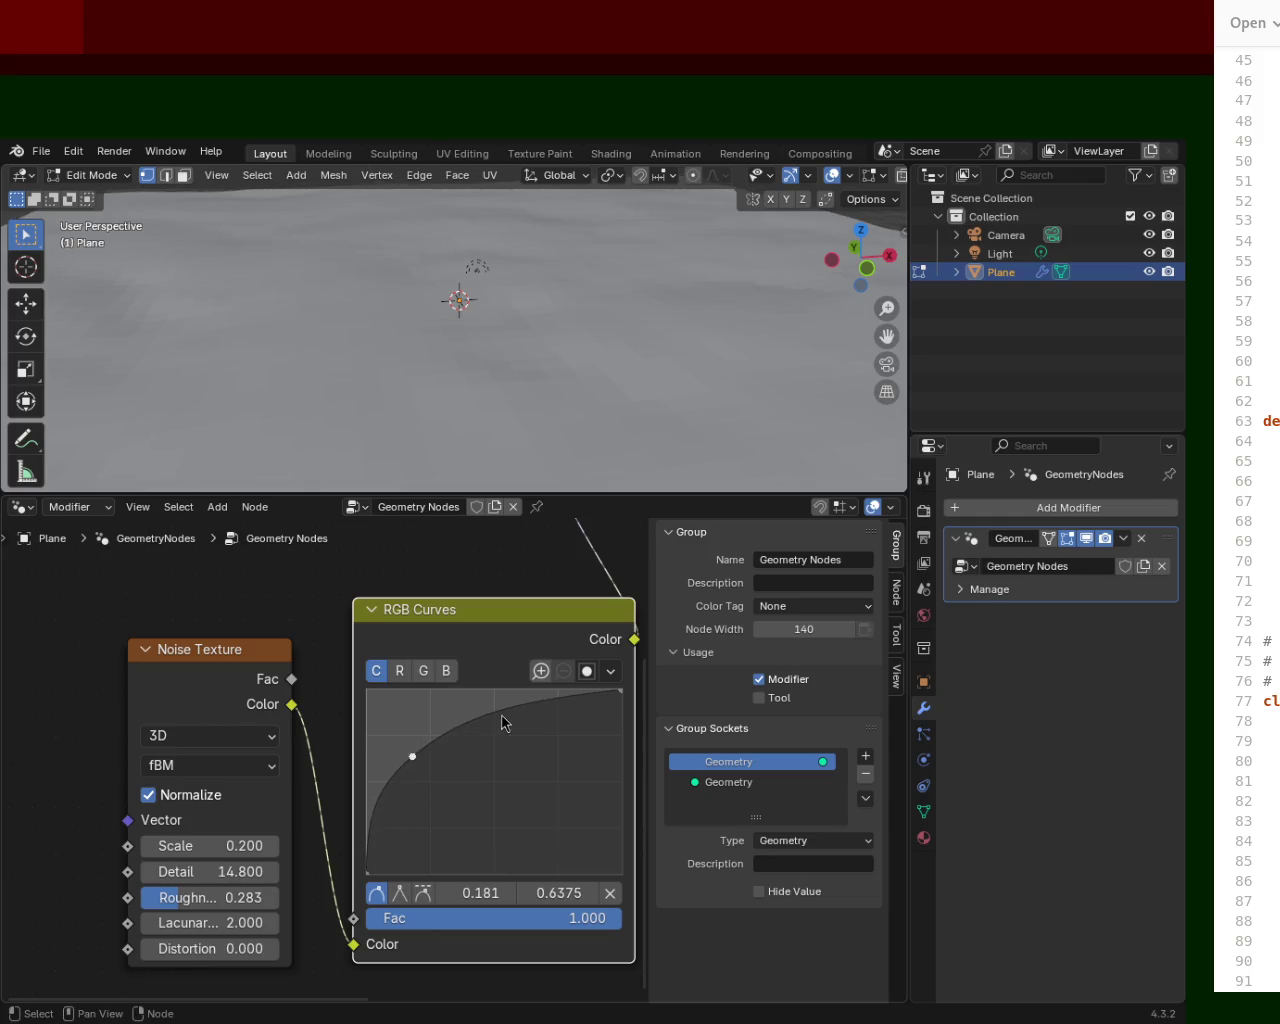
left_click_drag(506, 718, 541, 862)
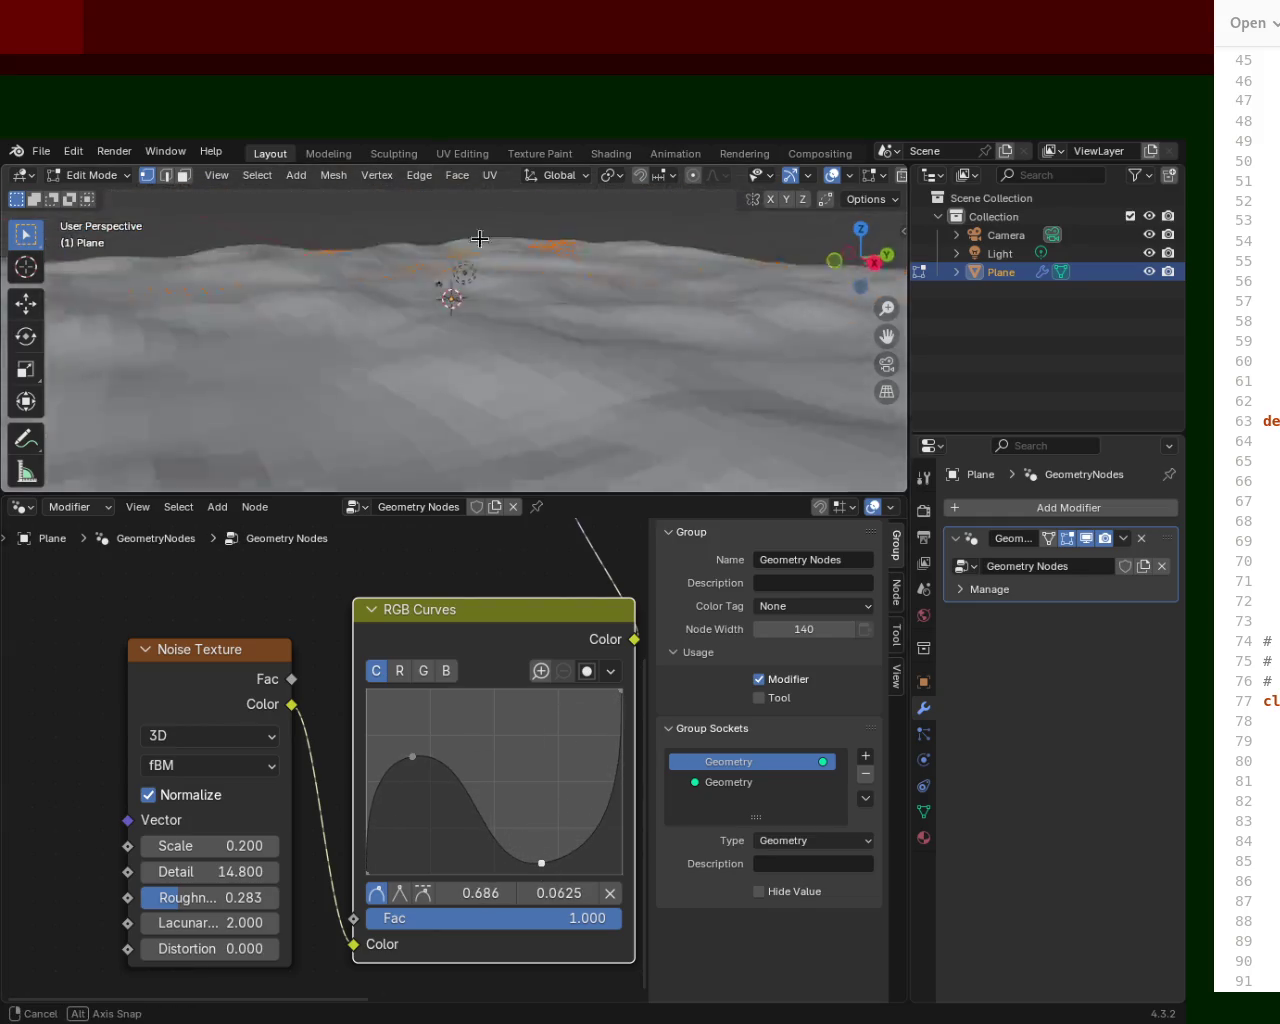
middle_click_drag(672, 277, 514, 374)
scroll(514, 374, "down", 5)
mouse_move(412, 756)
left_mouse_down()
mouse_move(414, 820)
mouse_move(421, 767)
left_mouse_up()
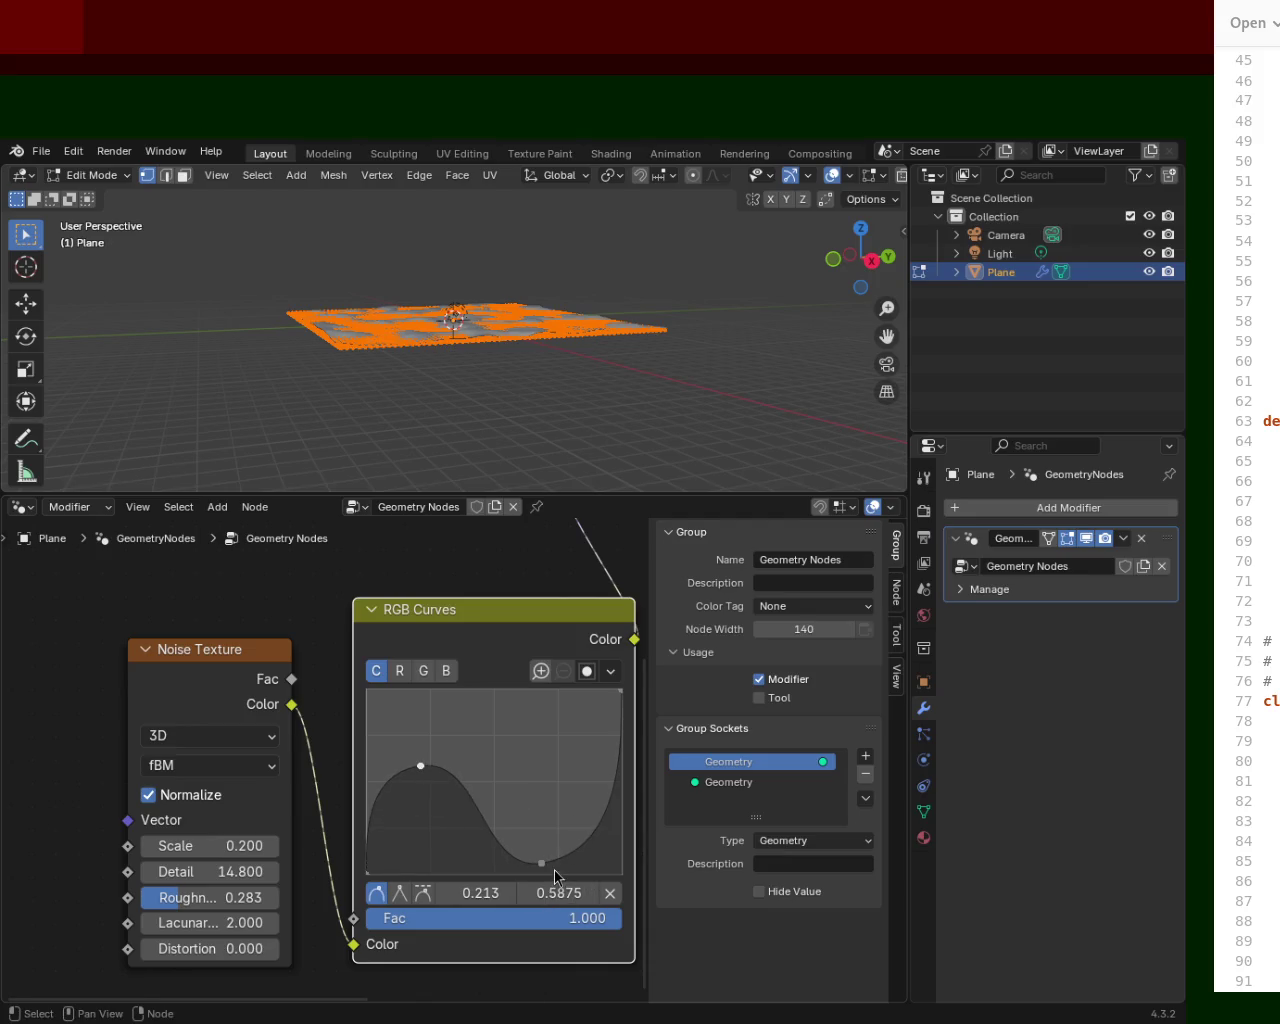
mouse_move(543, 864)
left_mouse_down()
mouse_move(511, 695)
mouse_move(465, 732)
left_mouse_up()
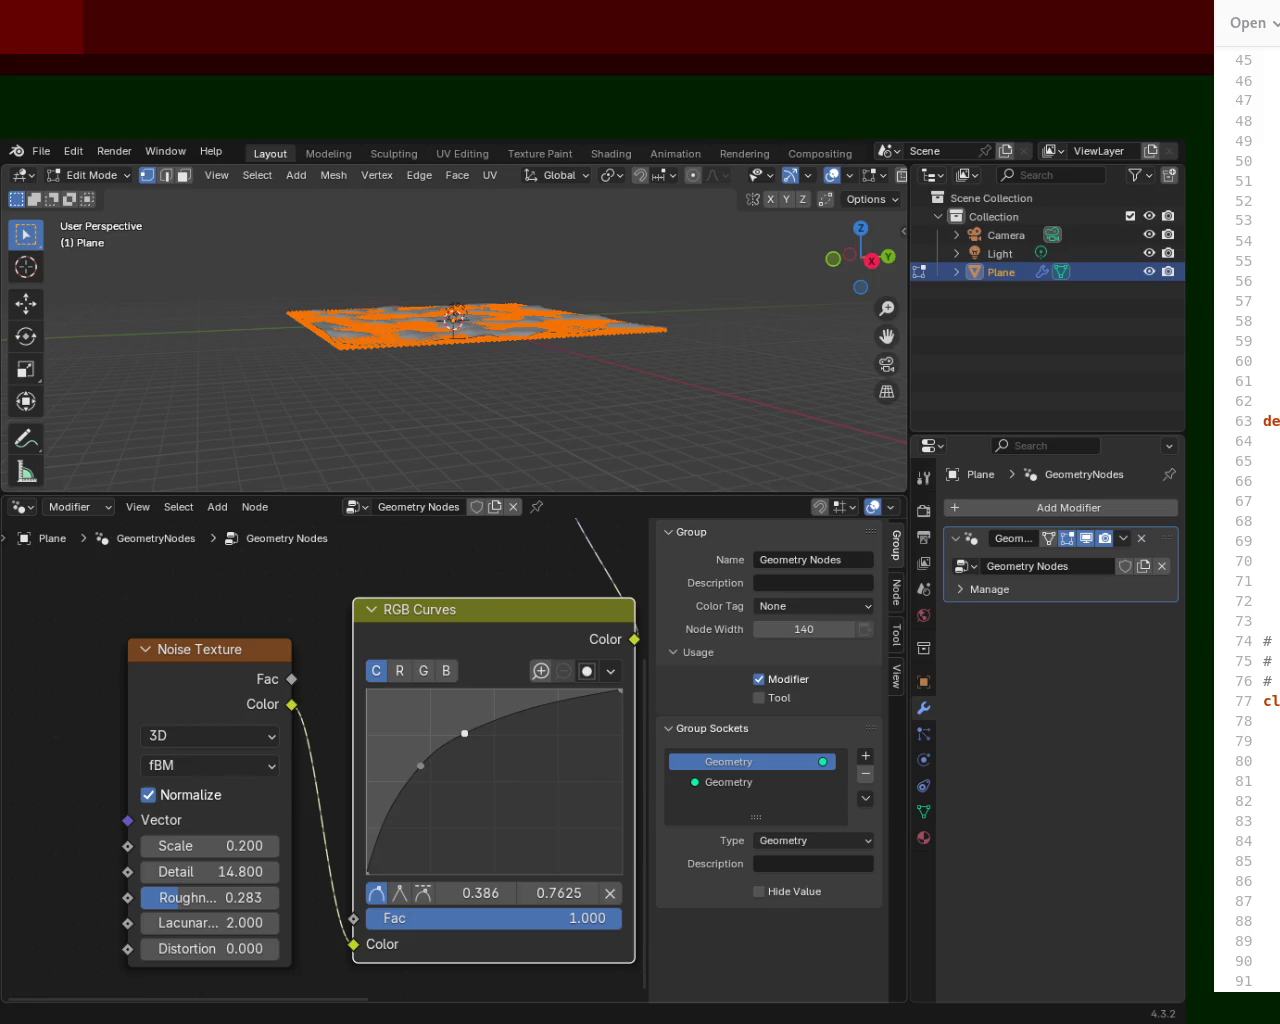
left_click_drag(566, 730, 561, 819)
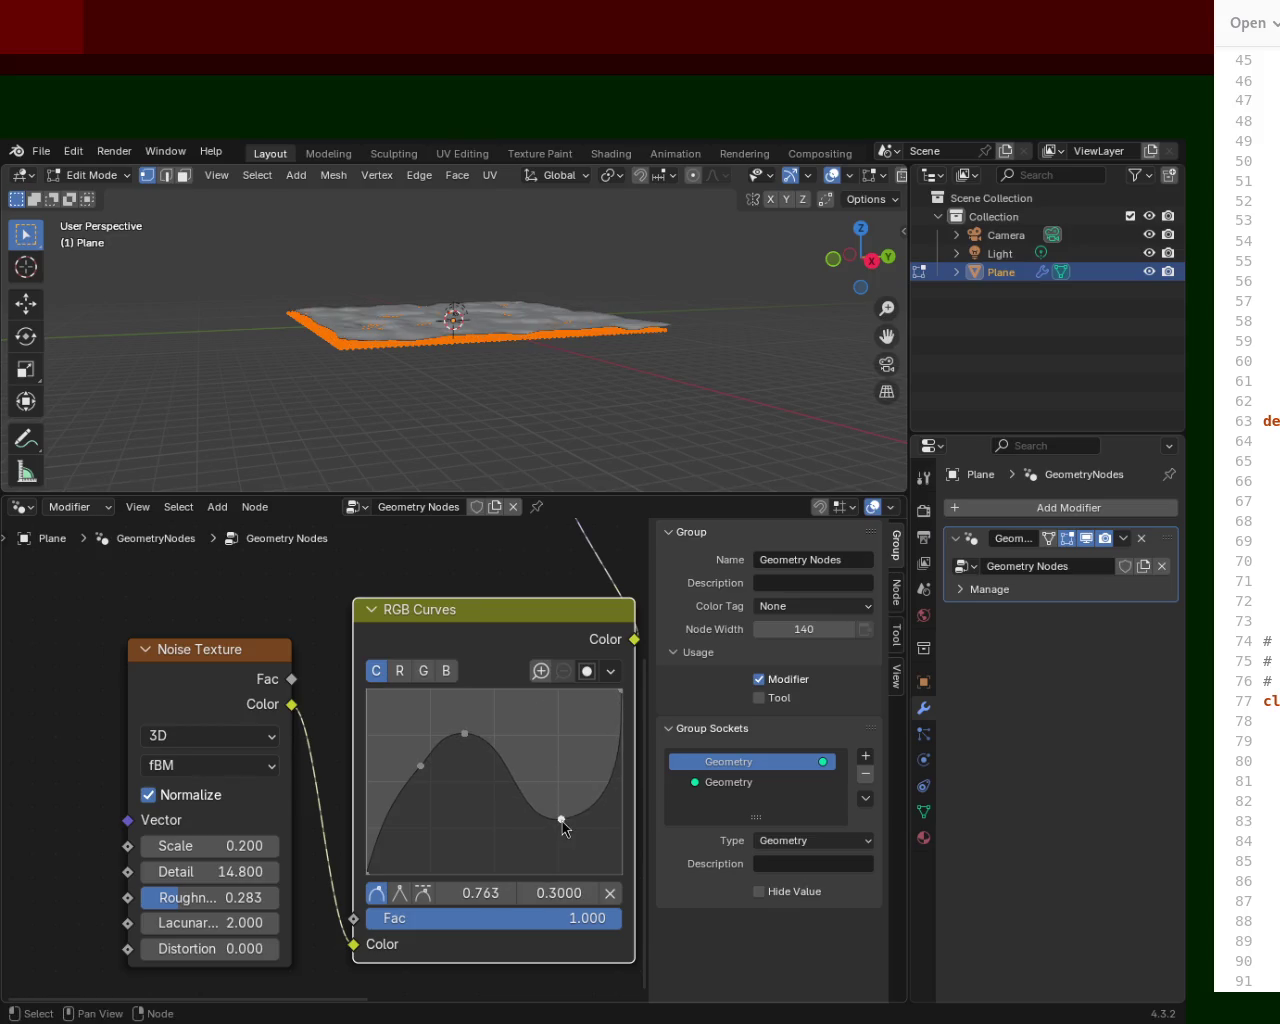
scroll(551, 266, "up", 5)
mouse_move(531, 317)
middle_mouse_down()
mouse_move(520, 248)
mouse_move(539, 236)
middle_mouse_up()
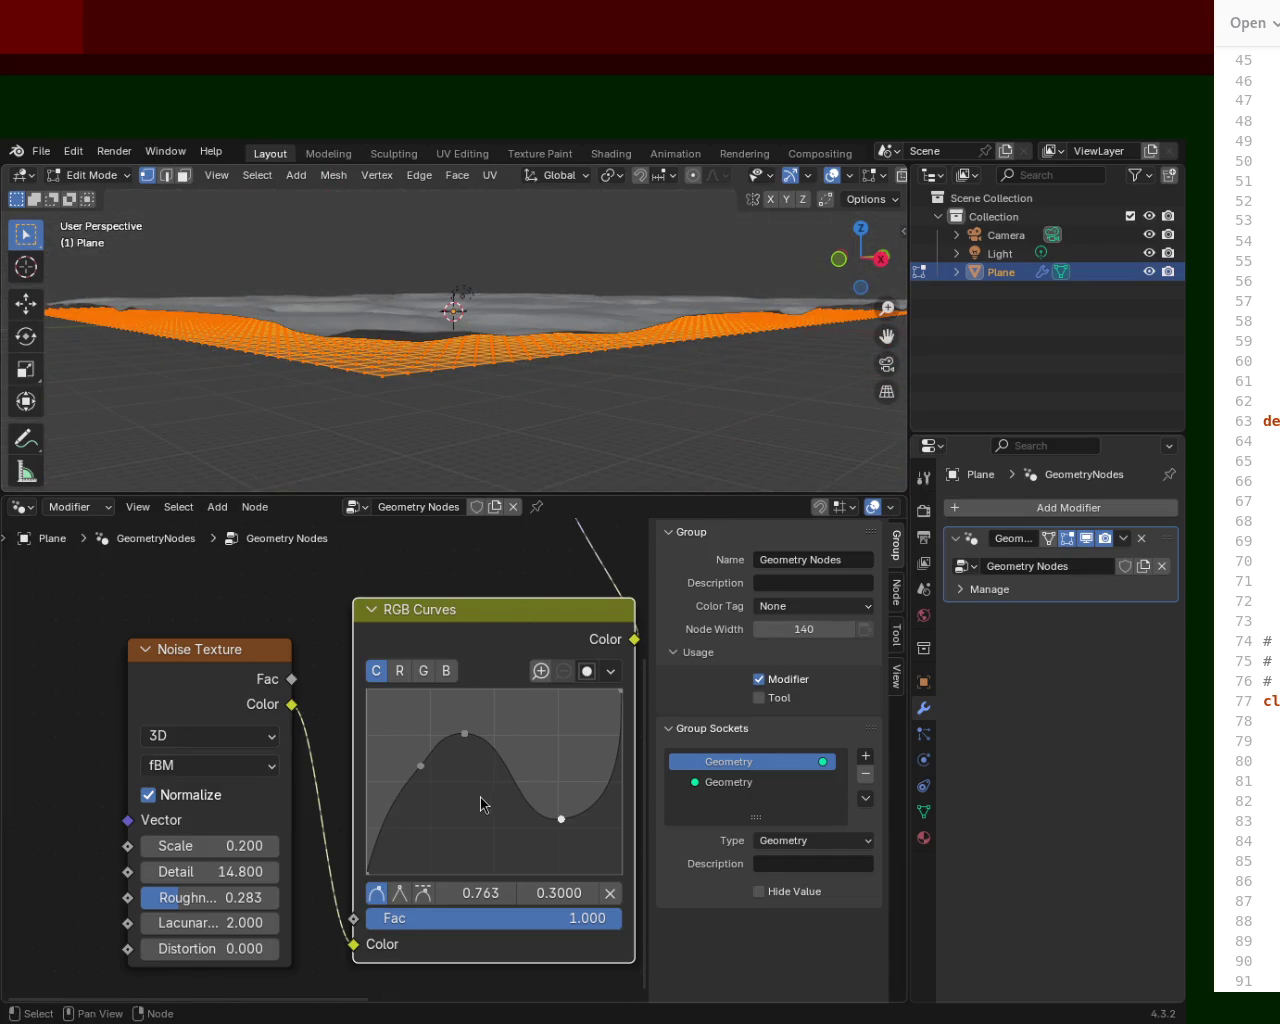
Pull the low points down and steepen the upper rise into an S-curve.
left_click_drag(429, 764, 438, 854)
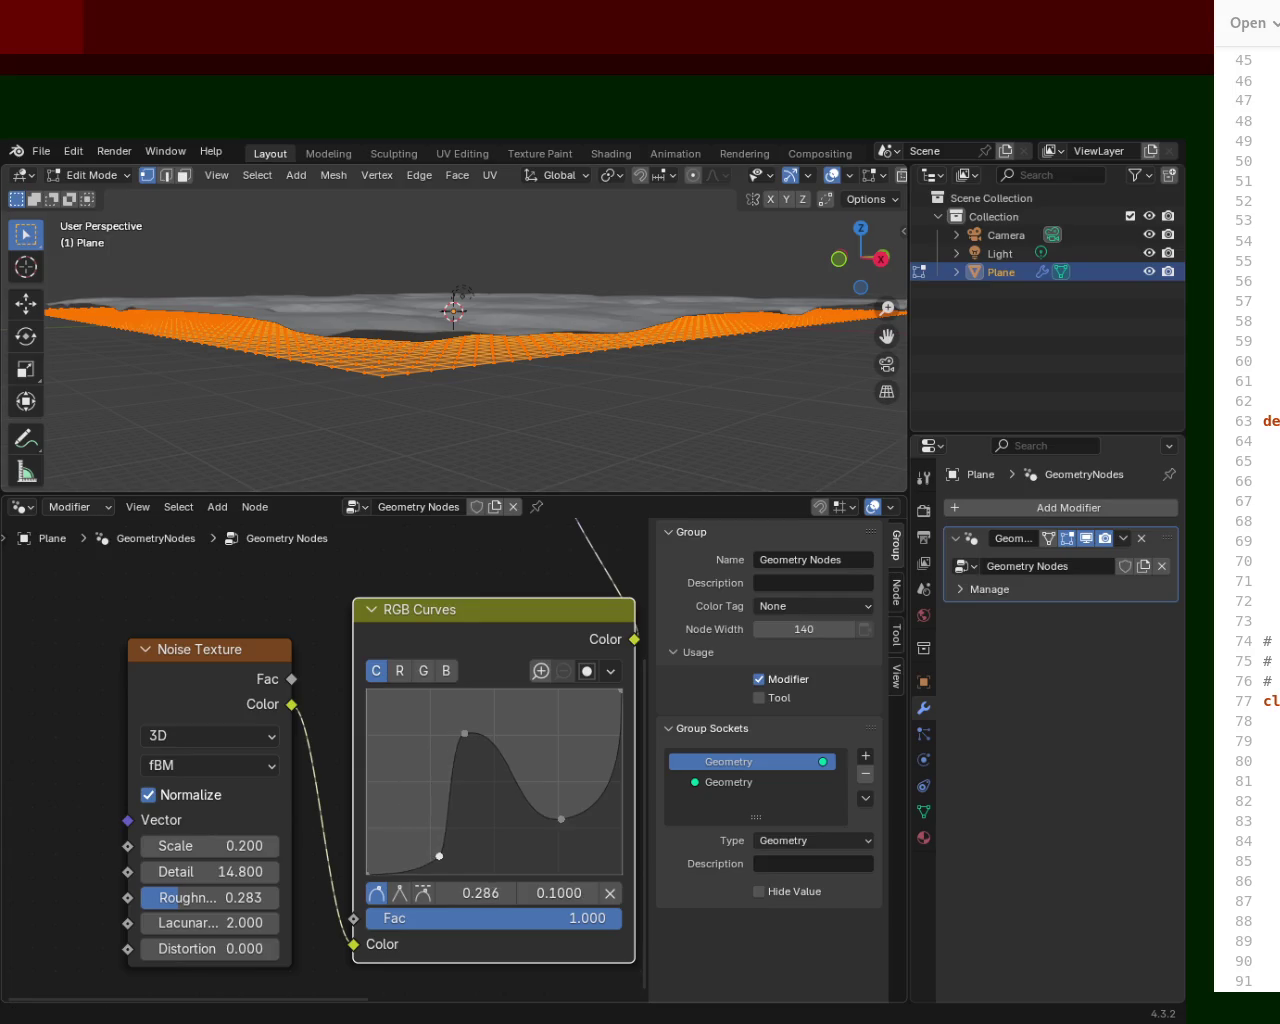
mouse_move(450, 337)
middle_mouse_down()
mouse_move(449, 220)
mouse_move(549, 403)
mouse_move(606, 363)
mouse_move(608, 300)
mouse_move(560, 366)
mouse_move(560, 330)
mouse_move(600, 400)
middle_mouse_up()
mouse_move(561, 819)
left_mouse_down()
mouse_move(558, 698)
mouse_move(557, 717)
left_mouse_up()
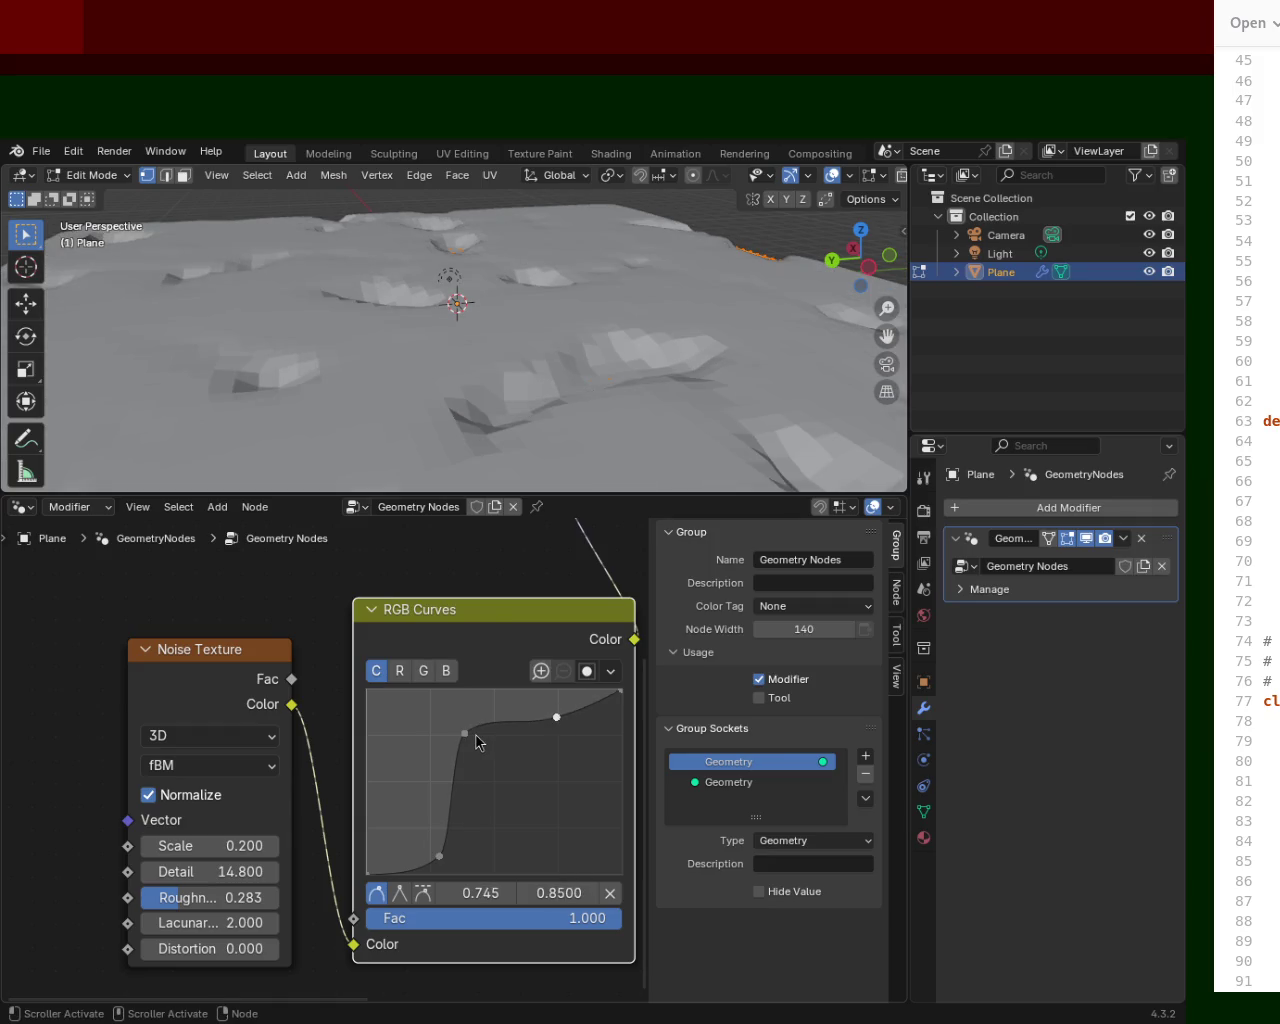
left_click_drag(471, 736, 507, 859)
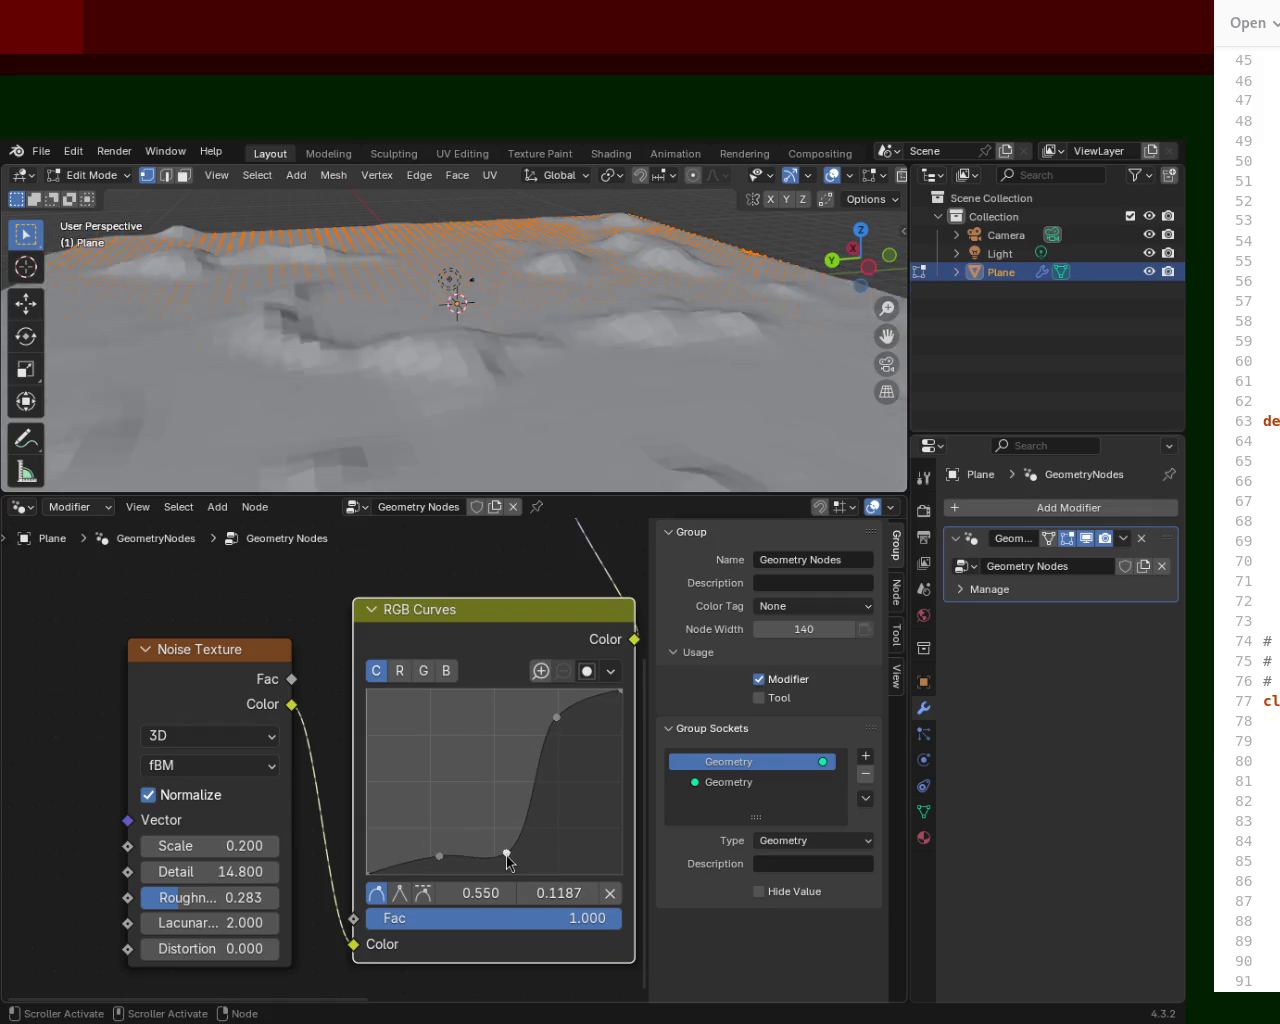
mouse_move(561, 727)
left_mouse_down()
mouse_move(571, 772)
mouse_move(531, 713)
left_mouse_up()
mouse_move(663, 354)
middle_mouse_down()
mouse_move(449, 323)
mouse_move(596, 295)
mouse_move(597, 340)
mouse_move(651, 346)
middle_mouse_up()
mouse_move(507, 852)
left_mouse_down()
mouse_move(497, 808)
mouse_move(495, 825)
mouse_move(416, 800)
mouse_move(376, 751)
mouse_move(407, 690)
mouse_move(421, 866)
mouse_move(405, 722)
mouse_move(405, 751)
left_mouse_up()
Set the valley curve point to 0.522, 0.2500 and save as terrain_1.blend.
left_click(496, 822)
mouse_move(496, 822)
left_mouse_down()
mouse_move(494, 775)
mouse_move(502, 843)
left_mouse_up()
mouse_move(668, 284)
middle_mouse_down()
mouse_move(452, 310)
mouse_move(354, 283)
mouse_move(391, 349)
mouse_move(567, 296)
mouse_move(609, 214)
mouse_move(786, 320)
mouse_move(580, 291)
mouse_move(585, 420)
middle_mouse_up()
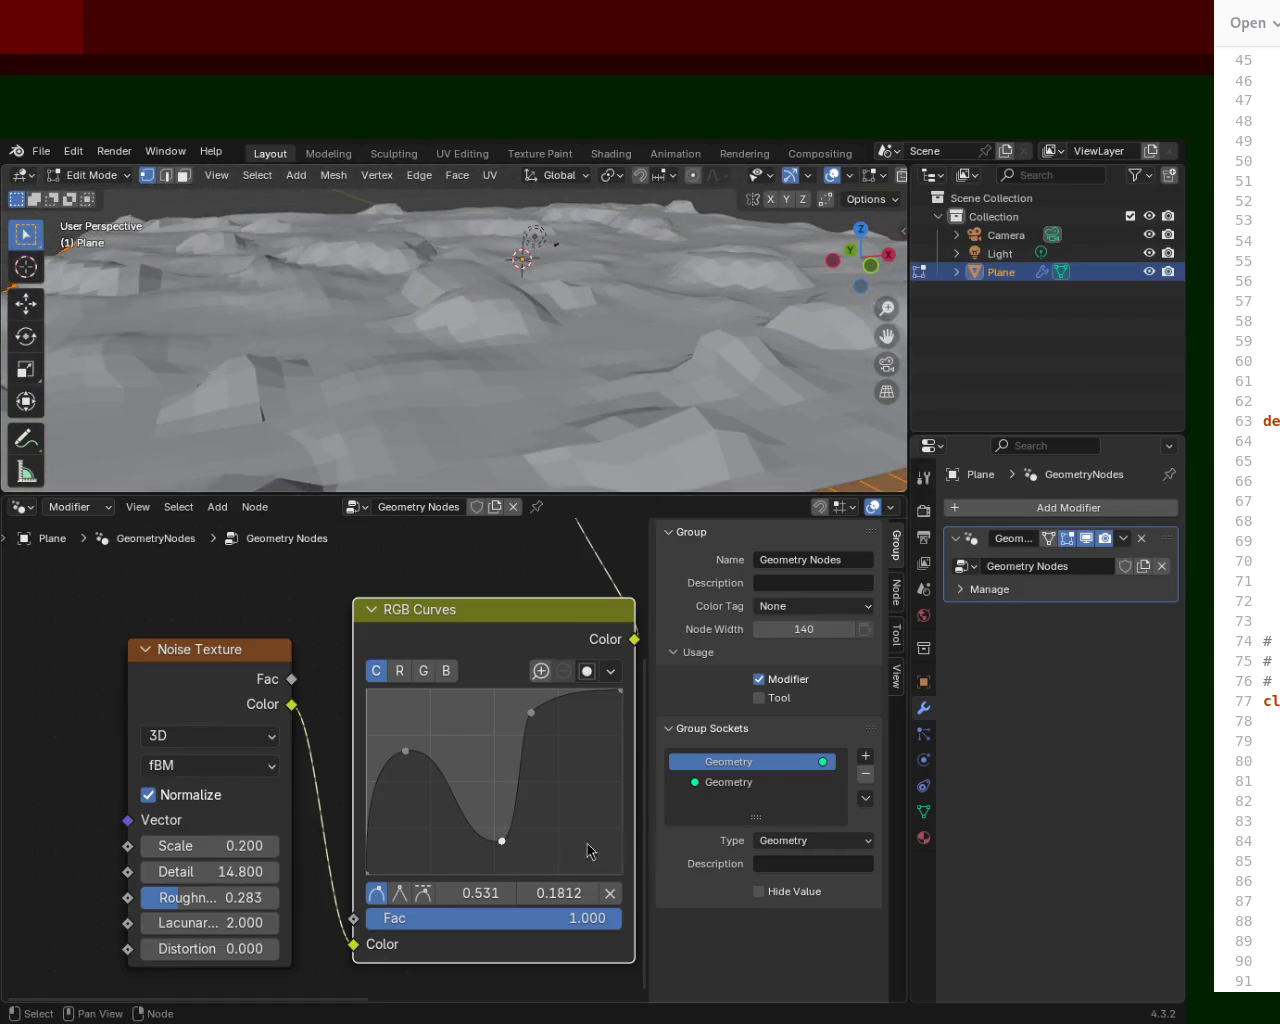
left_click_drag(501, 840, 496, 812)
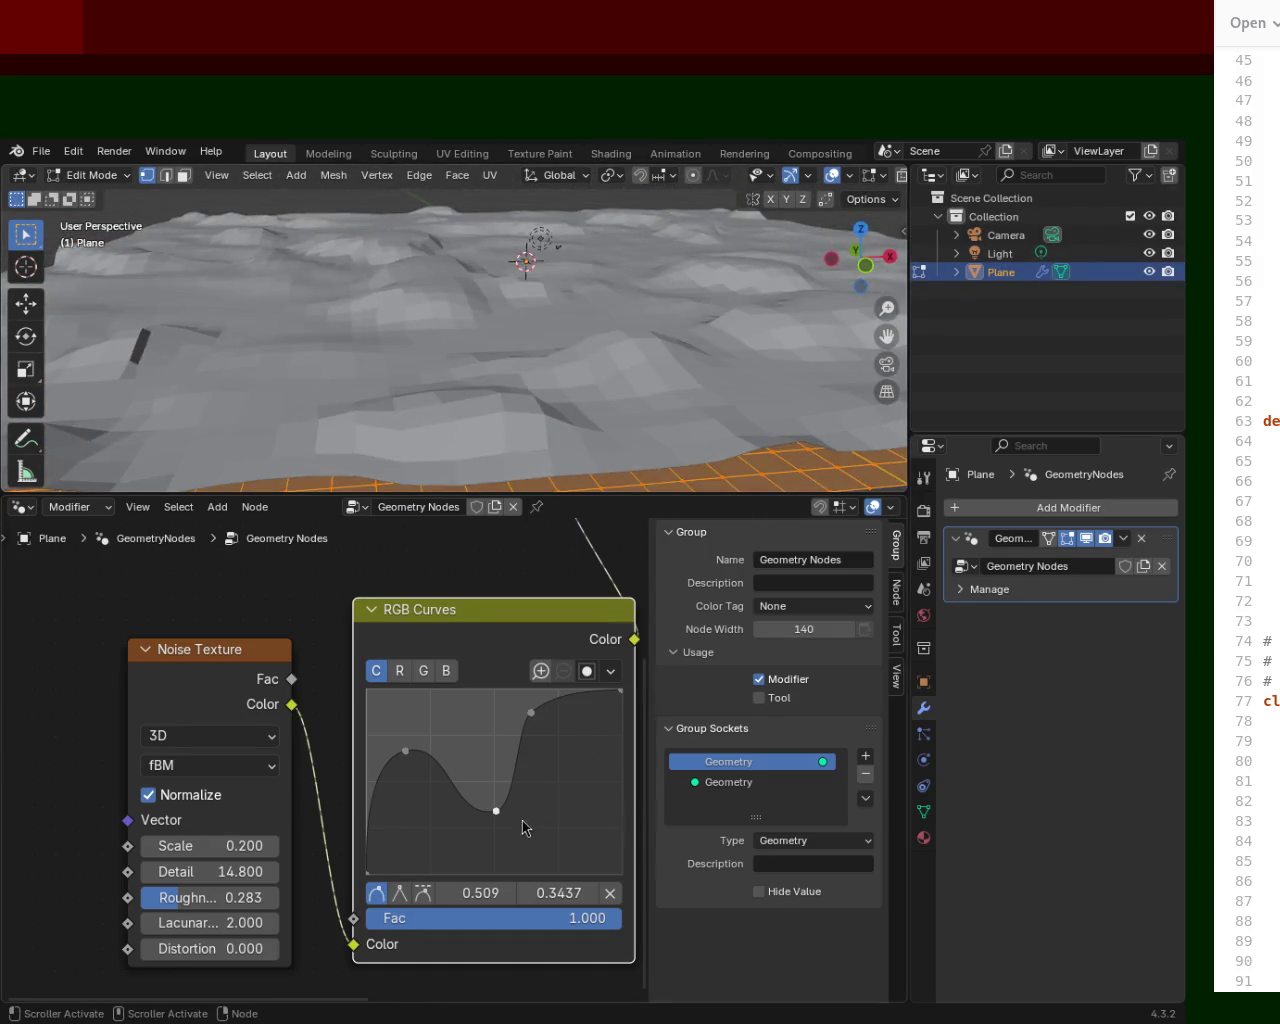
left_click_drag(525, 827, 528, 844)
mouse_move(700, 329)
middle_mouse_down()
mouse_move(455, 338)
mouse_move(688, 381)
middle_mouse_up()
mouse_move(571, 315)
middle_mouse_down()
mouse_move(774, 300)
mouse_move(723, 329)
mouse_move(597, 327)
mouse_move(489, 303)
mouse_move(676, 358)
mouse_move(815, 332)
middle_mouse_up()
key("ctrl+s")
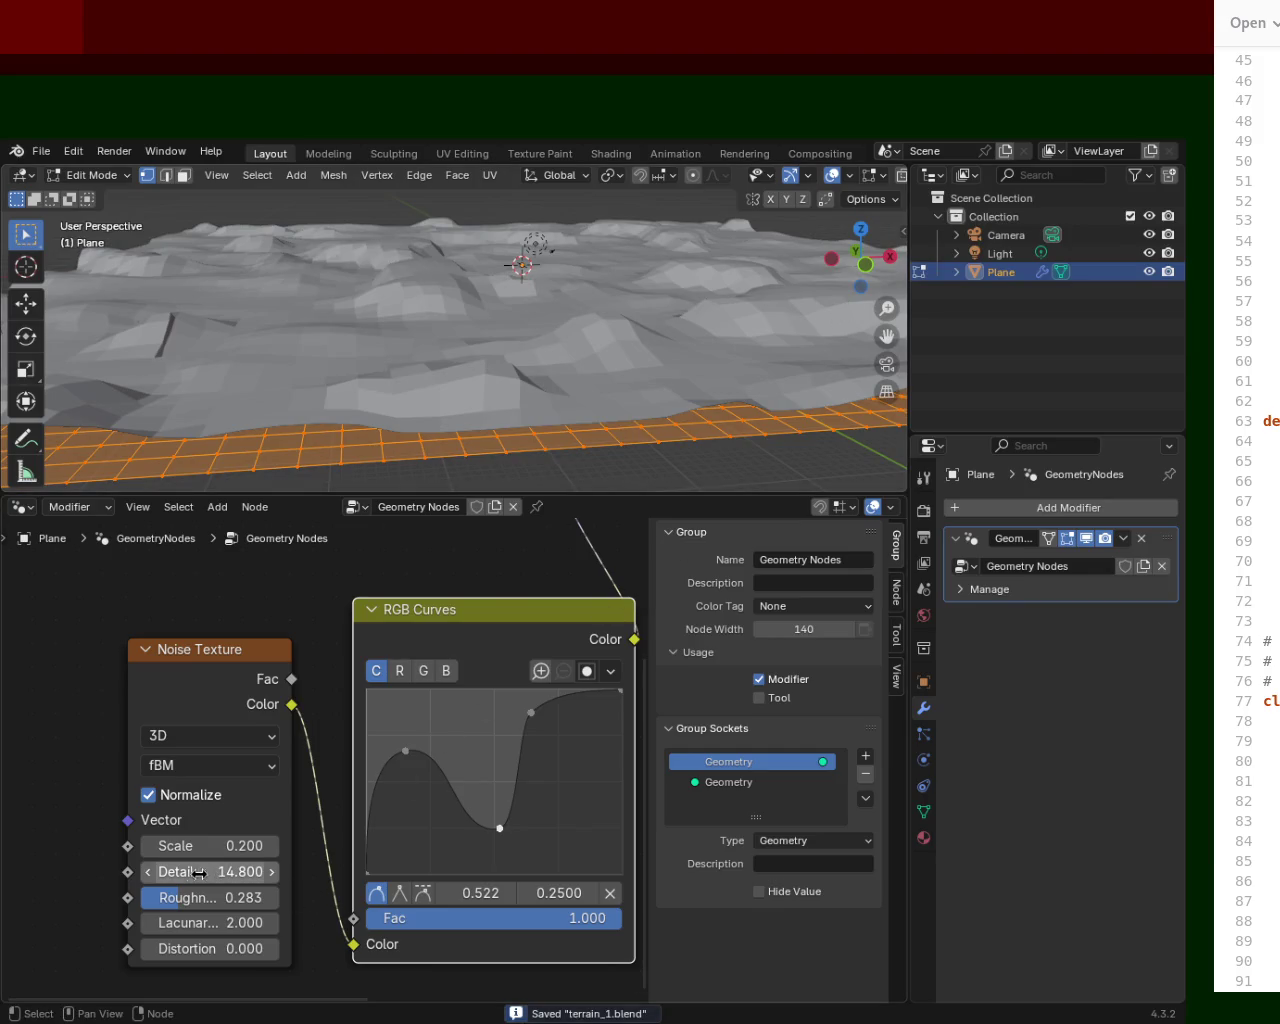
Set noise Detail to 11.600, lower the first curve point to 0.177, 0.2875, and zero the Distortion.
mouse_move(209, 871)
left_mouse_down()
mouse_move(160, 871)
mouse_move(280, 871)
mouse_move(140, 871)
mouse_move(280, 871)
mouse_move(140, 871)
mouse_move(225, 871)
mouse_move(140, 871)
mouse_move(217, 871)
mouse_move(172, 899)
mouse_move(280, 899)
mouse_move(140, 899)
mouse_move(280, 899)
mouse_move(140, 899)
mouse_move(262, 922)
left_mouse_up()
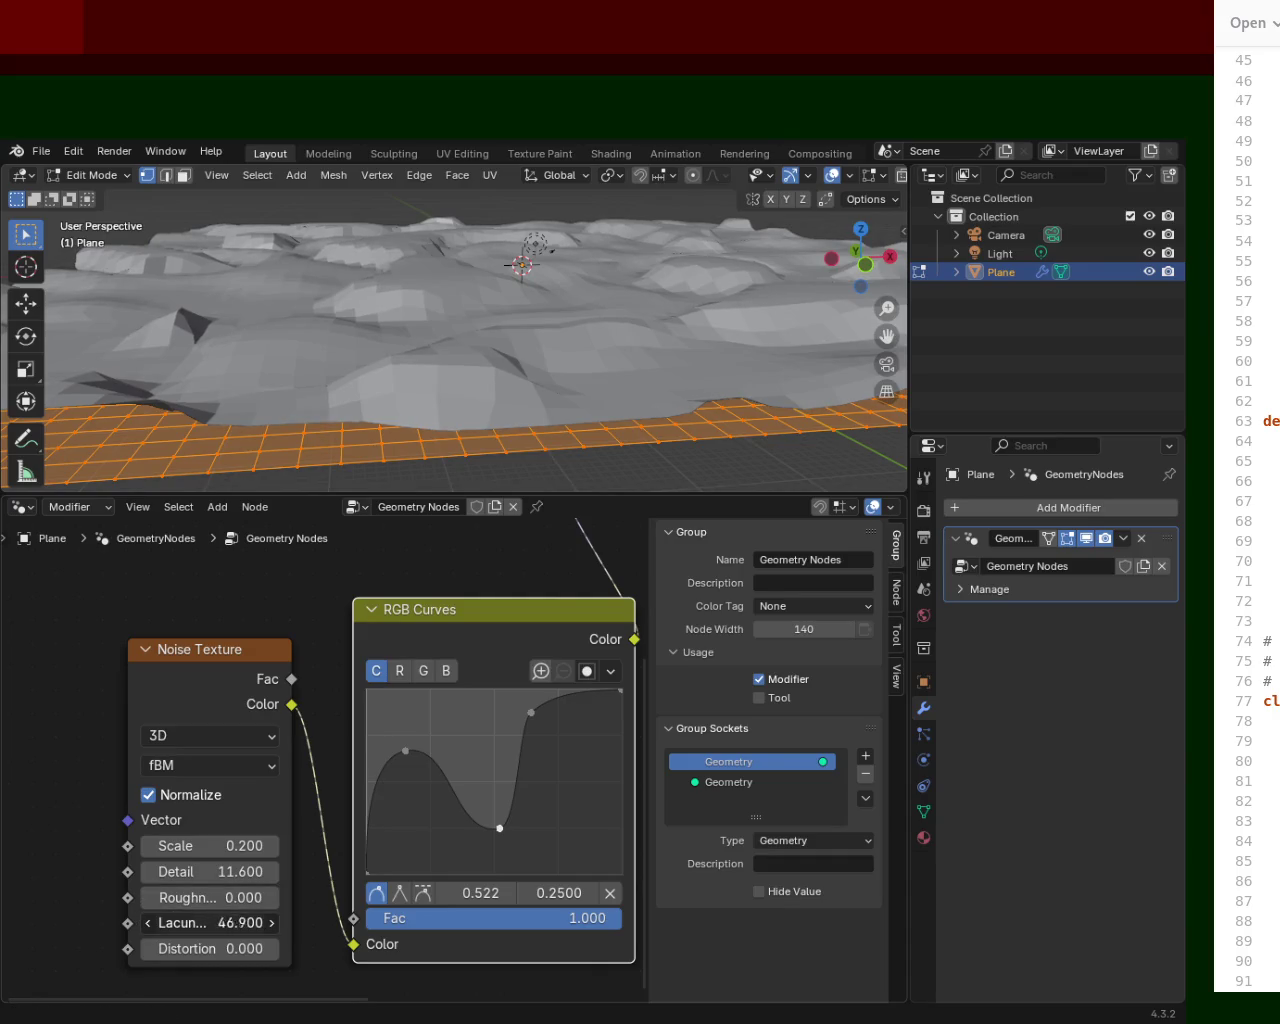
mouse_move(150, 948)
left_mouse_down()
mouse_move(262, 948)
mouse_move(124, 948)
mouse_move(163, 948)
mouse_move(133, 948)
mouse_move(149, 948)
left_mouse_up()
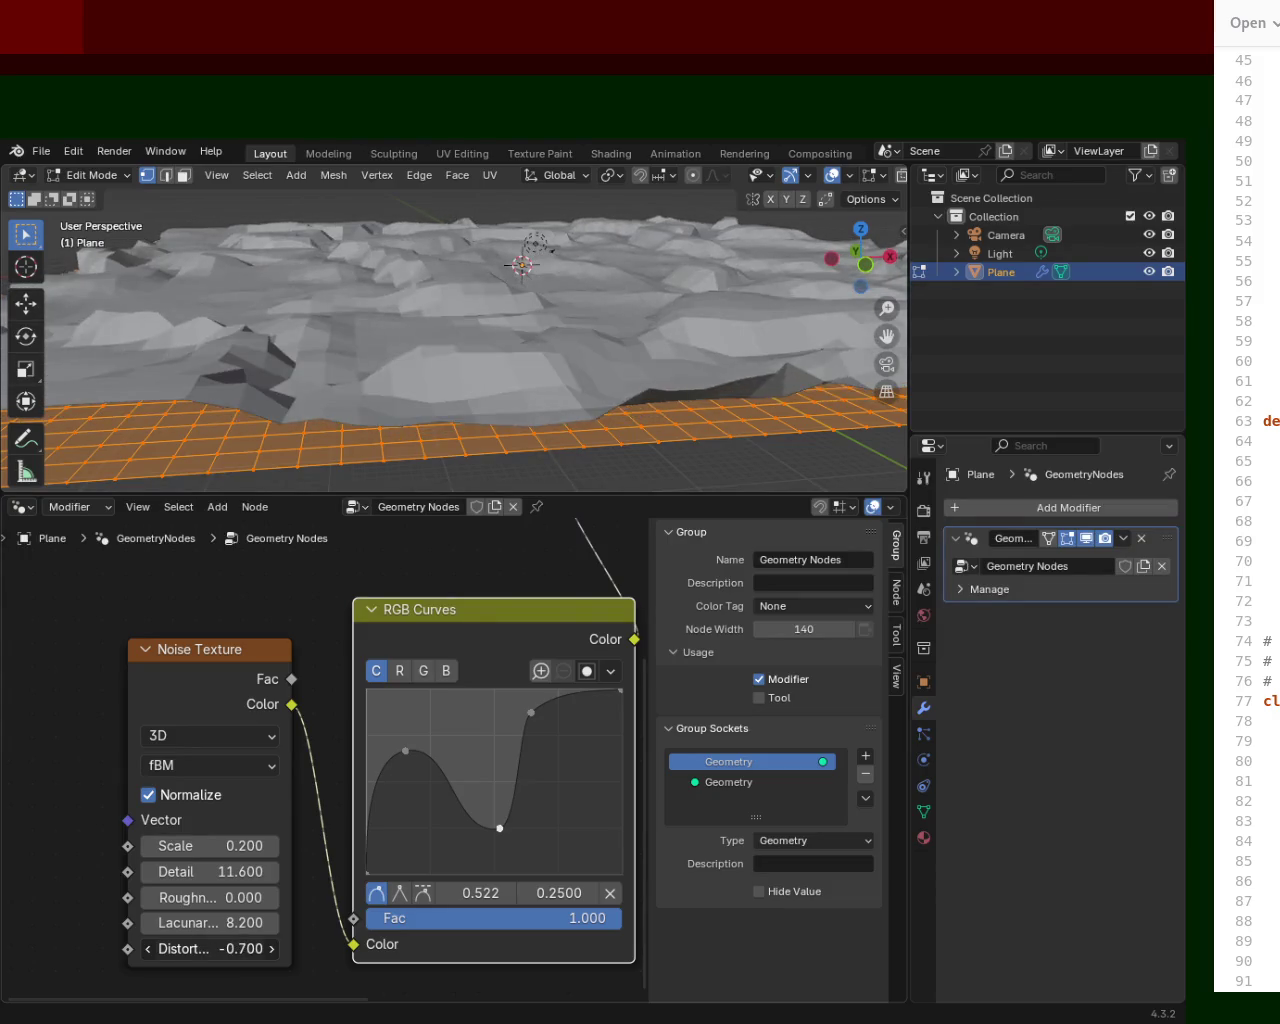
mouse_move(350, 400)
middle_mouse_down()
mouse_move(408, 335)
mouse_move(434, 354)
mouse_move(623, 354)
middle_mouse_up()
left_click_drag(405, 750, 411, 821)
mouse_move(520, 330)
middle_mouse_down()
mouse_move(497, 309)
mouse_move(637, 337)
mouse_move(705, 294)
mouse_move(814, 337)
mouse_move(858, 324)
mouse_move(697, 309)
mouse_move(503, 326)
mouse_move(619, 365)
mouse_move(834, 323)
mouse_move(611, 303)
mouse_move(566, 357)
middle_mouse_up()
left_click_drag(170, 948, 200, 928)
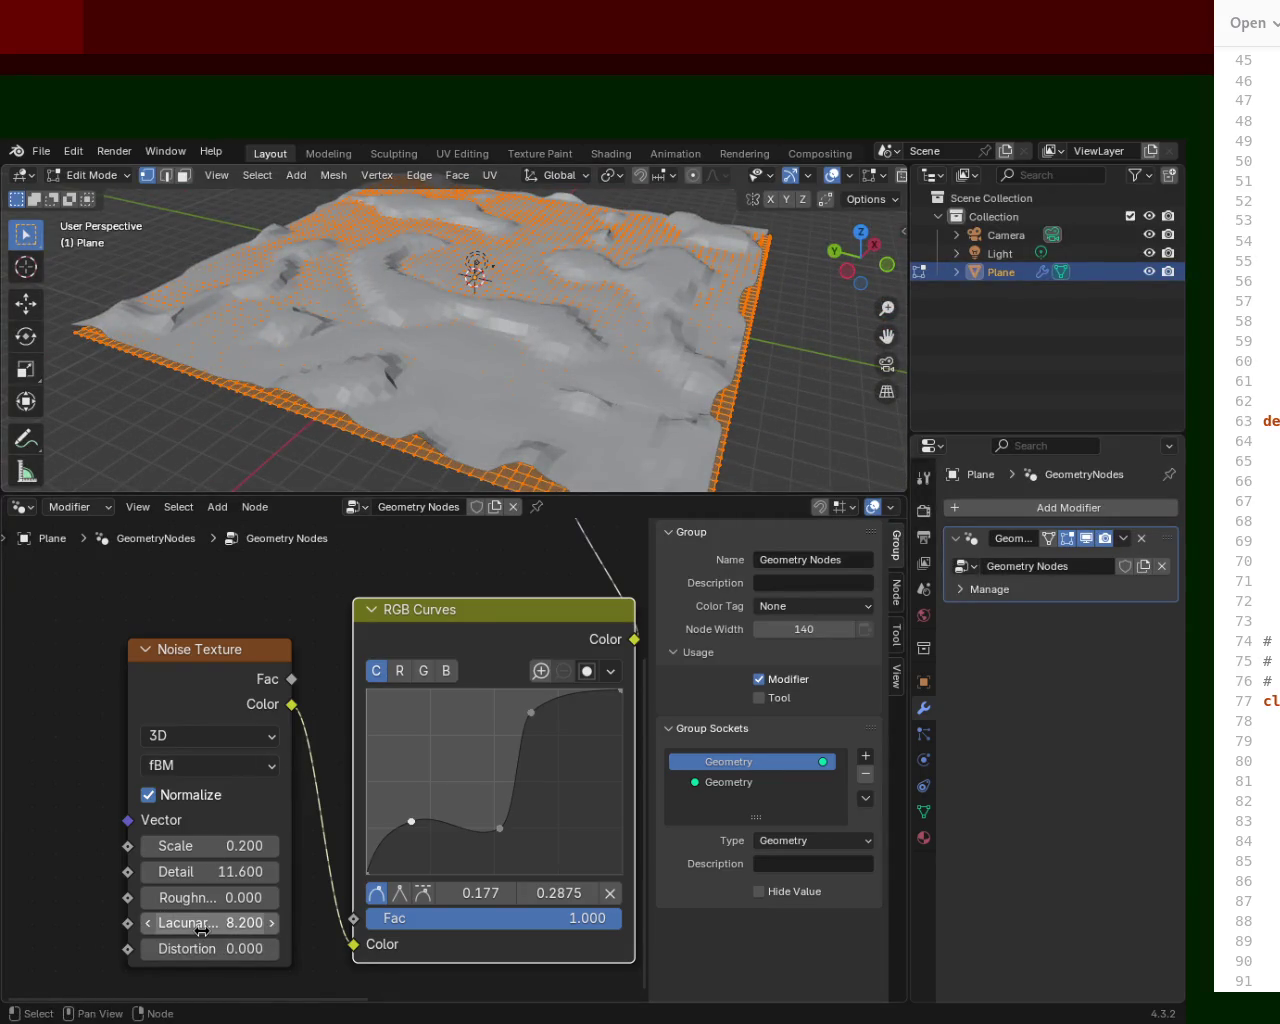
Reset the Noise Texture Lacunarity to 2.000 and Roughness to 0.500.
right_click(201, 930)
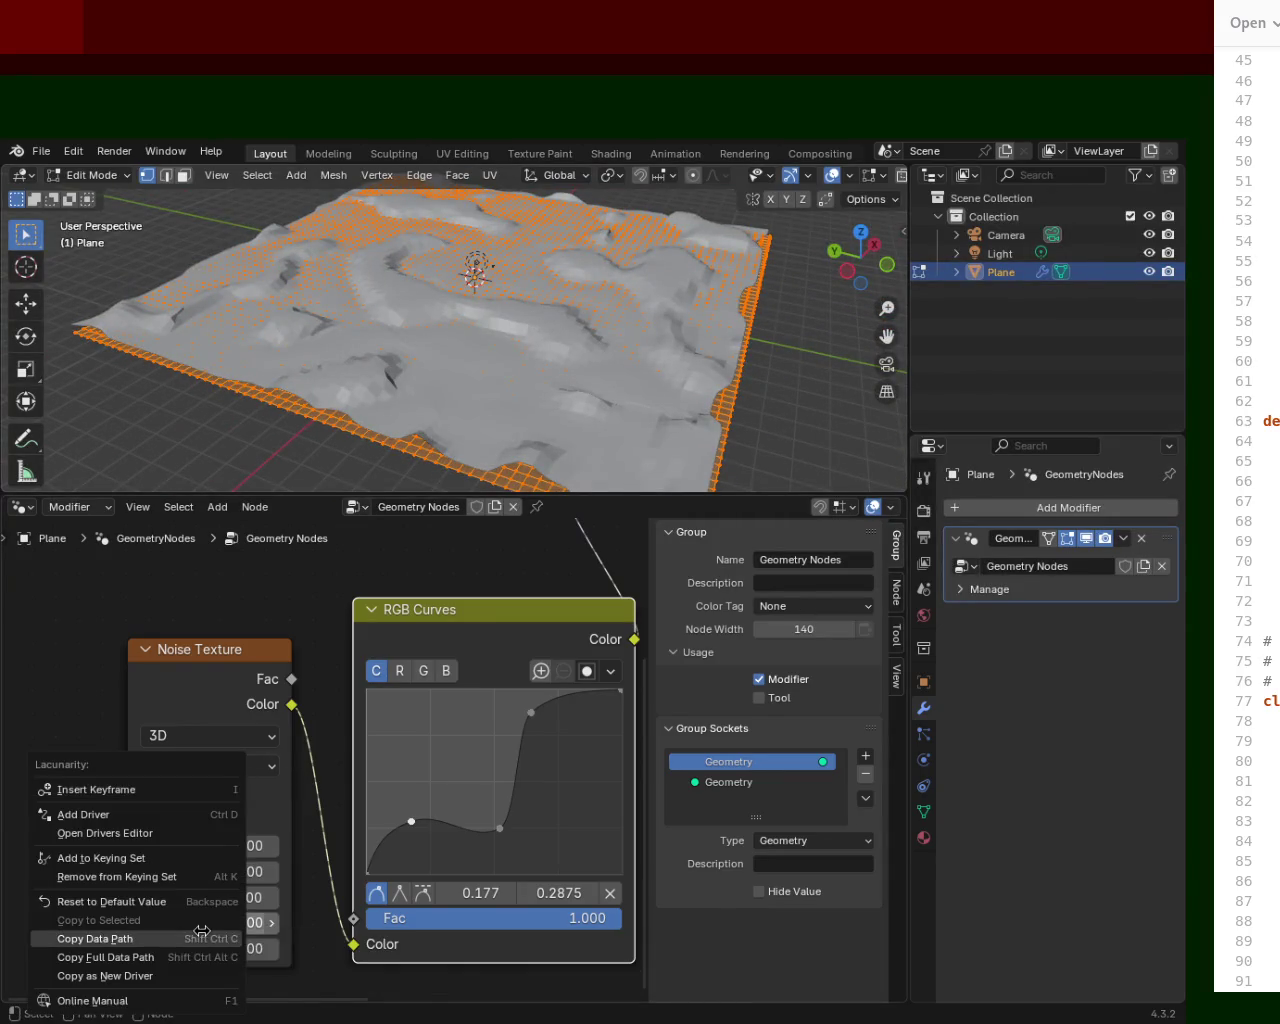
left_click(129, 901)
right_click(241, 903)
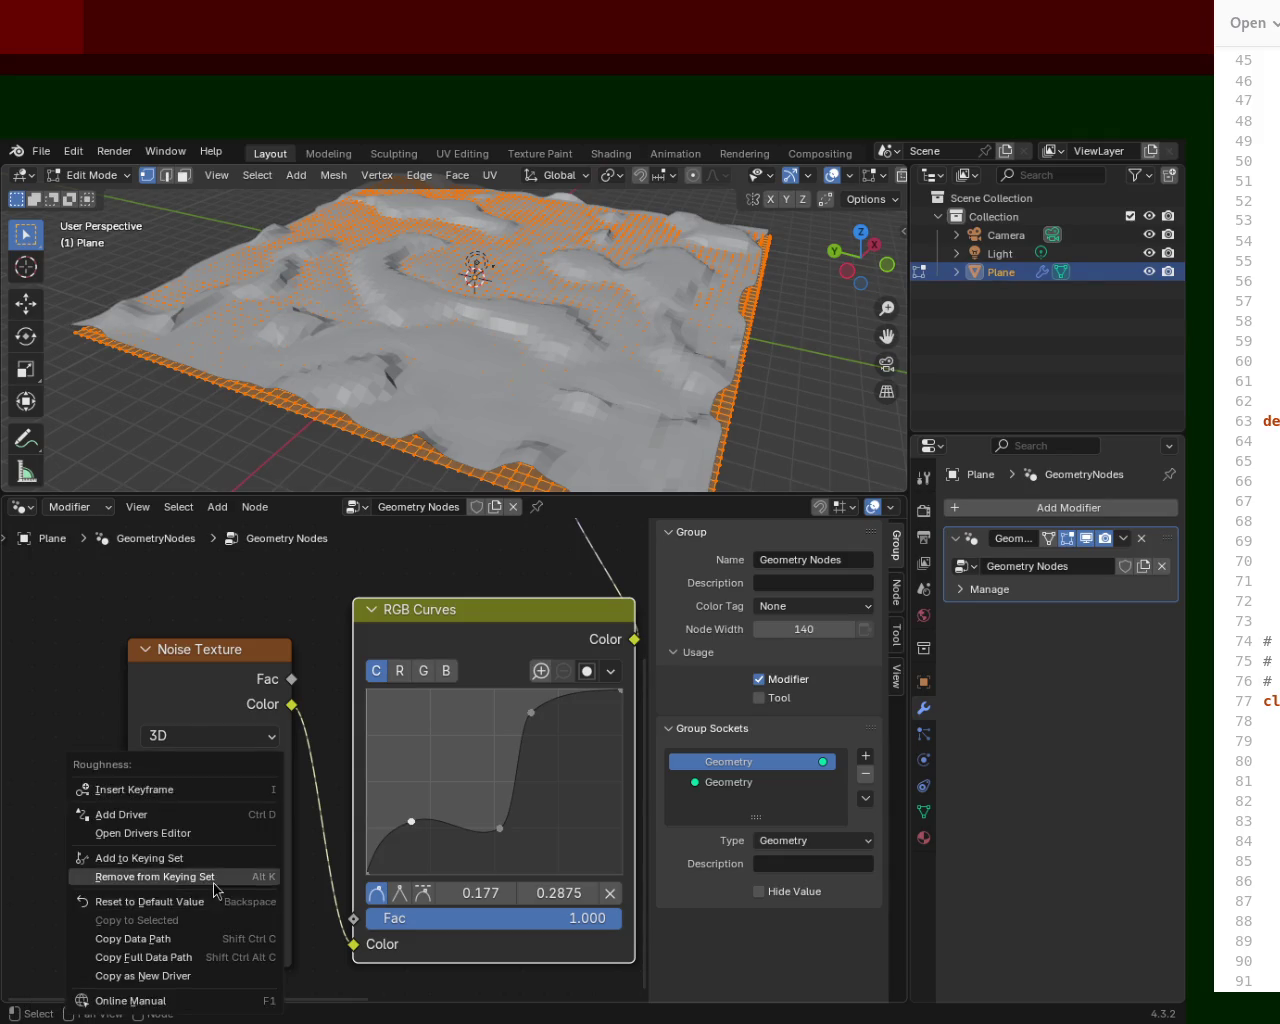
left_click(200, 904)
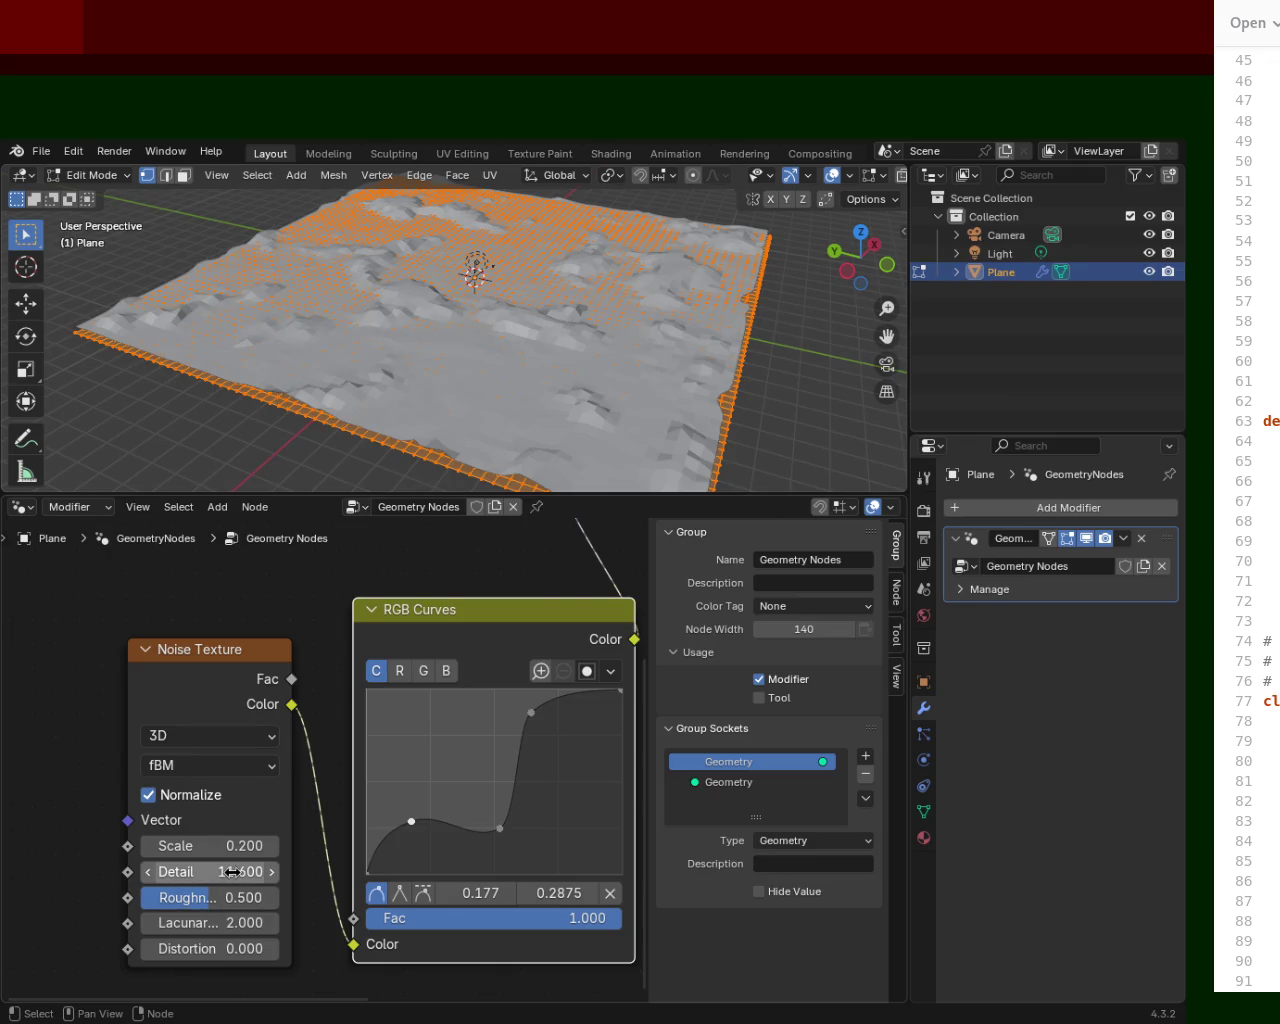
Reset the noise Scale to its default, then bring it back to 0.200.
right_click(236, 872)
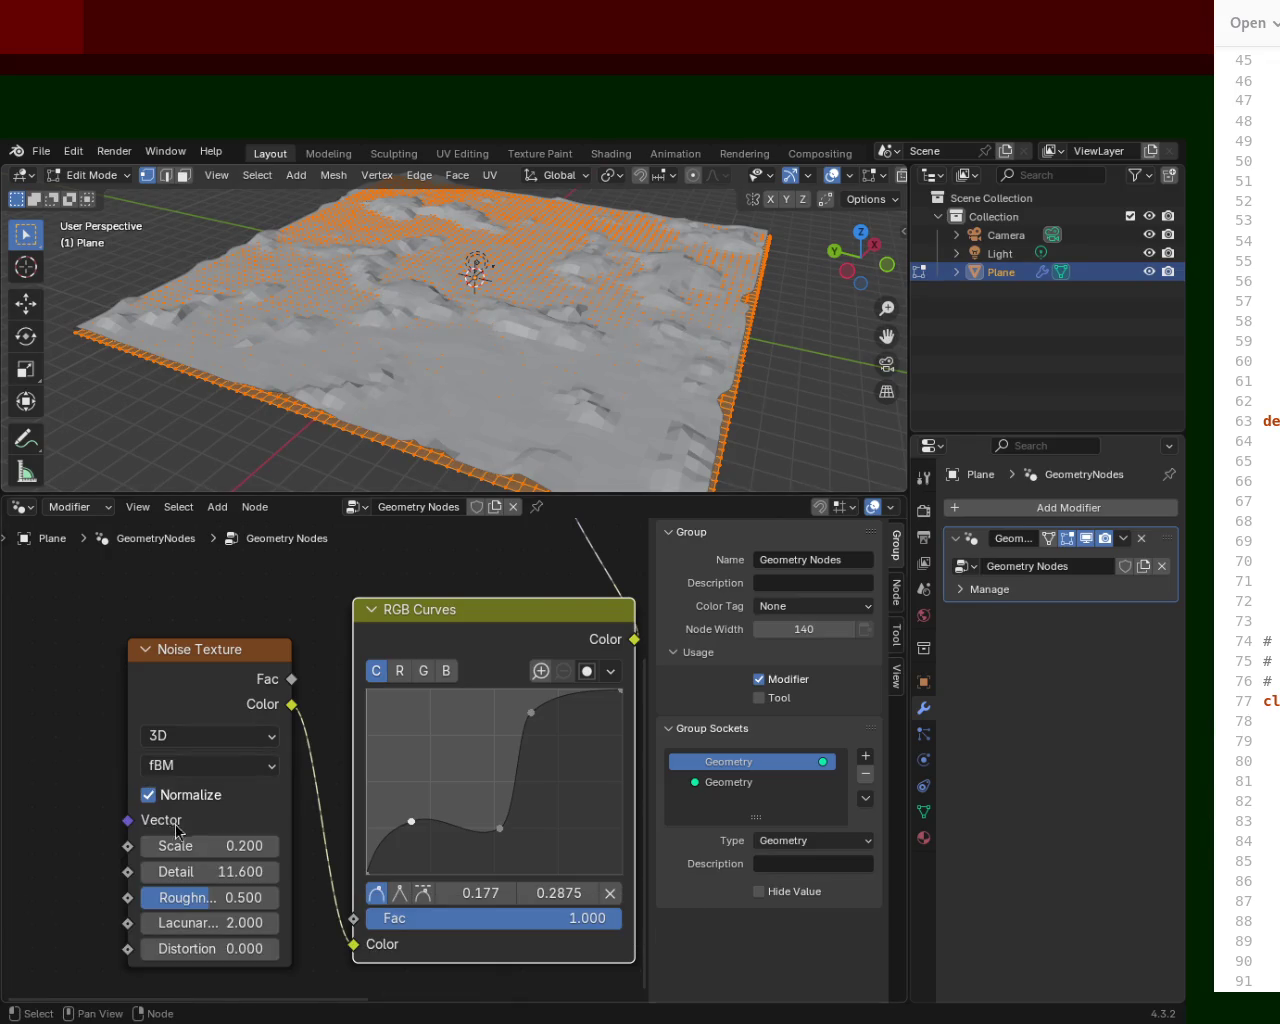
right_click(229, 847)
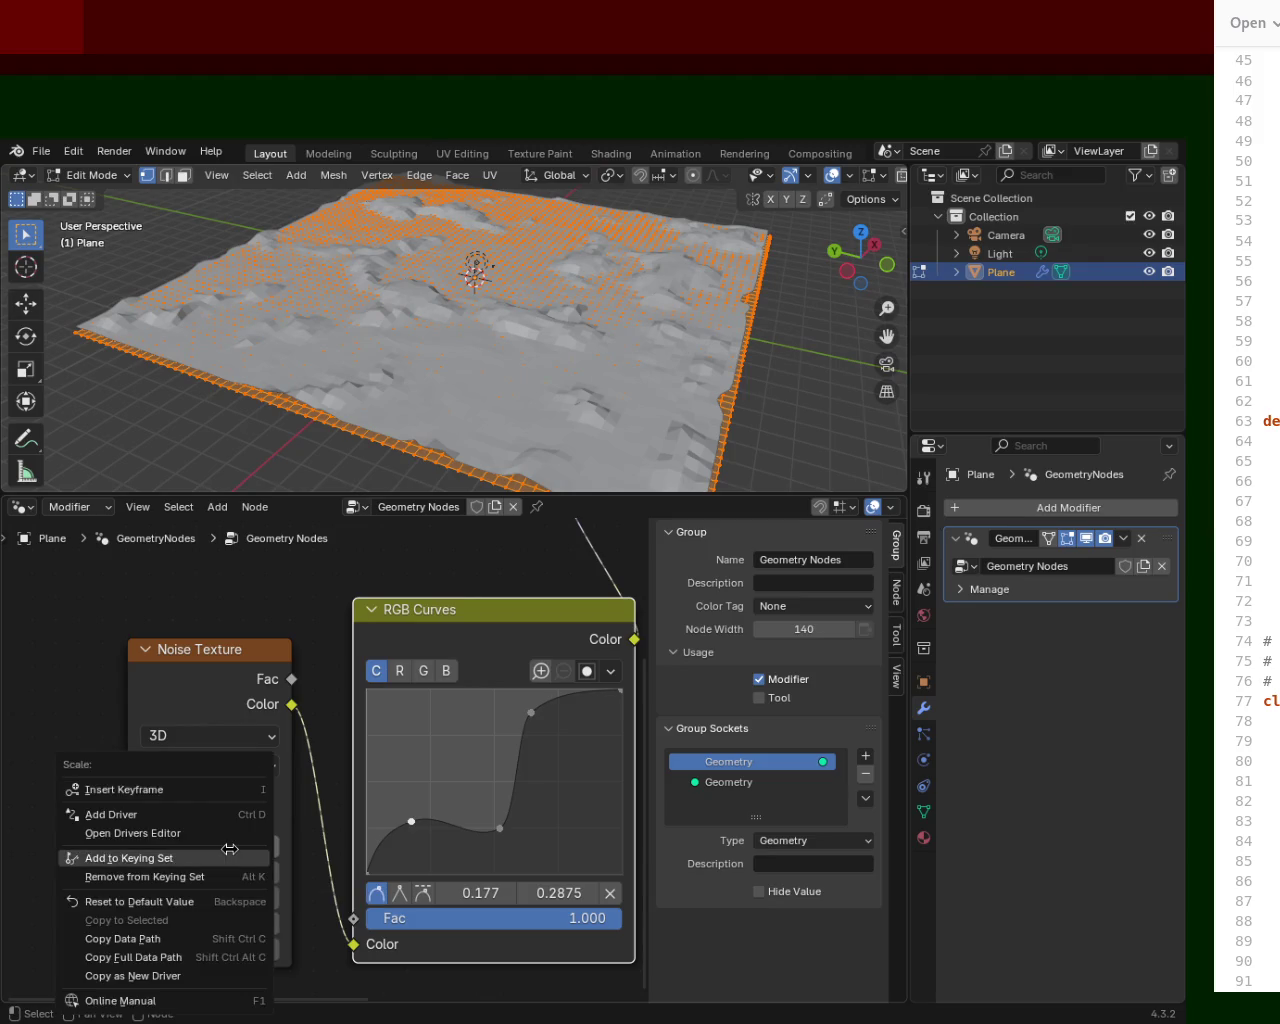
left_click(210, 901)
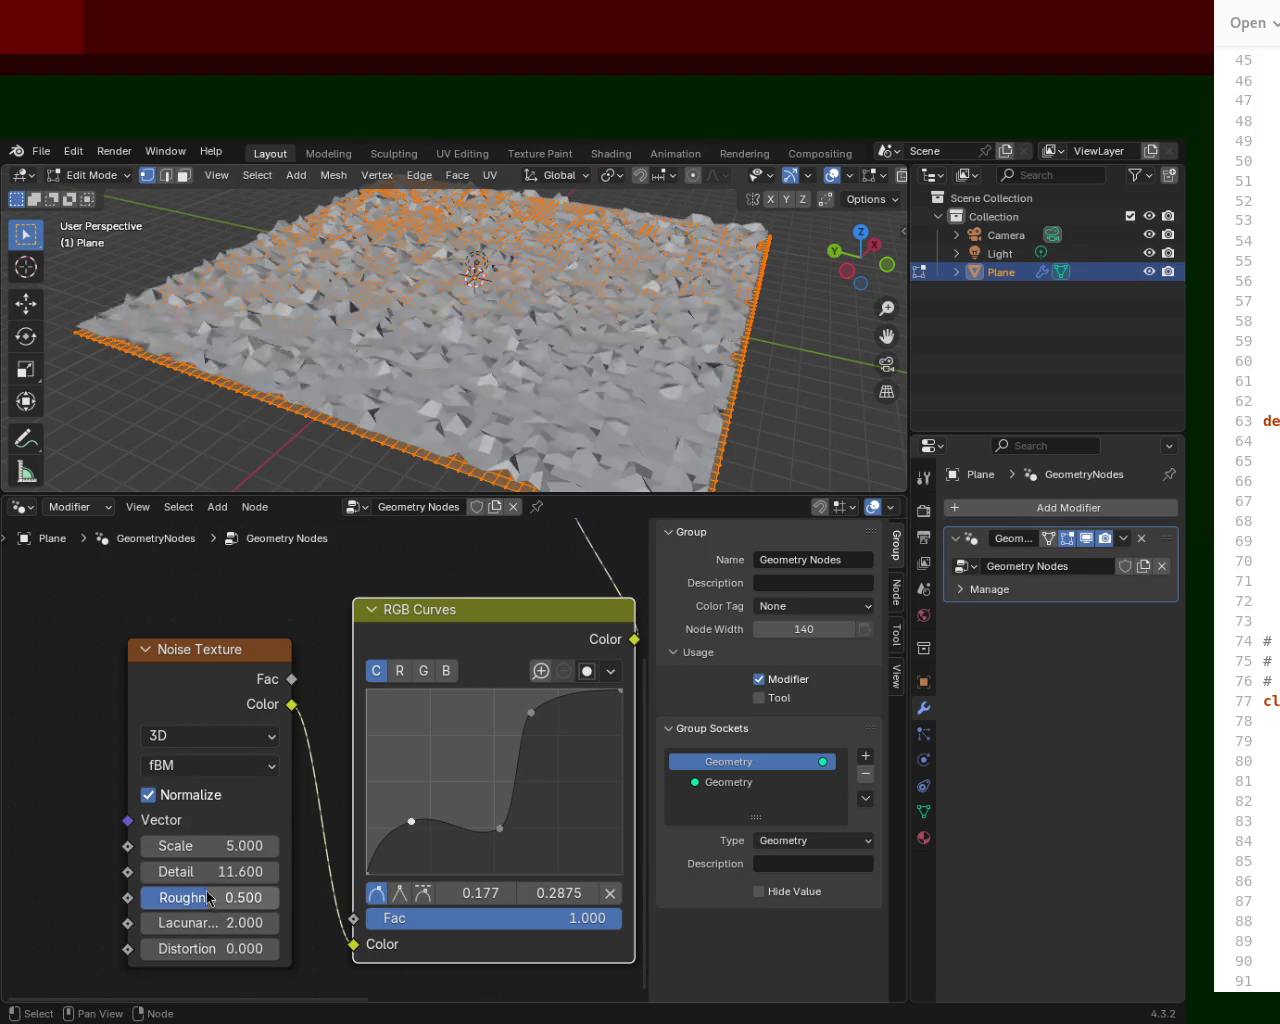
mouse_move(249, 849)
left_mouse_down()
mouse_move(190, 849)
mouse_move(214, 846)
left_mouse_up()
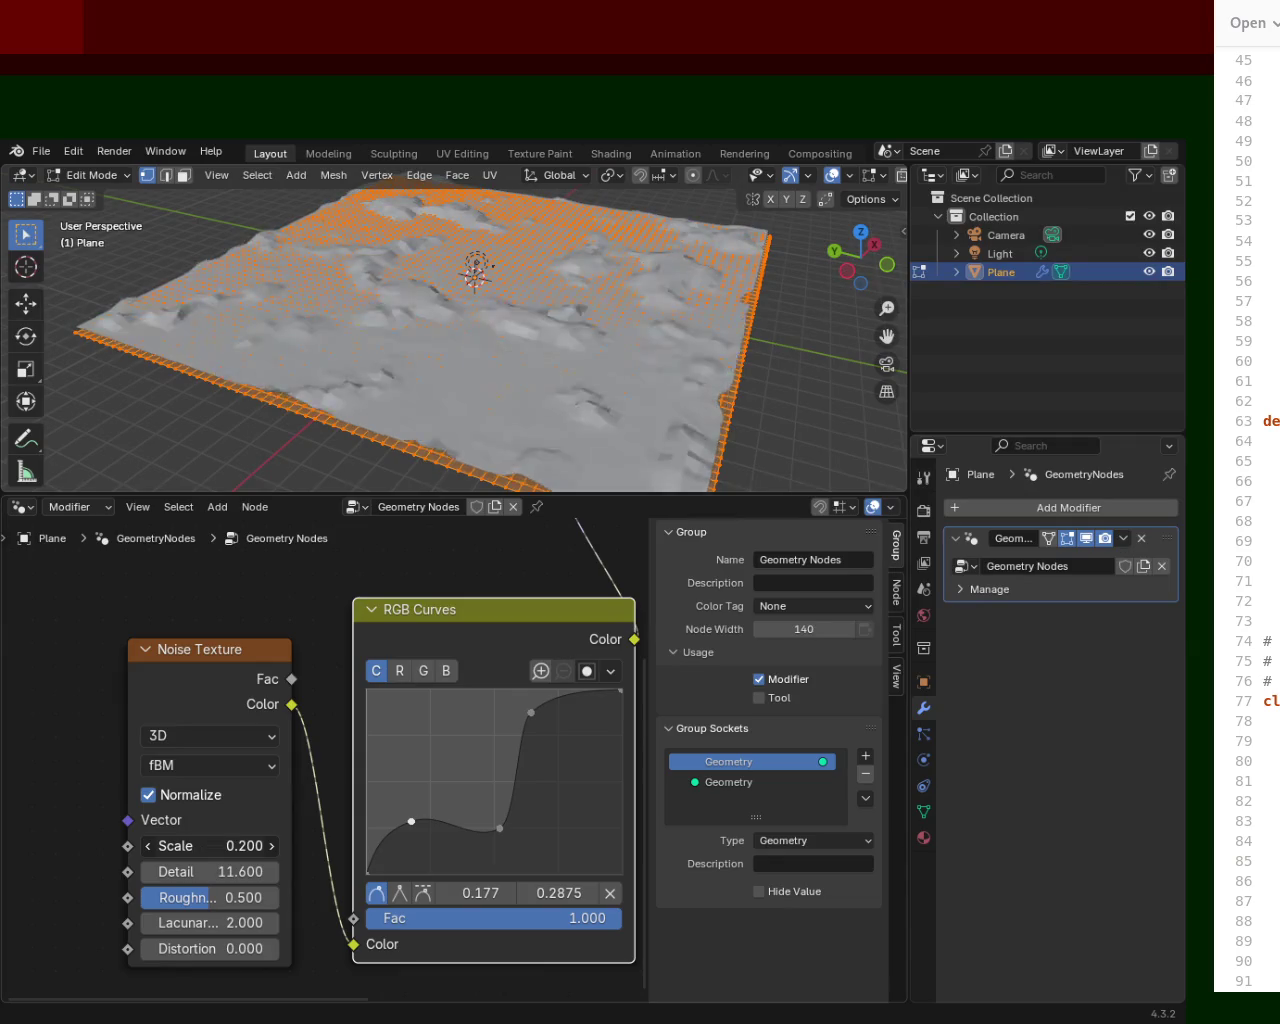
mouse_move(634, 323)
middle_mouse_down()
mouse_move(581, 329)
mouse_move(625, 293)
mouse_move(663, 326)
middle_mouse_up()
Raise the first curve point and pull the middle point down so the dip reaches 0.0875.
left_click_drag(411, 821, 406, 803)
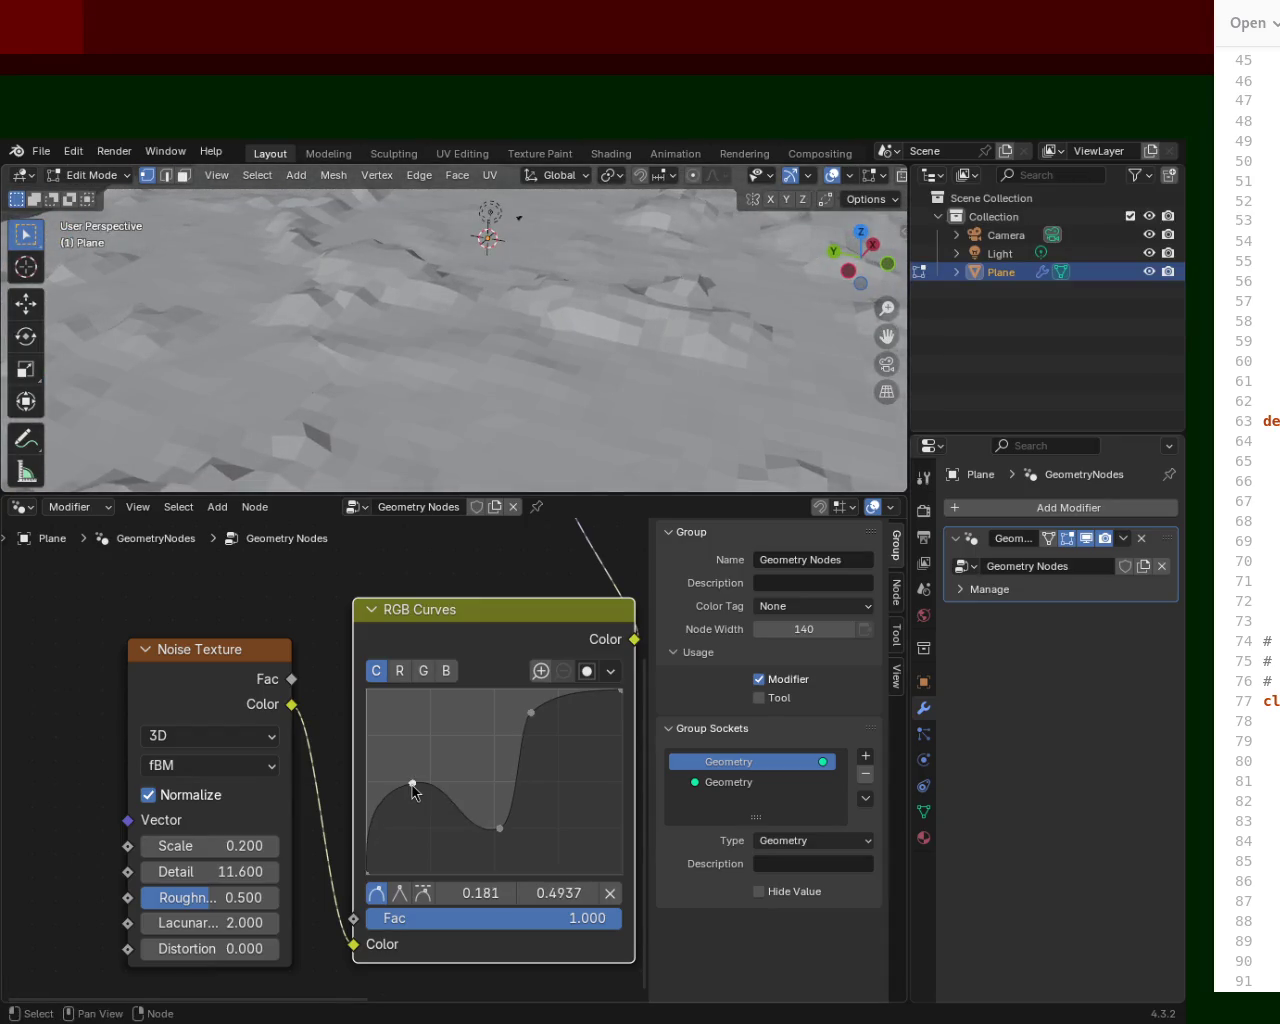
mouse_move(499, 828)
left_mouse_down()
mouse_move(497, 803)
mouse_move(502, 862)
left_mouse_up()
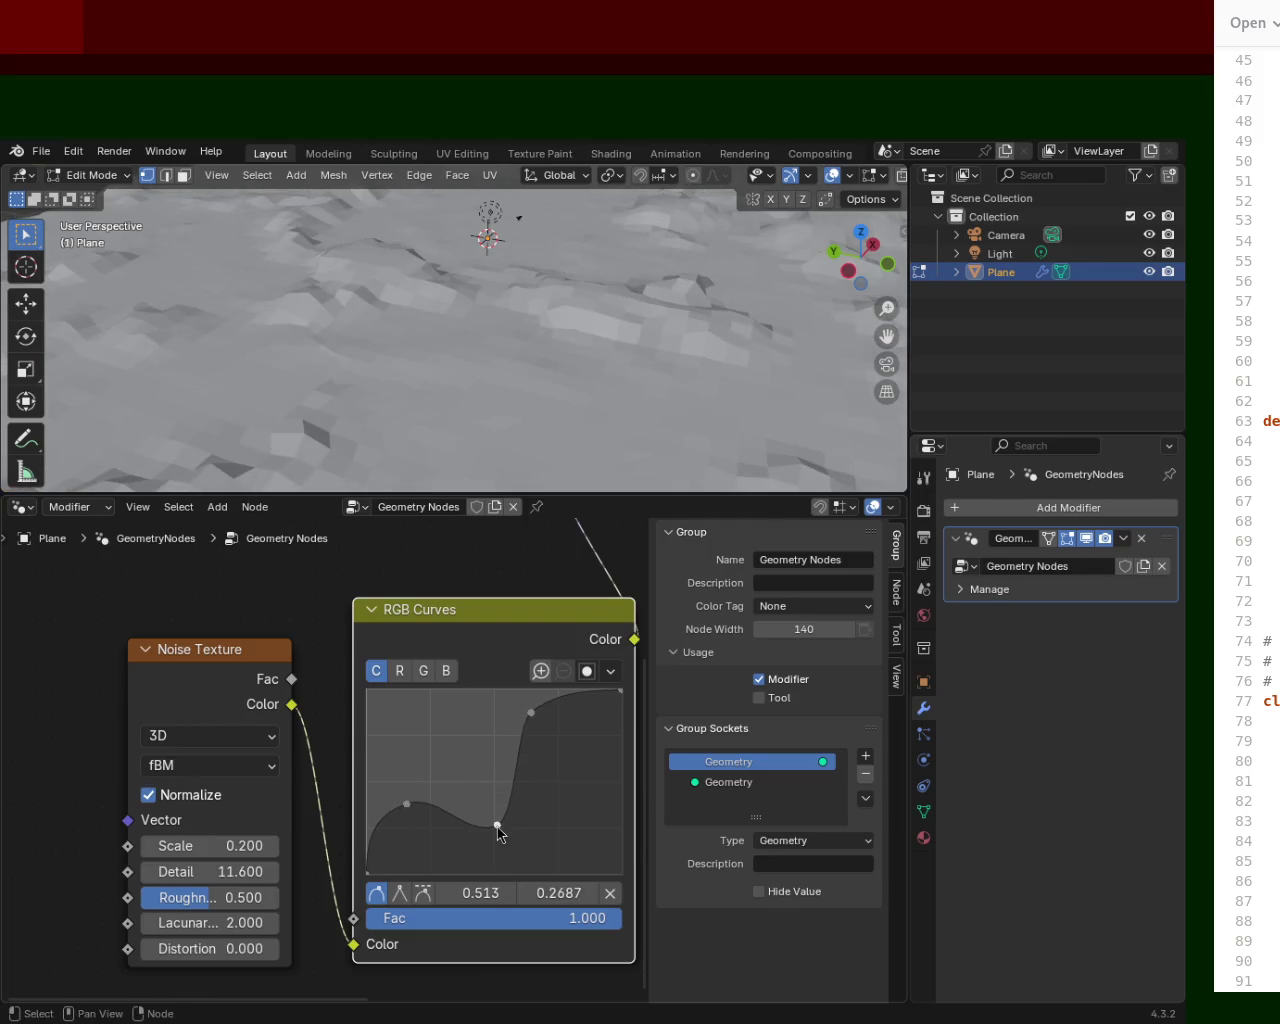
middle_click_drag(503, 277, 660, 283)
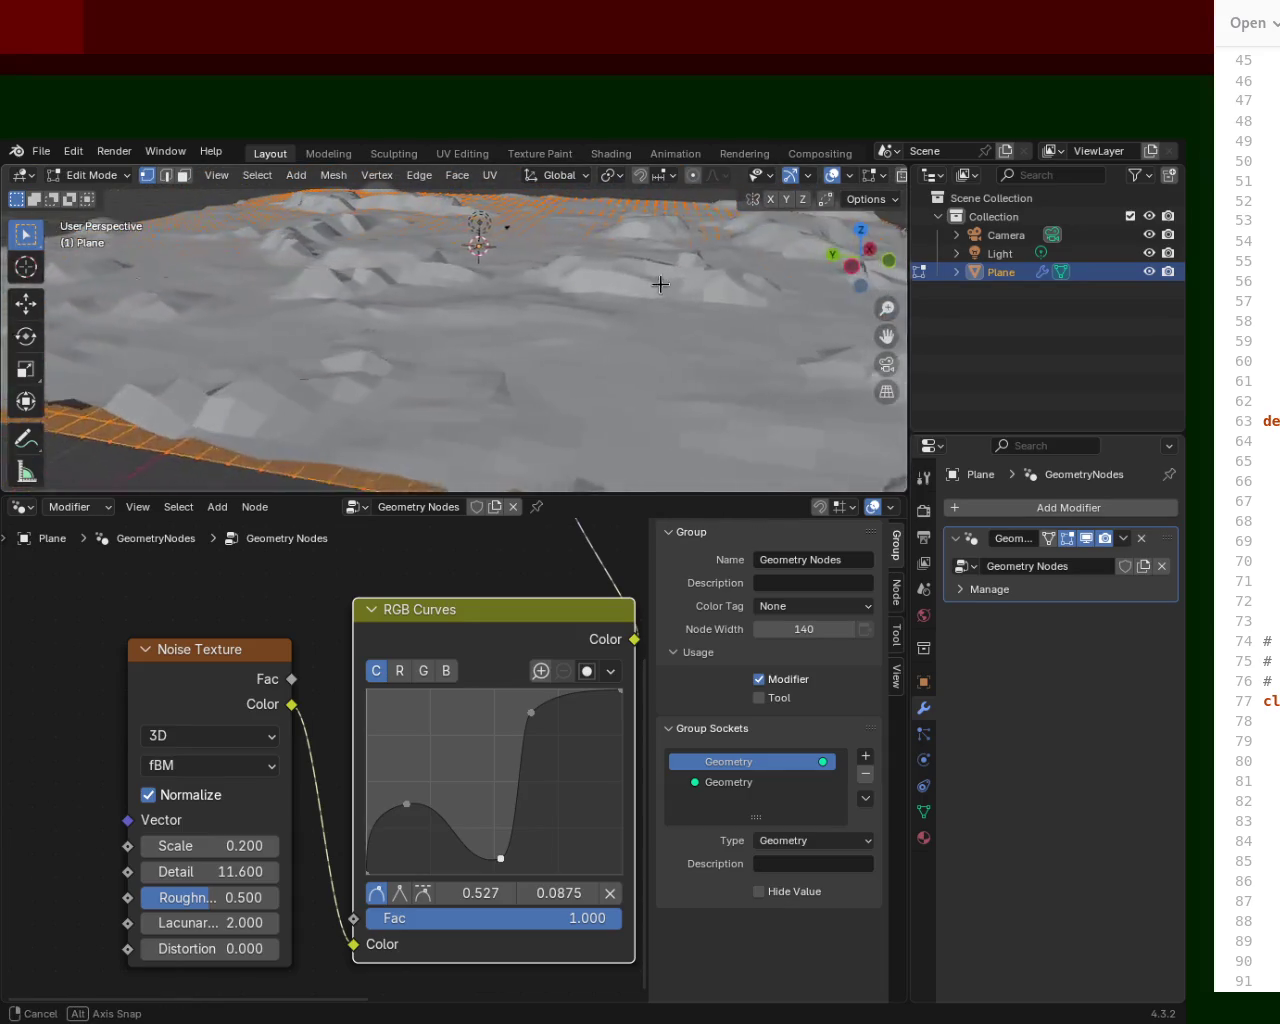
Save terrain_1.blend and enlarge the 3D viewport for a low side view of the terrain.
key("ctrl+s")
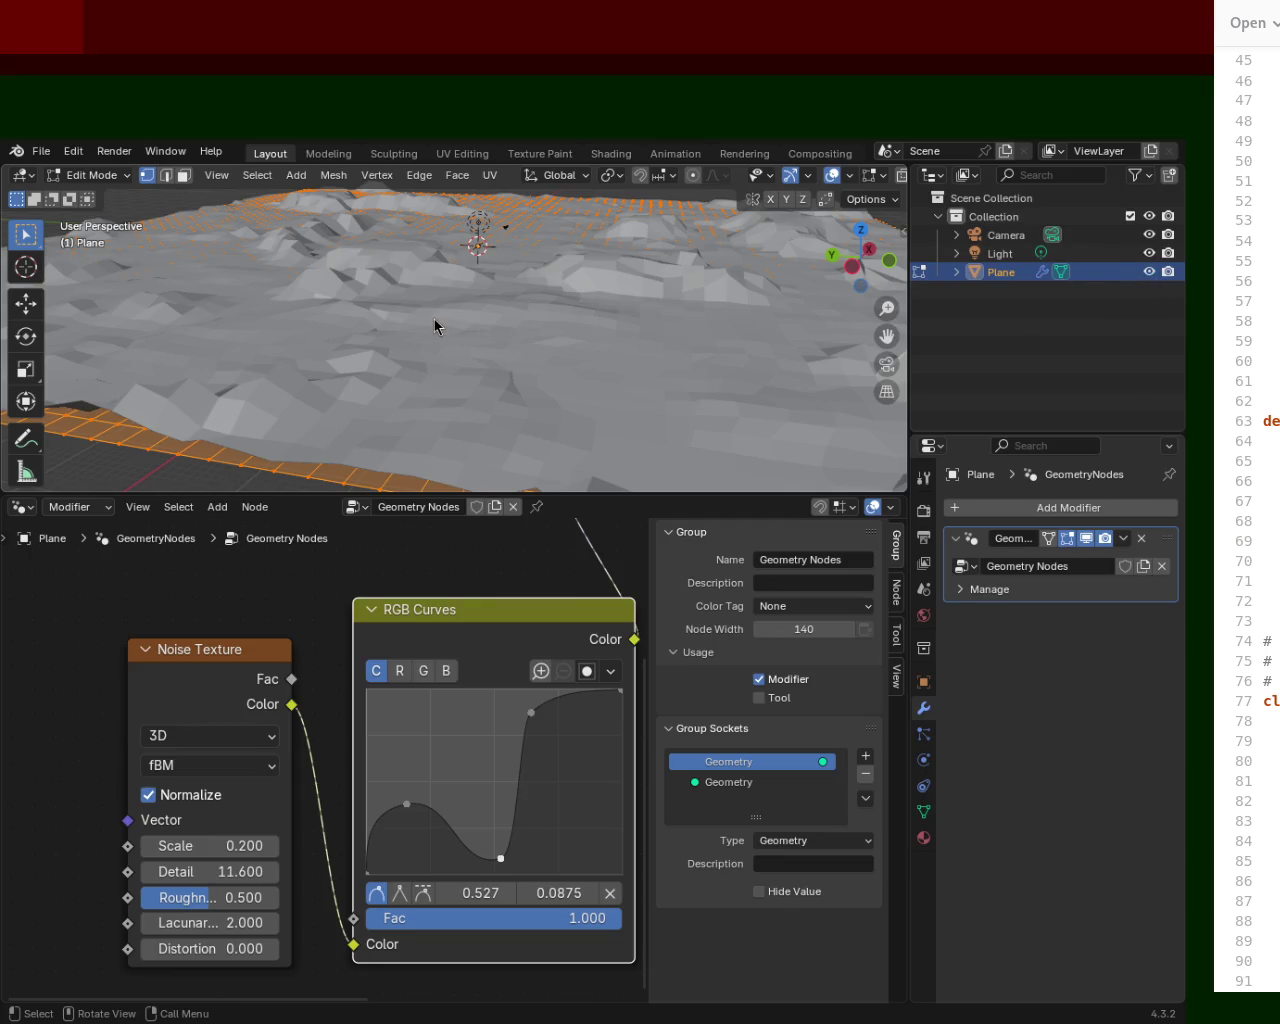
mouse_move(760, 282)
middle_mouse_down()
mouse_move(820, 342)
mouse_move(737, 363)
mouse_move(397, 340)
mouse_move(407, 354)
mouse_move(677, 346)
mouse_move(585, 340)
mouse_move(480, 357)
mouse_move(401, 343)
mouse_move(522, 345)
mouse_move(491, 343)
middle_mouse_up()
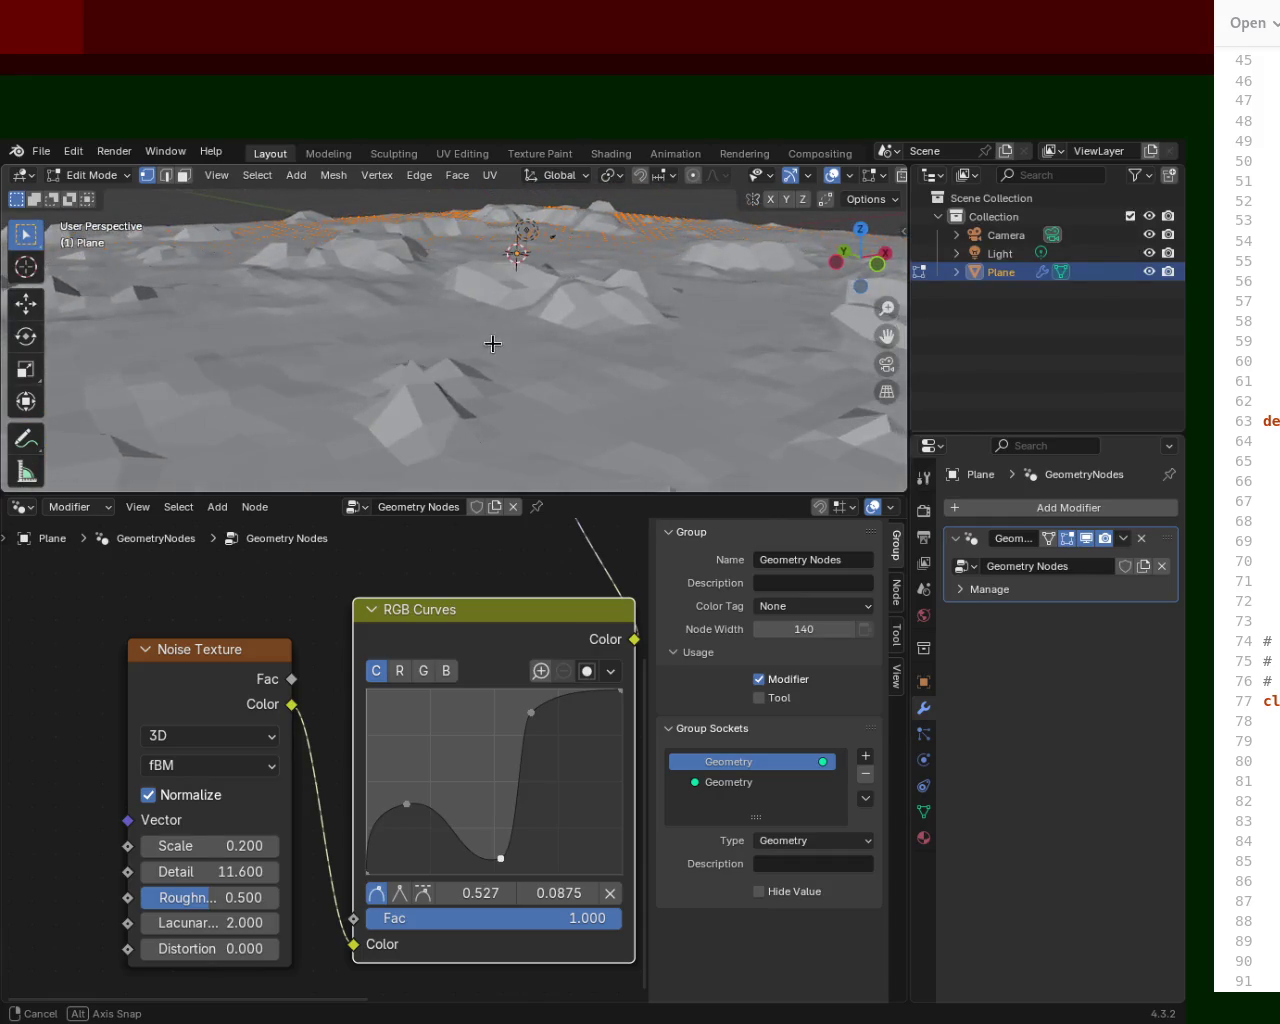
middle_click_drag(408, 339, 477, 434)
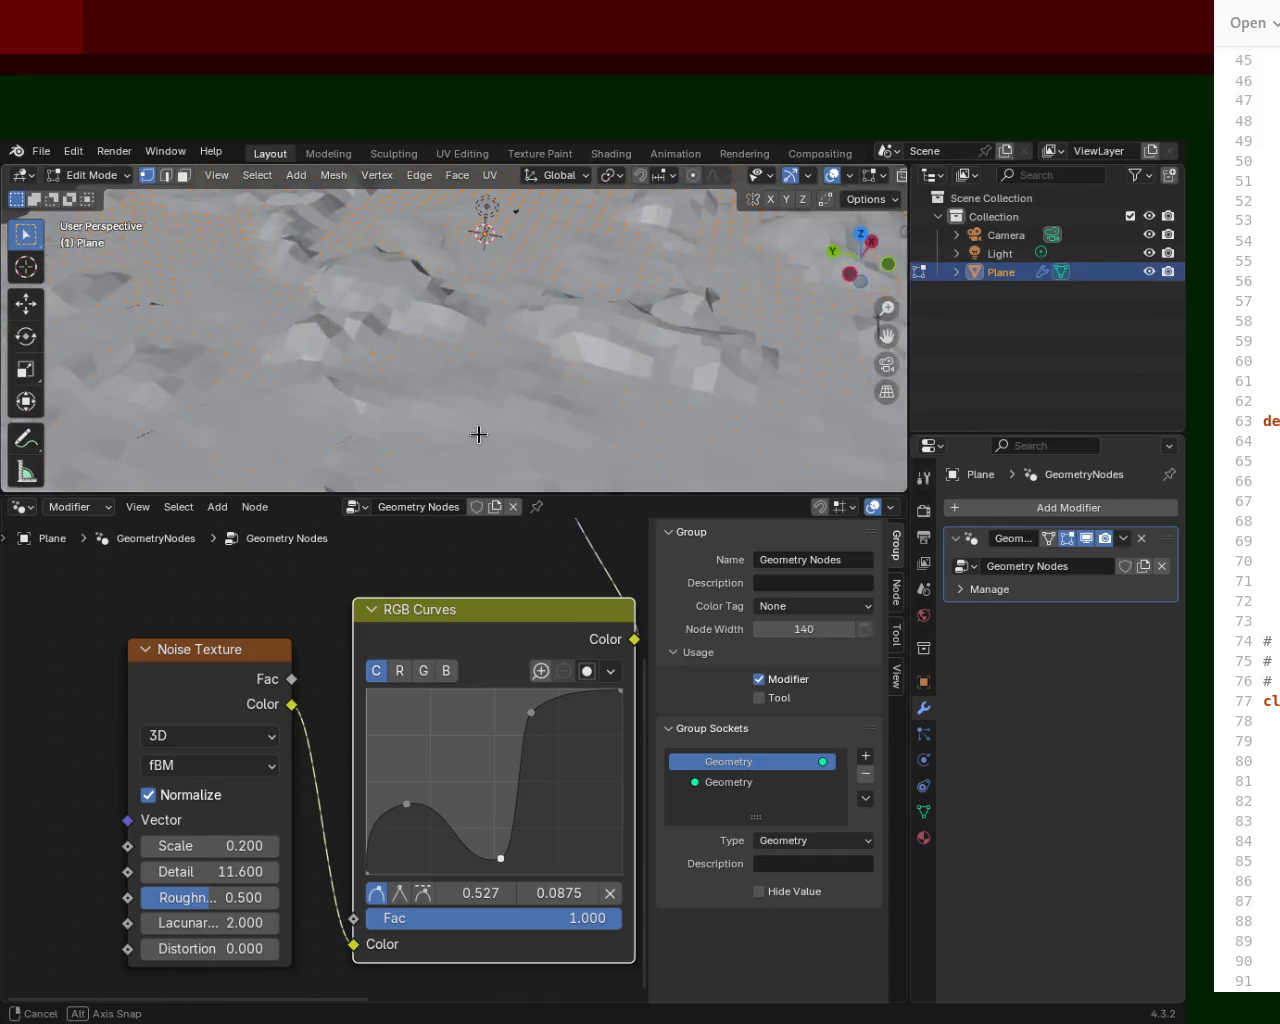
key("ctrl+s")
left_click_drag(651, 493, 651, 750)
mouse_move(440, 415)
middle_mouse_down()
mouse_move(400, 317)
mouse_move(486, 323)
mouse_move(434, 354)
mouse_move(434, 387)
mouse_move(423, 383)
mouse_move(474, 420)
mouse_move(251, 360)
mouse_move(334, 394)
mouse_move(405, 370)
mouse_move(420, 380)
mouse_move(393, 391)
mouse_move(457, 429)
middle_mouse_up()
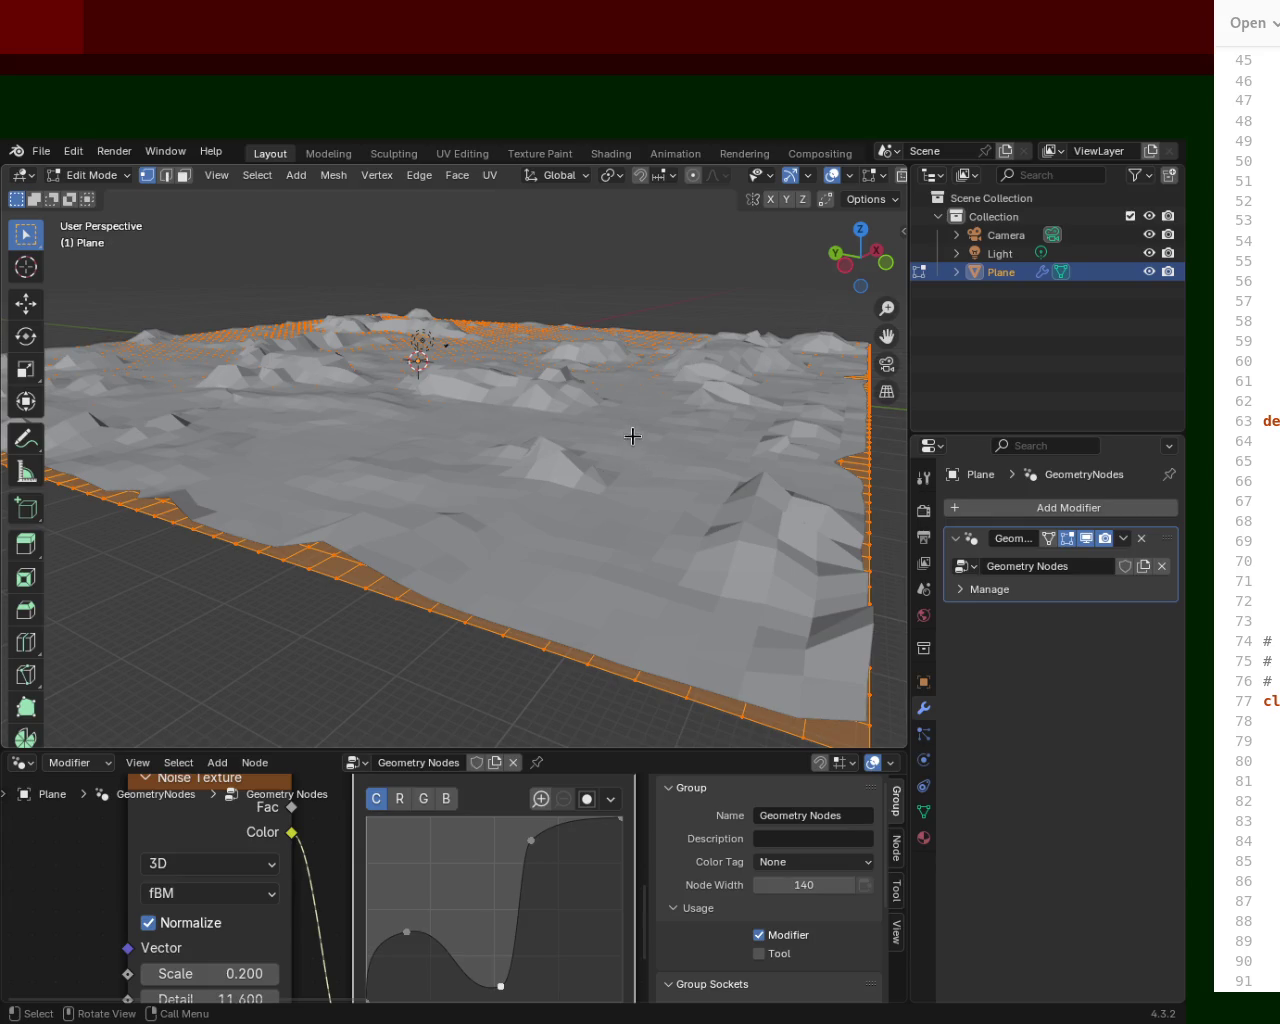
middle_click_drag(621, 380, 648, 446)
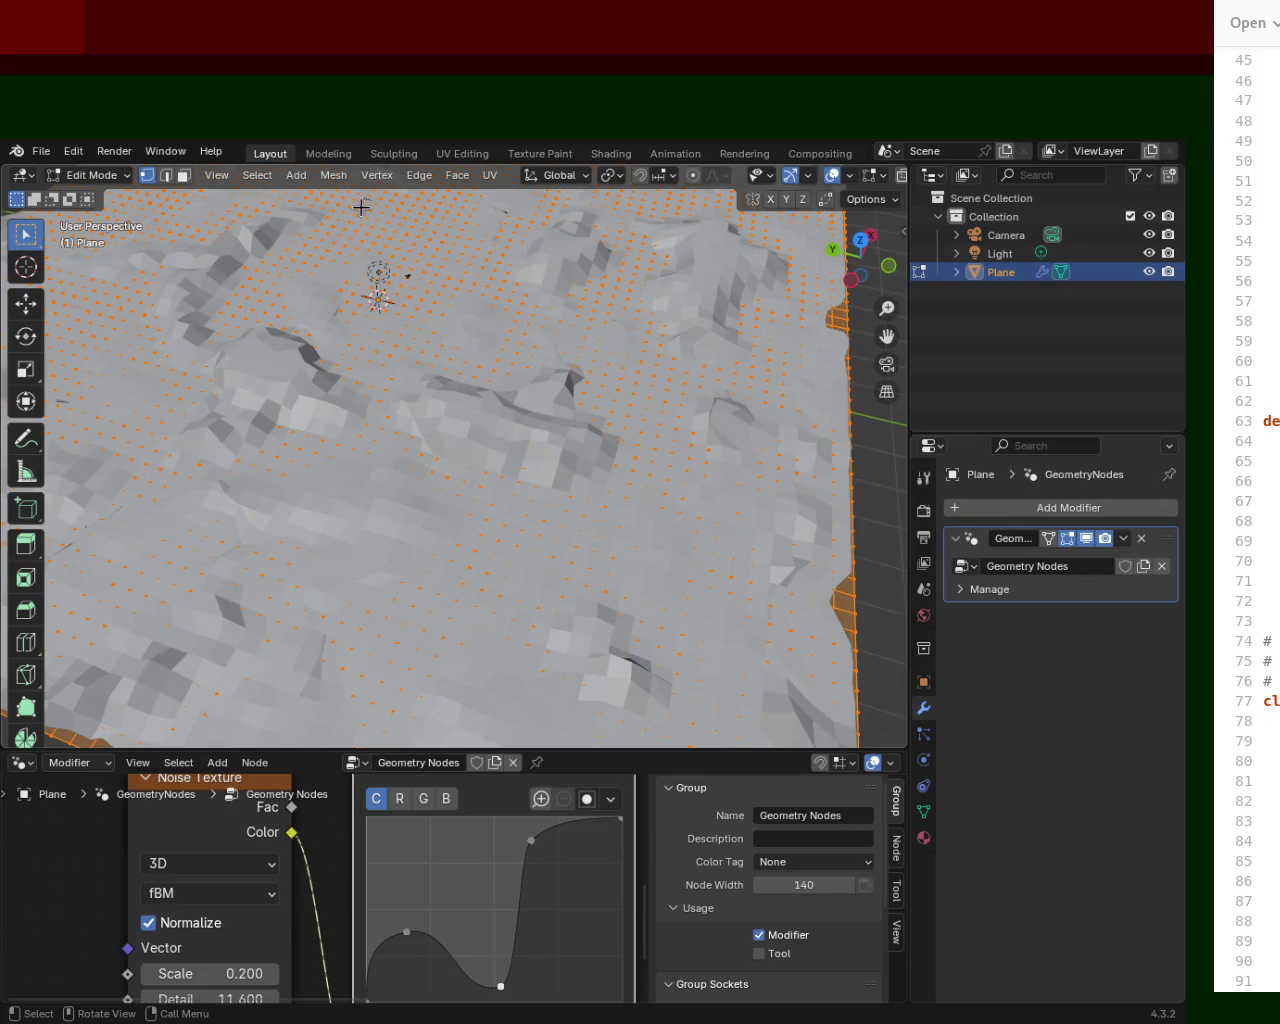
middle_click_drag(341, 268, 446, 246)
mouse_move(75, 302)
middle_mouse_down()
mouse_move(423, 374)
mouse_move(451, 320)
mouse_move(494, 370)
mouse_move(558, 360)
middle_mouse_up()
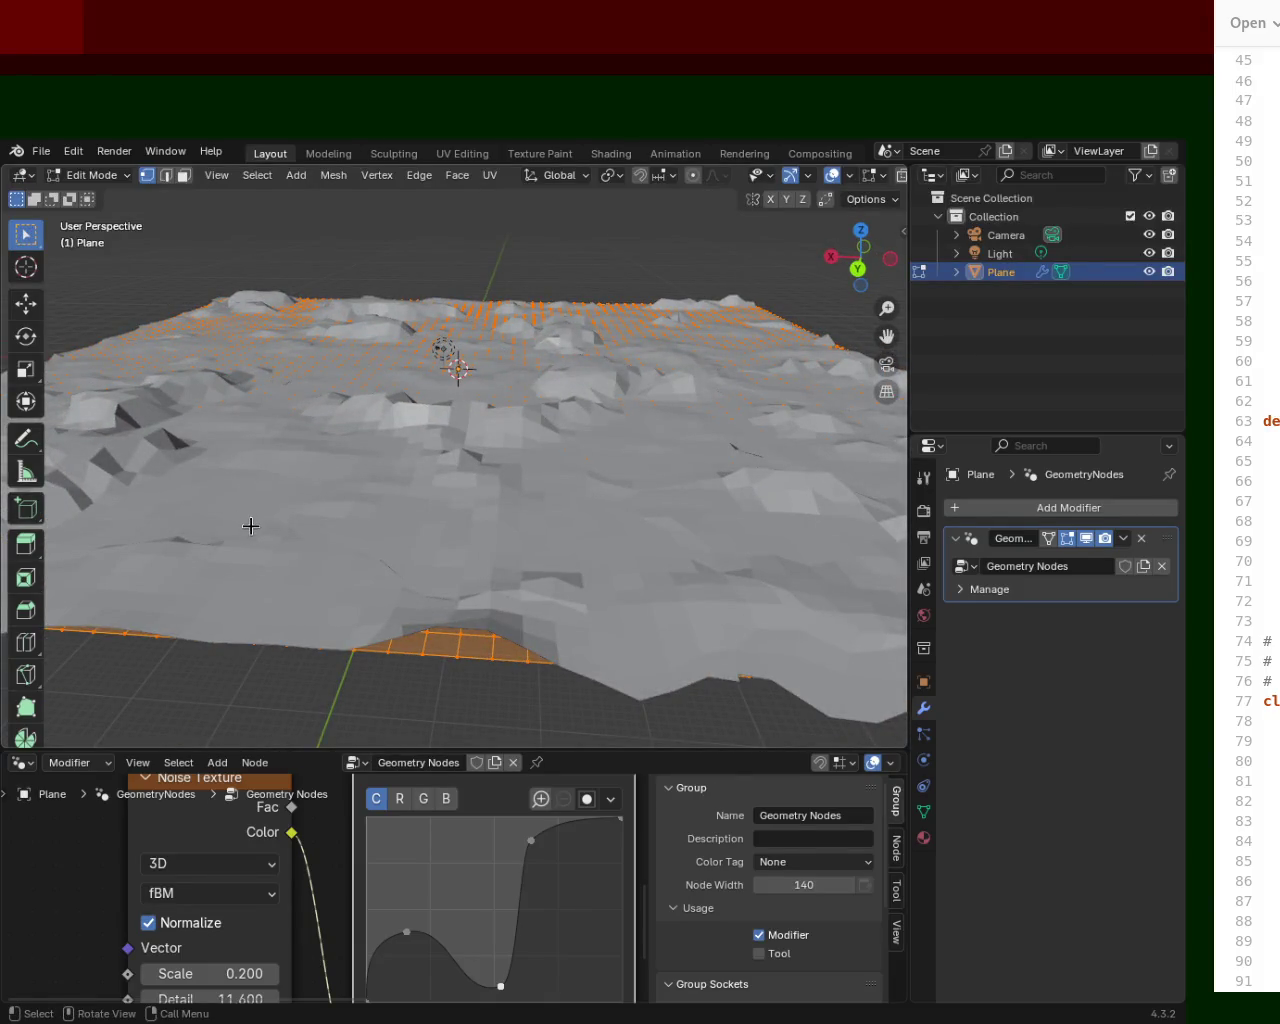
mouse_move(291, 581)
middle_mouse_down()
mouse_move(483, 514)
mouse_move(317, 517)
mouse_move(319, 537)
middle_mouse_up()
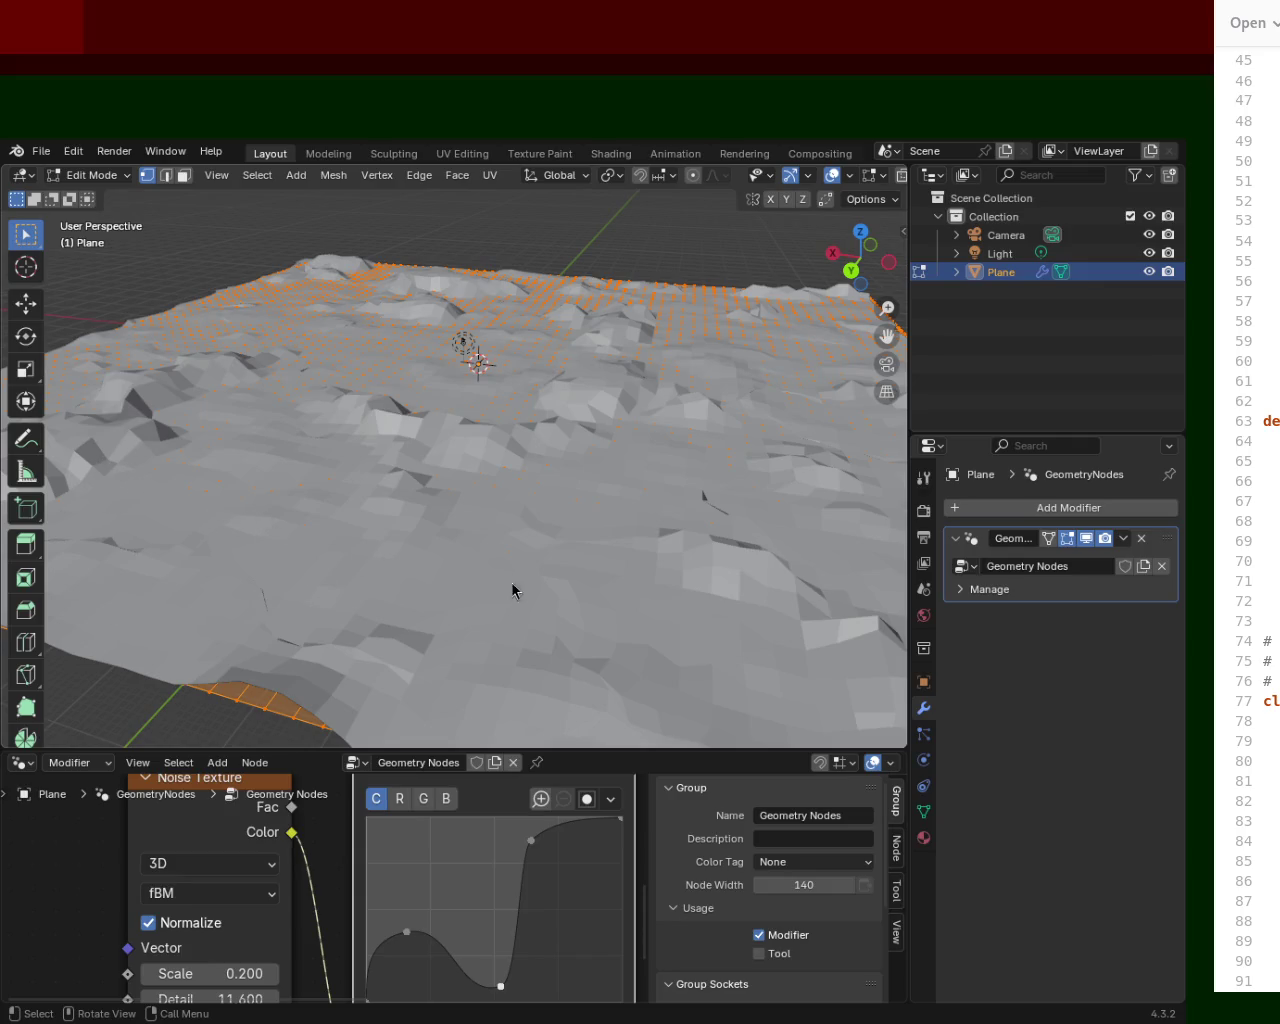
mouse_move(601, 416)
middle_mouse_down()
mouse_move(377, 417)
mouse_move(377, 449)
mouse_move(600, 477)
mouse_move(646, 449)
mouse_move(813, 482)
mouse_move(1234, 394)
mouse_move(134, 489)
mouse_move(230, 442)
mouse_move(343, 443)
mouse_move(360, 466)
mouse_move(256, 448)
mouse_move(709, 437)
mouse_move(560, 480)
mouse_move(491, 517)
mouse_move(514, 503)
mouse_move(709, 517)
middle_mouse_up()
mouse_move(583, 497)
middle_mouse_down()
mouse_move(754, 457)
mouse_move(580, 457)
mouse_move(560, 460)
mouse_move(557, 477)
mouse_move(263, 520)
mouse_move(266, 500)
mouse_move(443, 477)
mouse_move(540, 474)
mouse_move(645, 503)
mouse_move(711, 455)
mouse_move(529, 487)
mouse_move(503, 474)
mouse_move(503, 463)
mouse_move(527, 467)
mouse_move(501, 473)
middle_mouse_up()
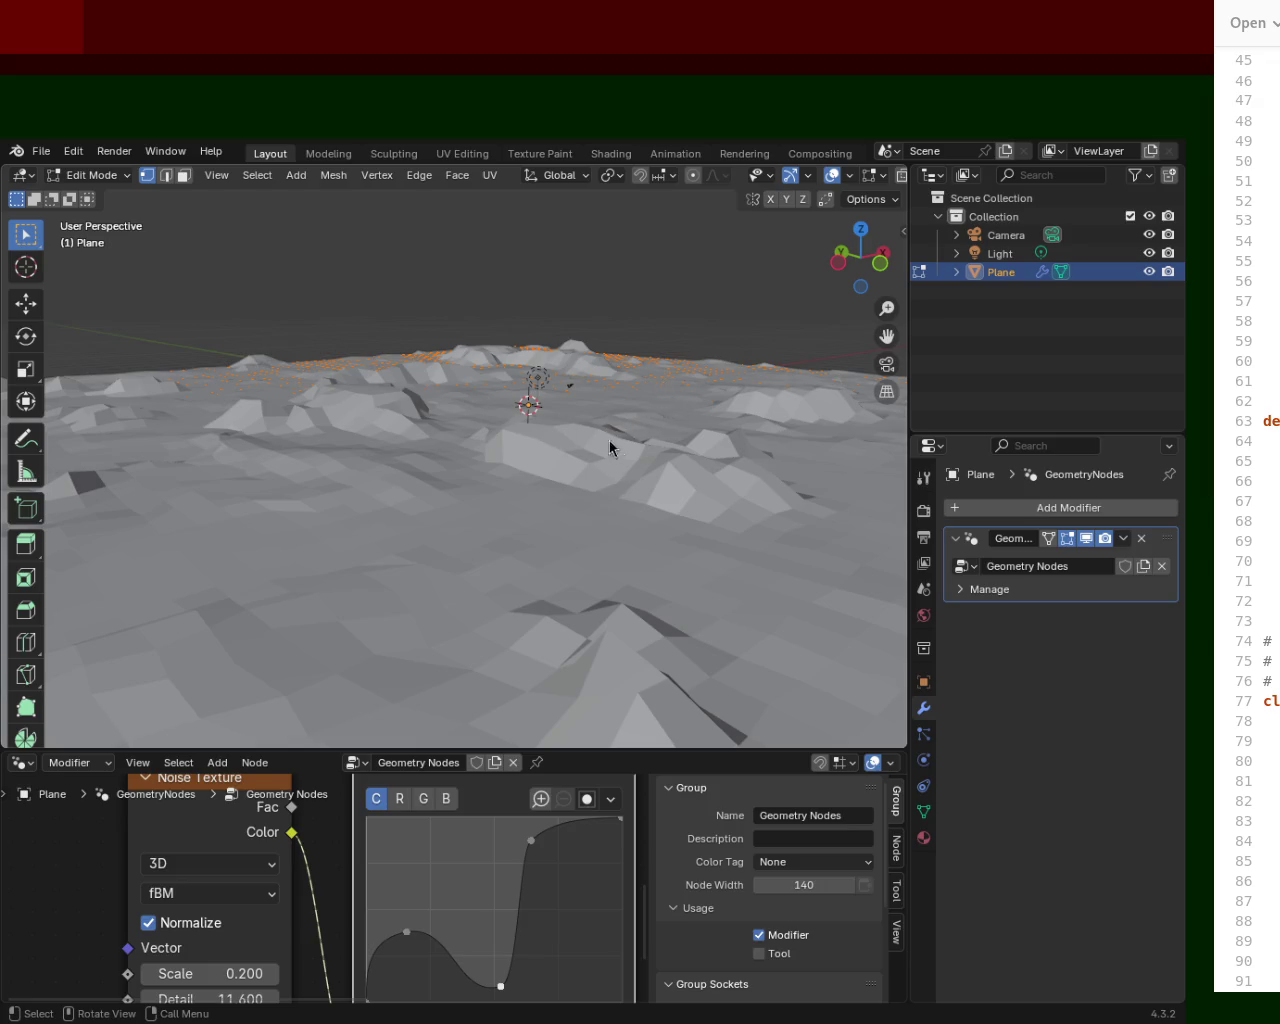
mouse_move(586, 486)
middle_mouse_down()
mouse_move(457, 463)
mouse_move(502, 487)
mouse_move(631, 514)
mouse_move(426, 480)
mouse_move(454, 471)
mouse_move(573, 499)
mouse_move(697, 503)
mouse_move(565, 487)
mouse_move(580, 506)
mouse_move(431, 448)
middle_mouse_up()
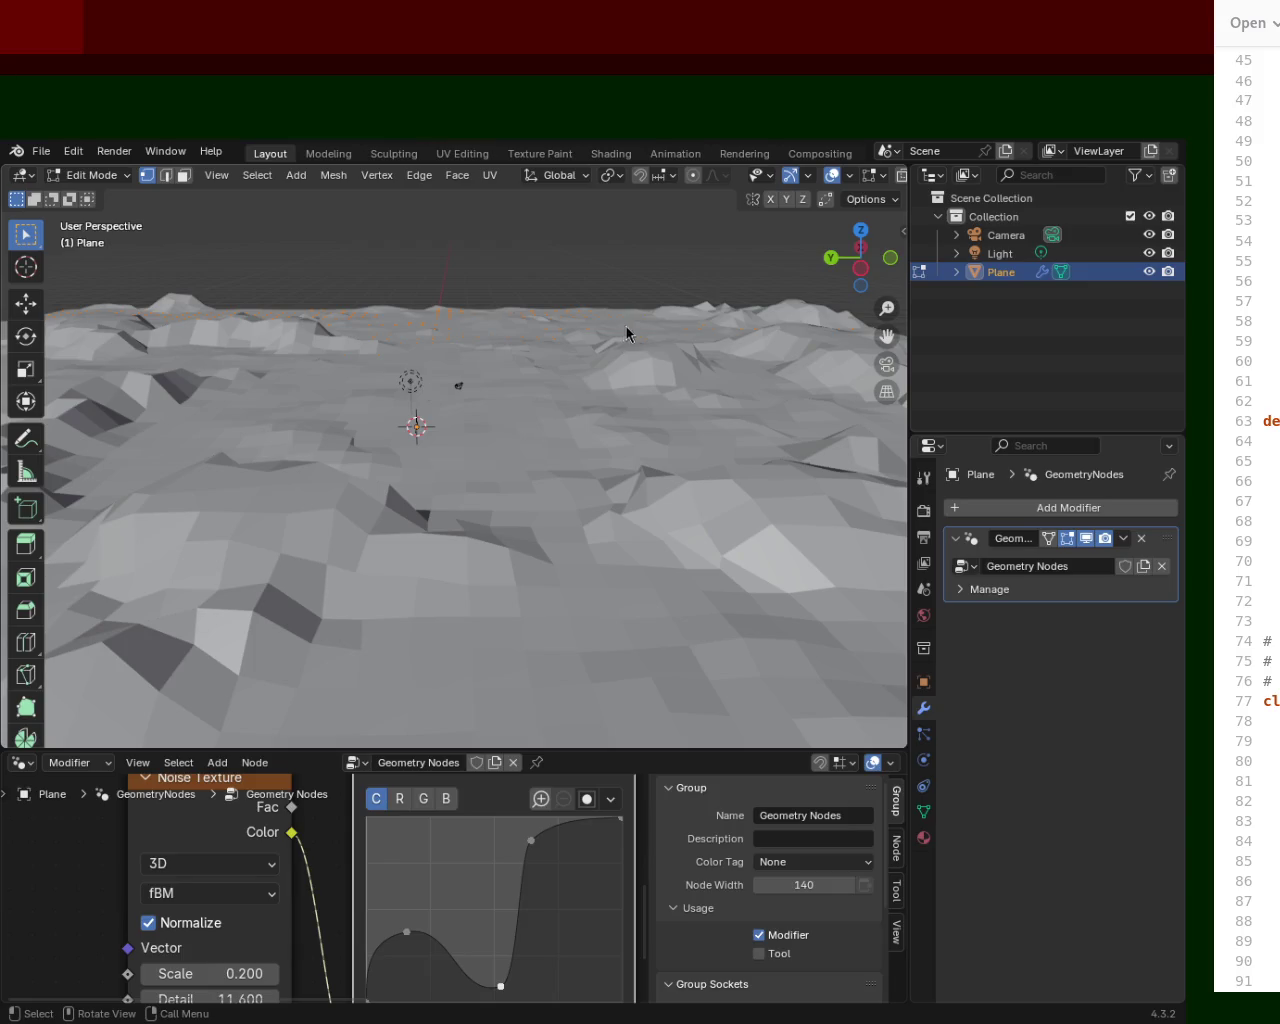
mouse_move(611, 395)
middle_mouse_down()
mouse_move(457, 489)
mouse_move(233, 468)
mouse_move(317, 460)
middle_mouse_up()
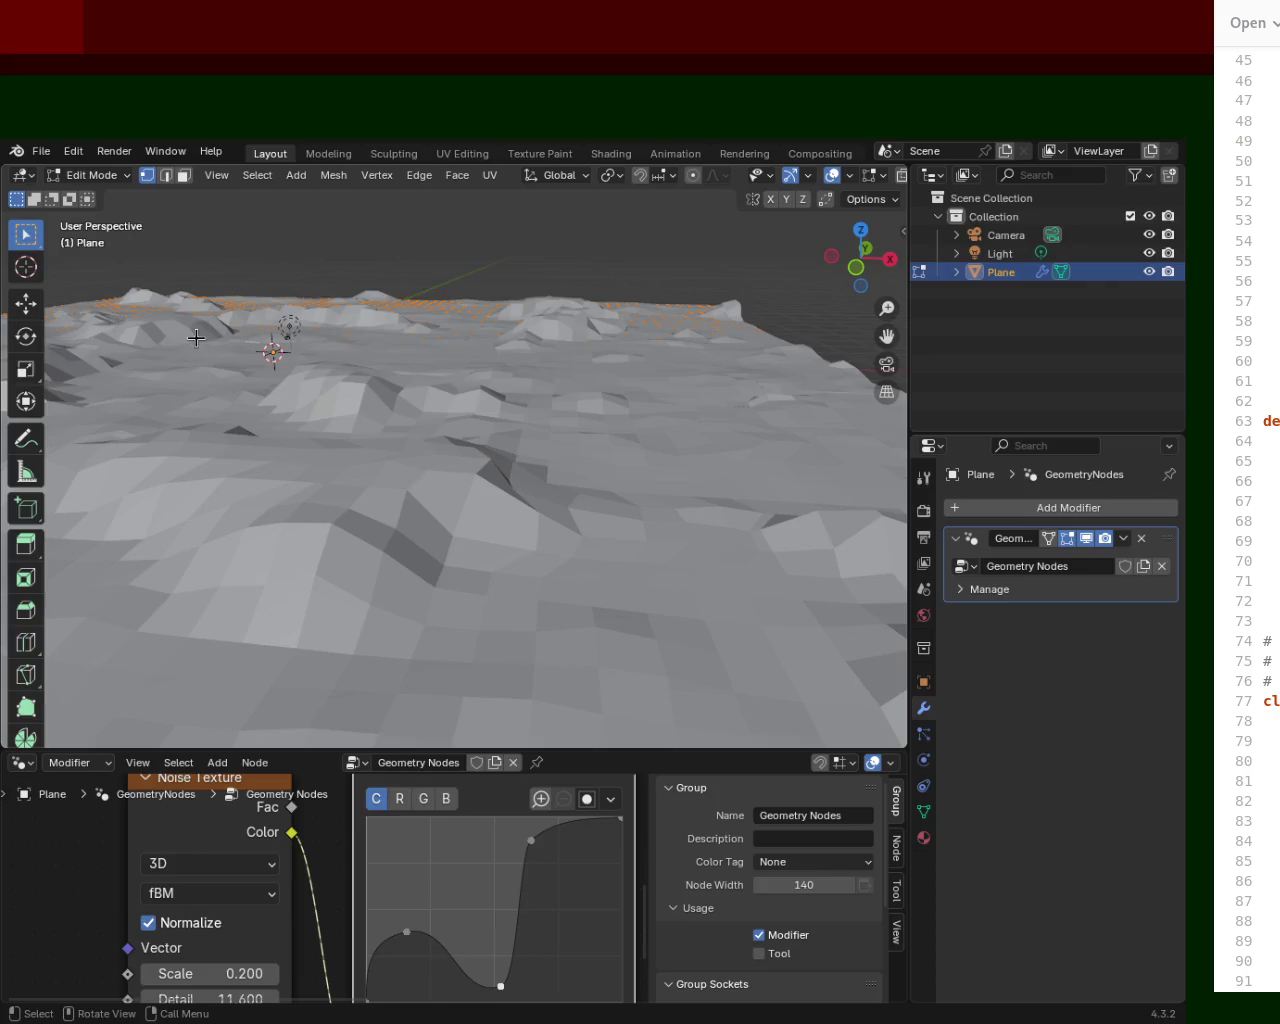
mouse_move(270, 318)
middle_mouse_down()
mouse_move(514, 460)
mouse_move(620, 407)
middle_mouse_up()
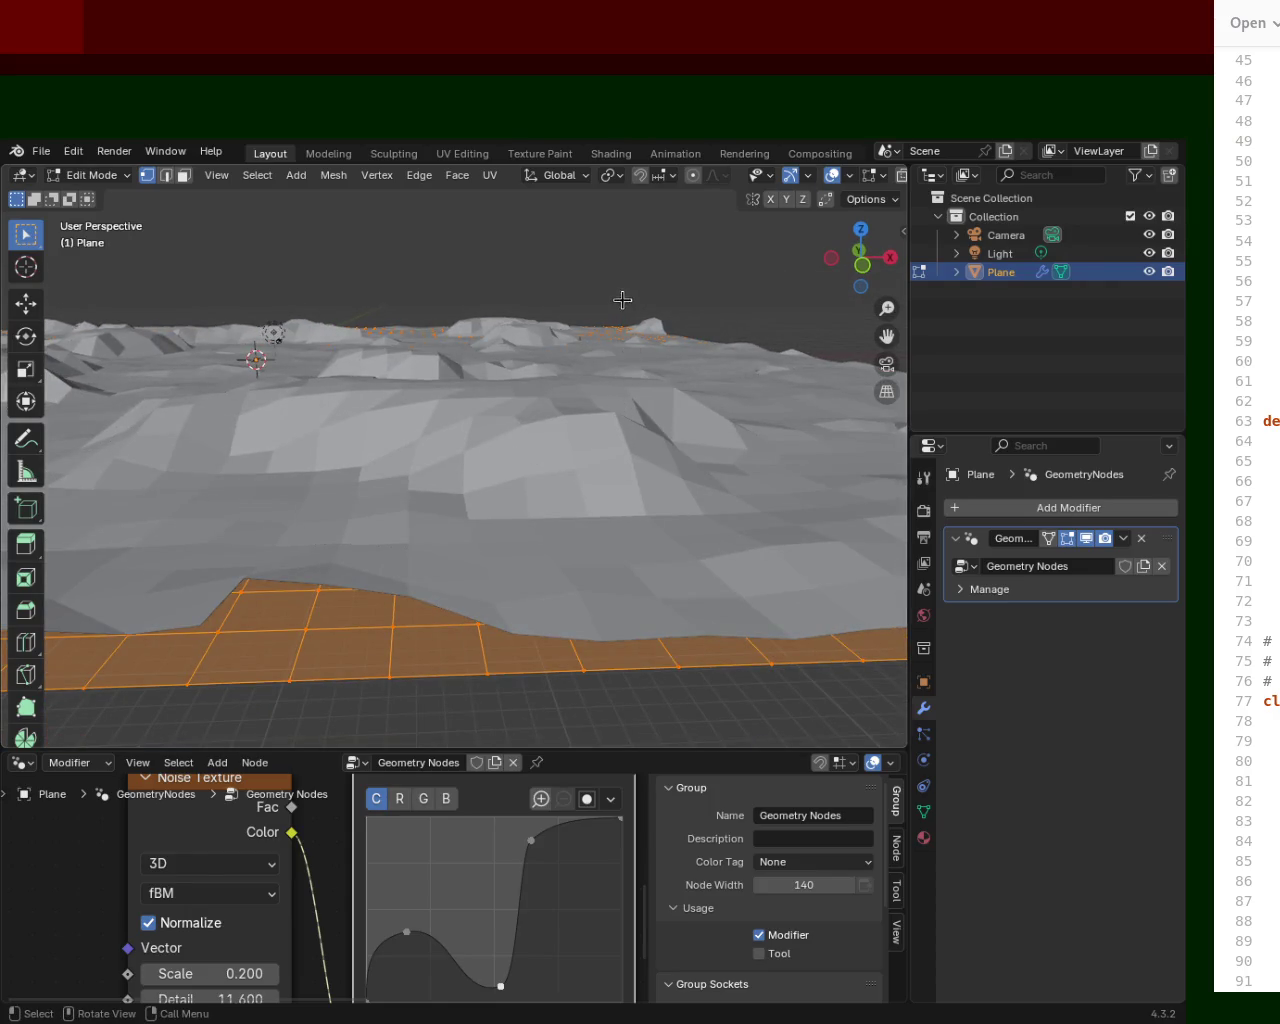
mouse_move(477, 423)
middle_mouse_down()
mouse_move(691, 466)
mouse_move(534, 509)
mouse_move(638, 585)
mouse_move(517, 489)
mouse_move(500, 434)
mouse_move(523, 408)
mouse_move(581, 408)
mouse_move(594, 603)
mouse_move(776, 476)
middle_mouse_up()
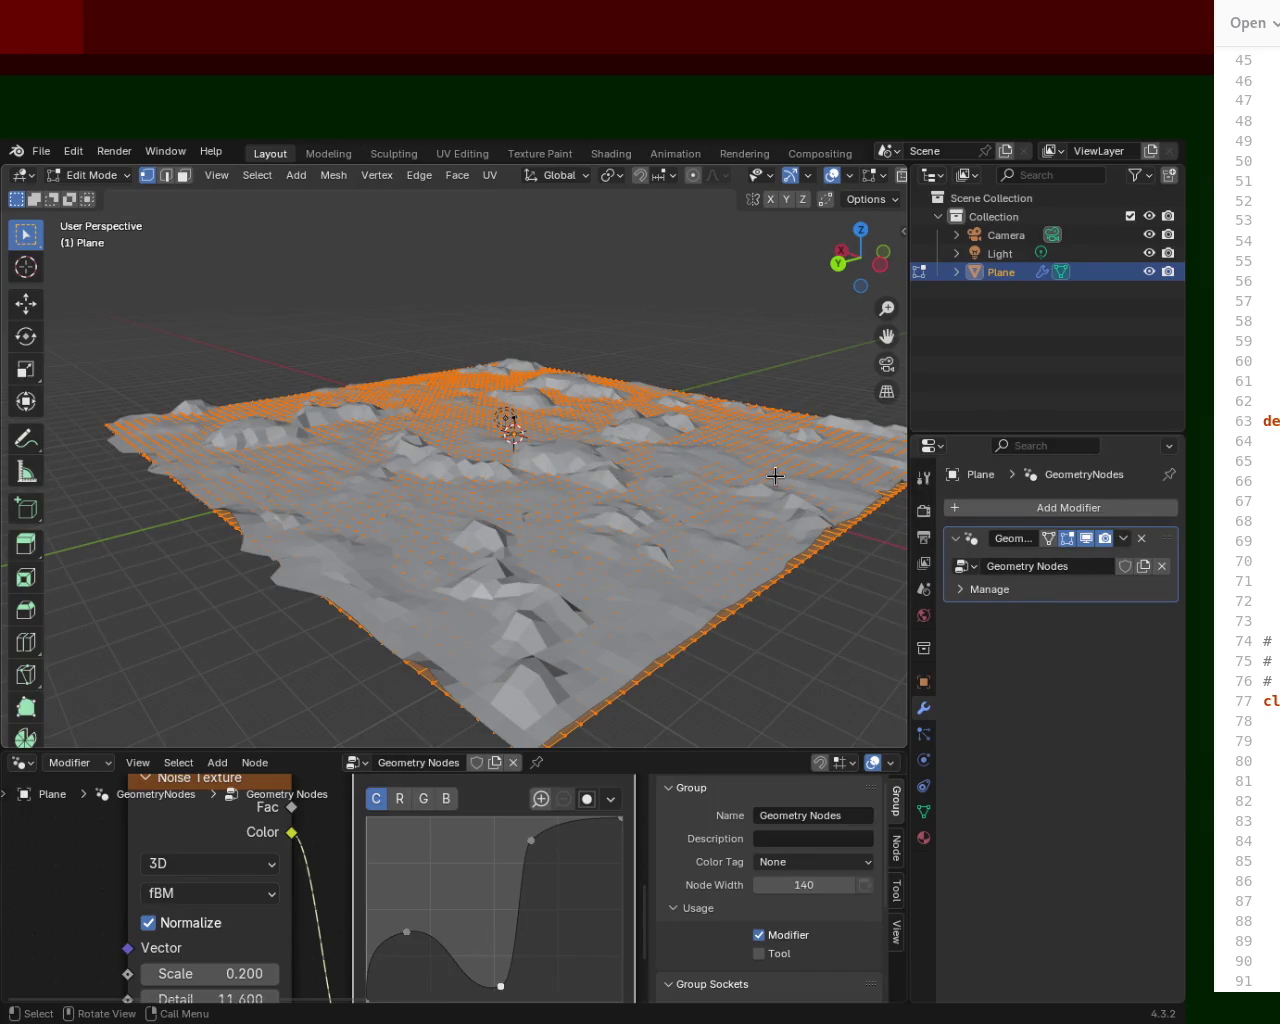
right_click(409, 556)
left_click(409, 556)
Subdivide the plane's mesh again from the Edge menu for denser, finer terrain.
mouse_move(597, 559)
middle_mouse_down()
mouse_move(614, 574)
mouse_move(606, 489)
mouse_move(477, 553)
mouse_move(514, 549)
mouse_move(517, 446)
mouse_move(546, 443)
middle_mouse_up()
key("ctrl+e")
left_click(546, 507)
mouse_move(578, 579)
middle_mouse_down()
mouse_move(600, 552)
mouse_move(557, 531)
mouse_move(557, 557)
mouse_move(583, 559)
middle_mouse_up()
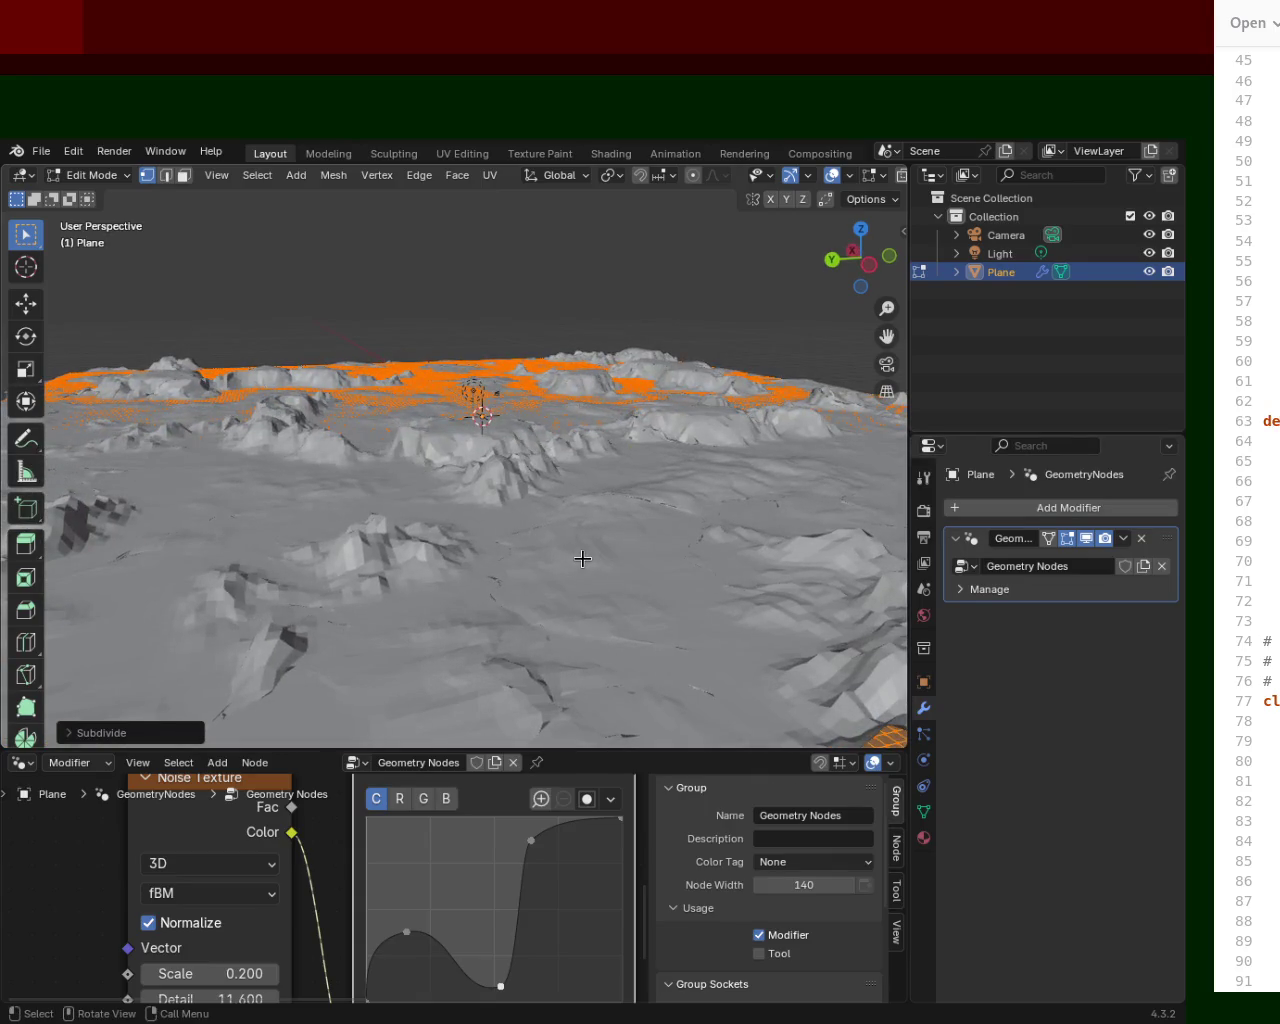
mouse_move(575, 560)
middle_mouse_down()
mouse_move(631, 583)
mouse_move(534, 560)
mouse_move(460, 620)
mouse_move(295, 587)
mouse_move(491, 563)
mouse_move(491, 429)
mouse_move(561, 459)
mouse_move(374, 511)
mouse_move(434, 549)
mouse_move(594, 571)
mouse_move(448, 476)
mouse_move(491, 464)
middle_mouse_up()
key("ctrl+e")
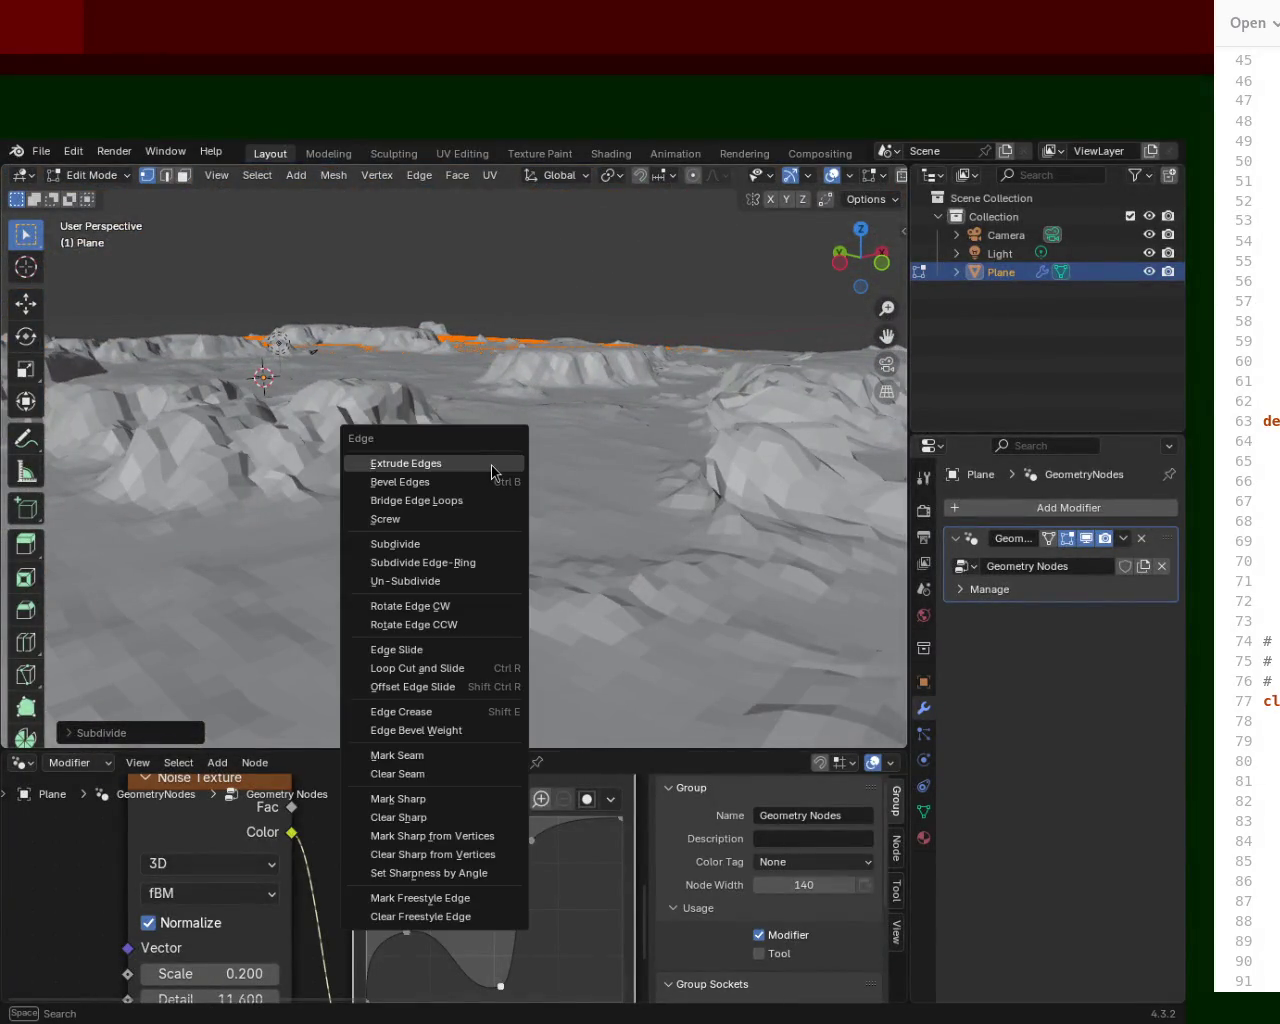
key("Escape")
mouse_move(531, 450)
middle_mouse_down()
mouse_move(586, 541)
mouse_move(540, 491)
mouse_move(557, 477)
mouse_move(695, 487)
mouse_move(697, 474)
mouse_move(438, 426)
mouse_move(432, 386)
mouse_move(548, 363)
middle_mouse_up()
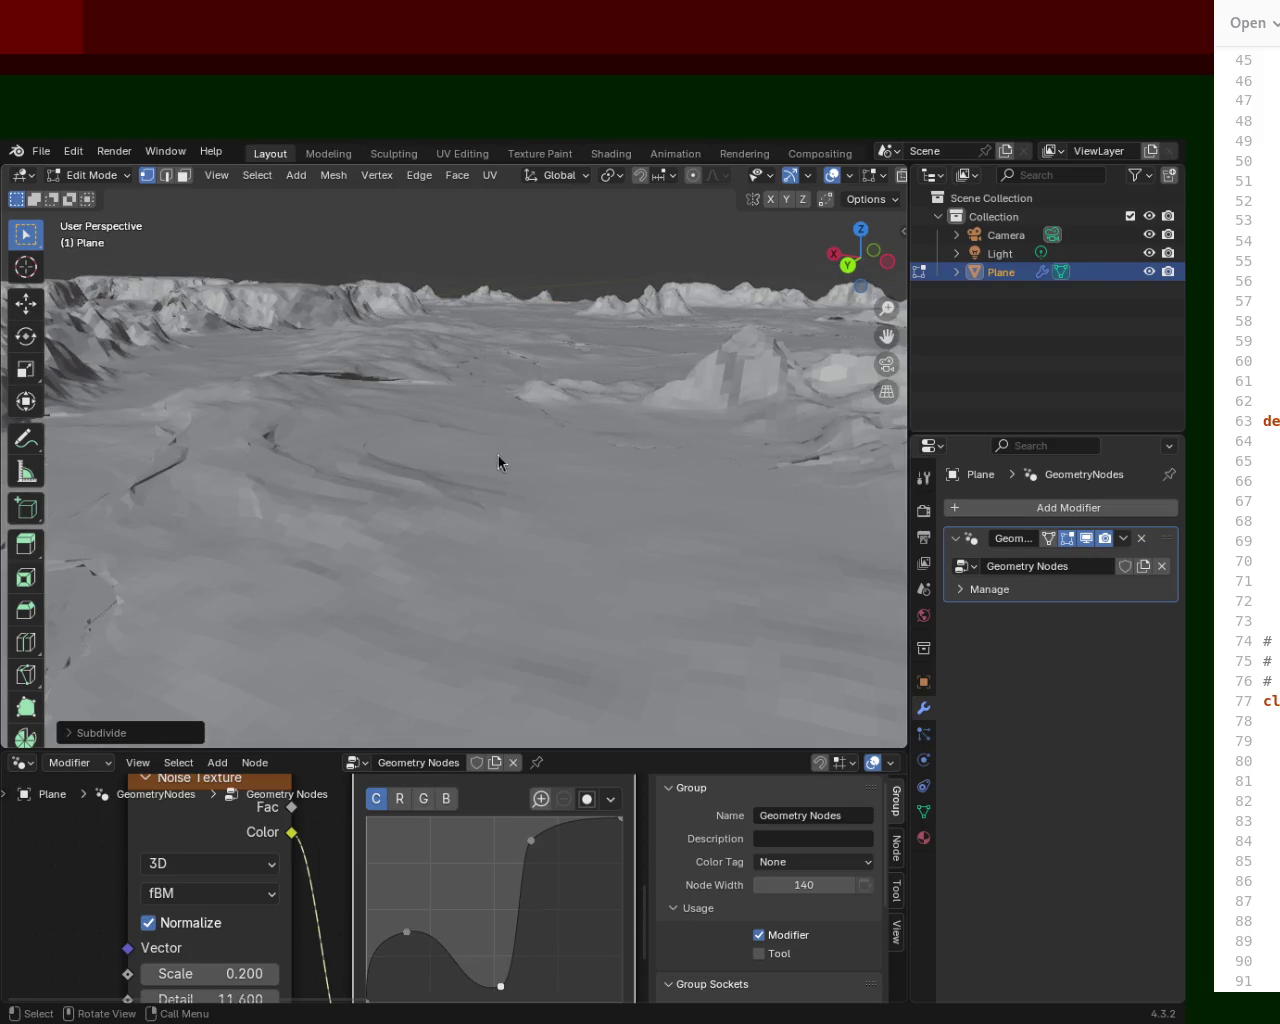
mouse_move(789, 294)
middle_mouse_down()
mouse_move(571, 457)
mouse_move(394, 429)
mouse_move(480, 370)
mouse_move(502, 385)
mouse_move(523, 366)
mouse_move(600, 357)
mouse_move(440, 357)
mouse_move(560, 352)
mouse_move(563, 379)
middle_mouse_up()
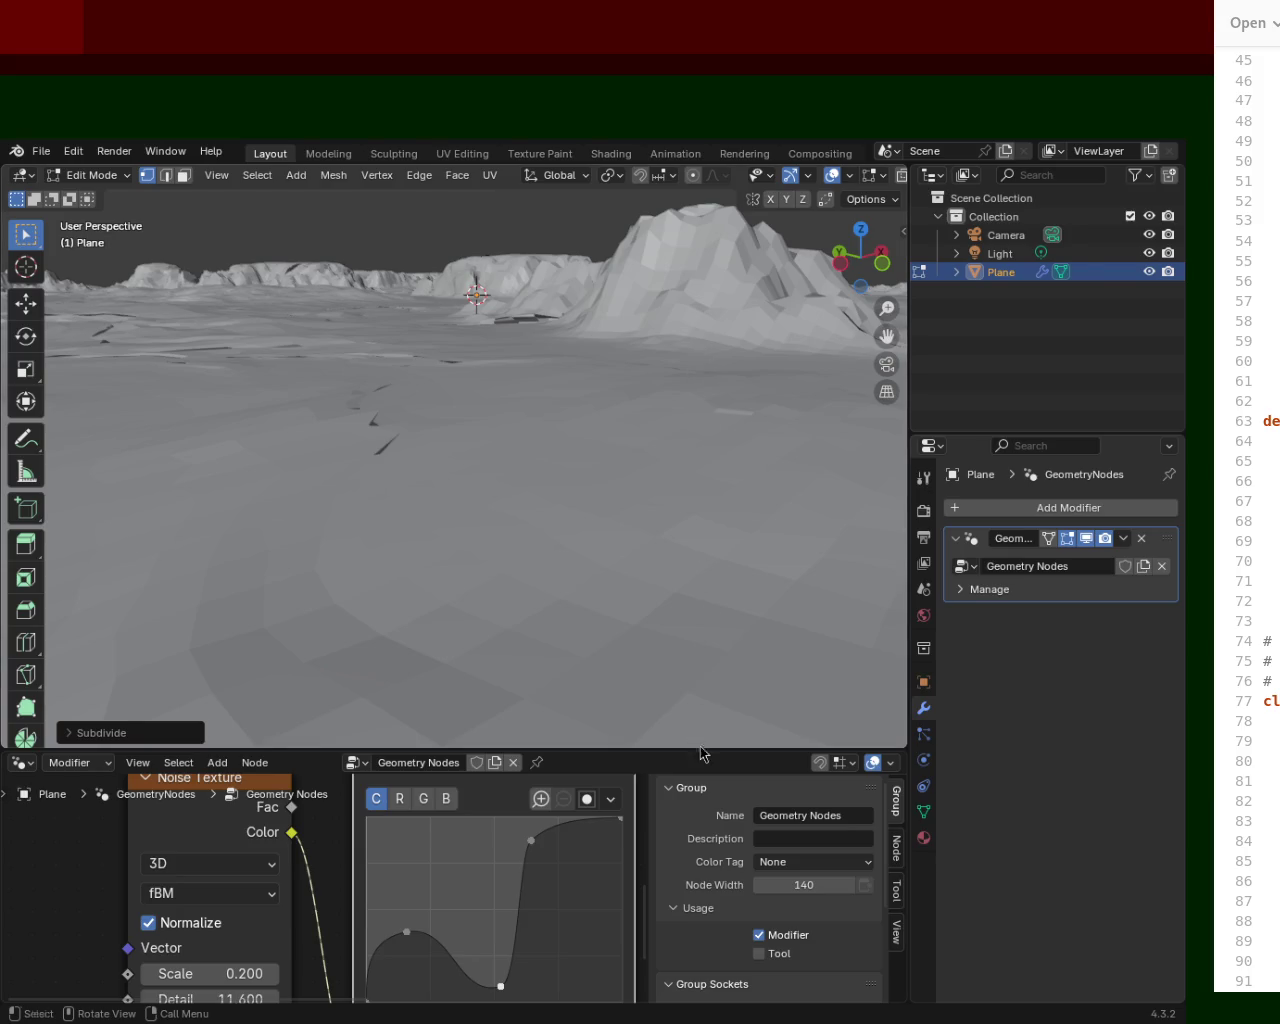
left_click_drag(700, 750, 700, 392)
scroll(475, 673, "down", 2)
scroll(475, 673, "down", 3)
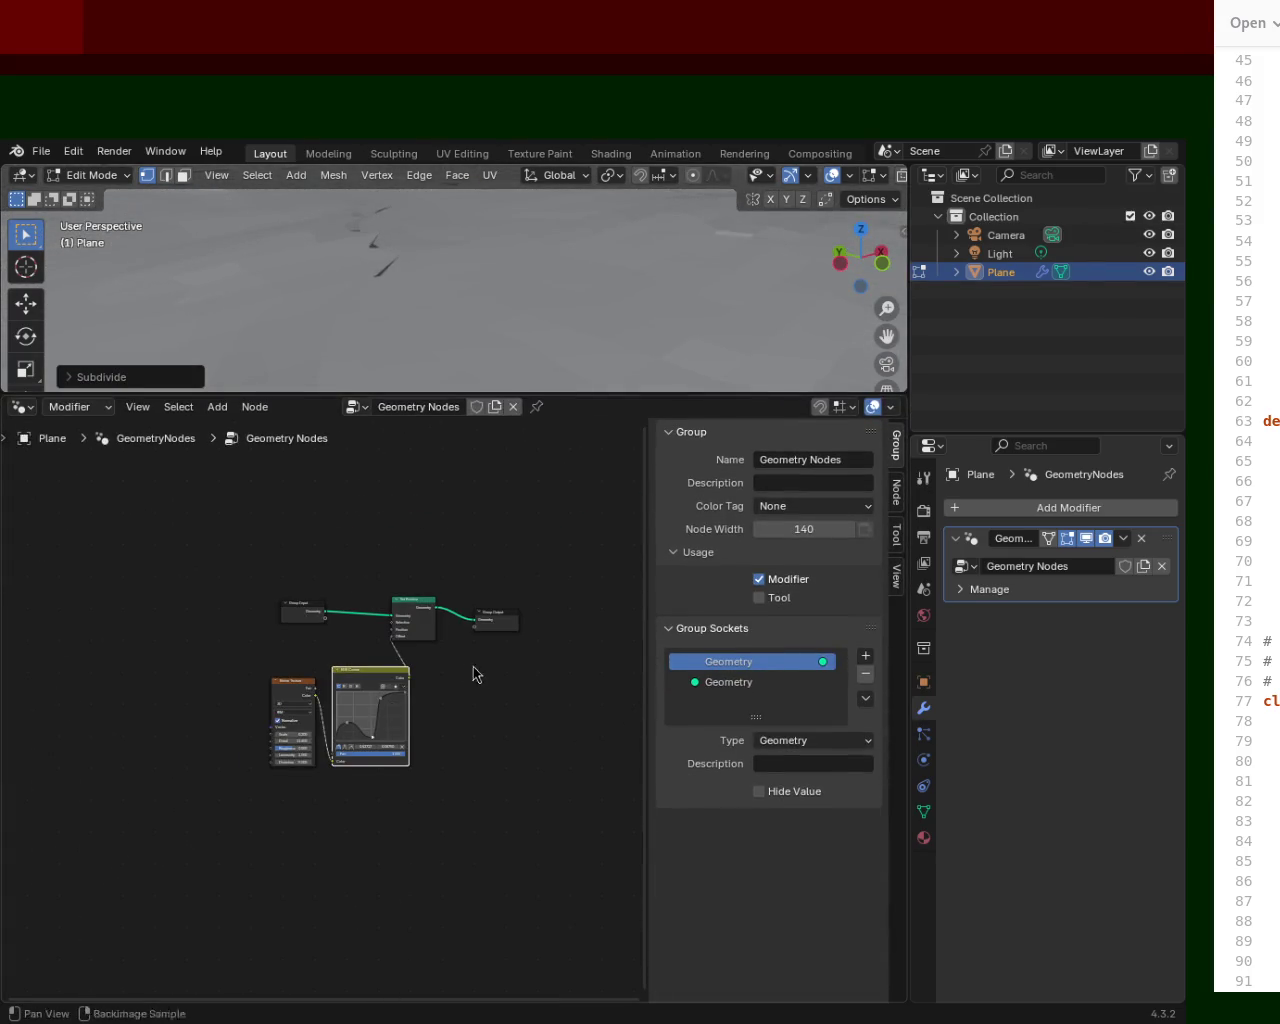
scroll(391, 568, "up", 2)
scroll(300, 560, "up", 1)
scroll(263, 539, "up", 2)
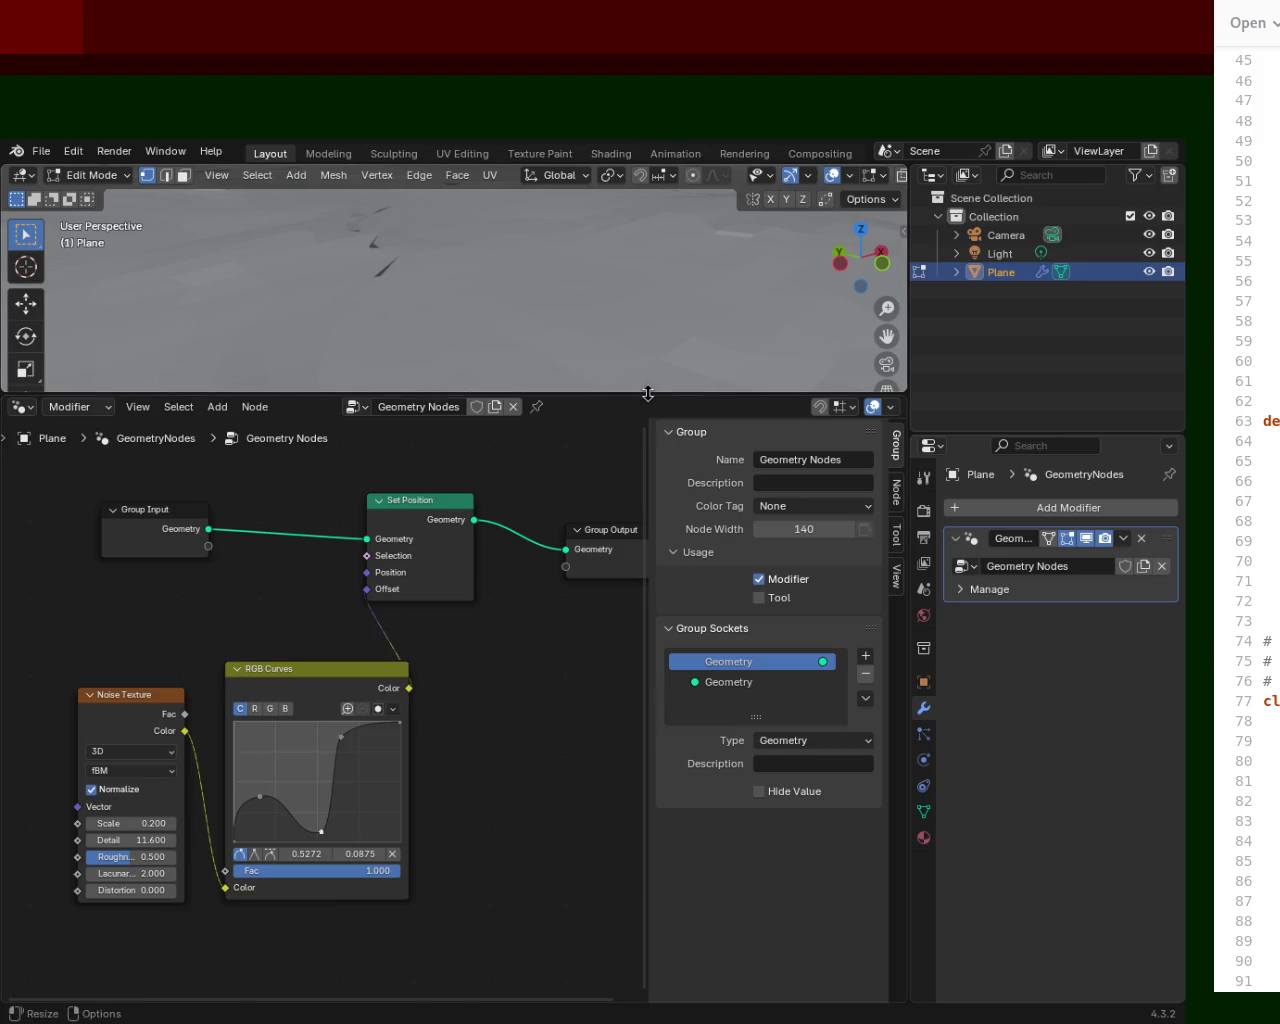
left_click_drag(646, 392, 560, 667)
mouse_move(502, 321)
middle_mouse_down()
mouse_move(397, 280)
mouse_move(413, 387)
mouse_move(669, 384)
mouse_move(626, 386)
middle_mouse_up()
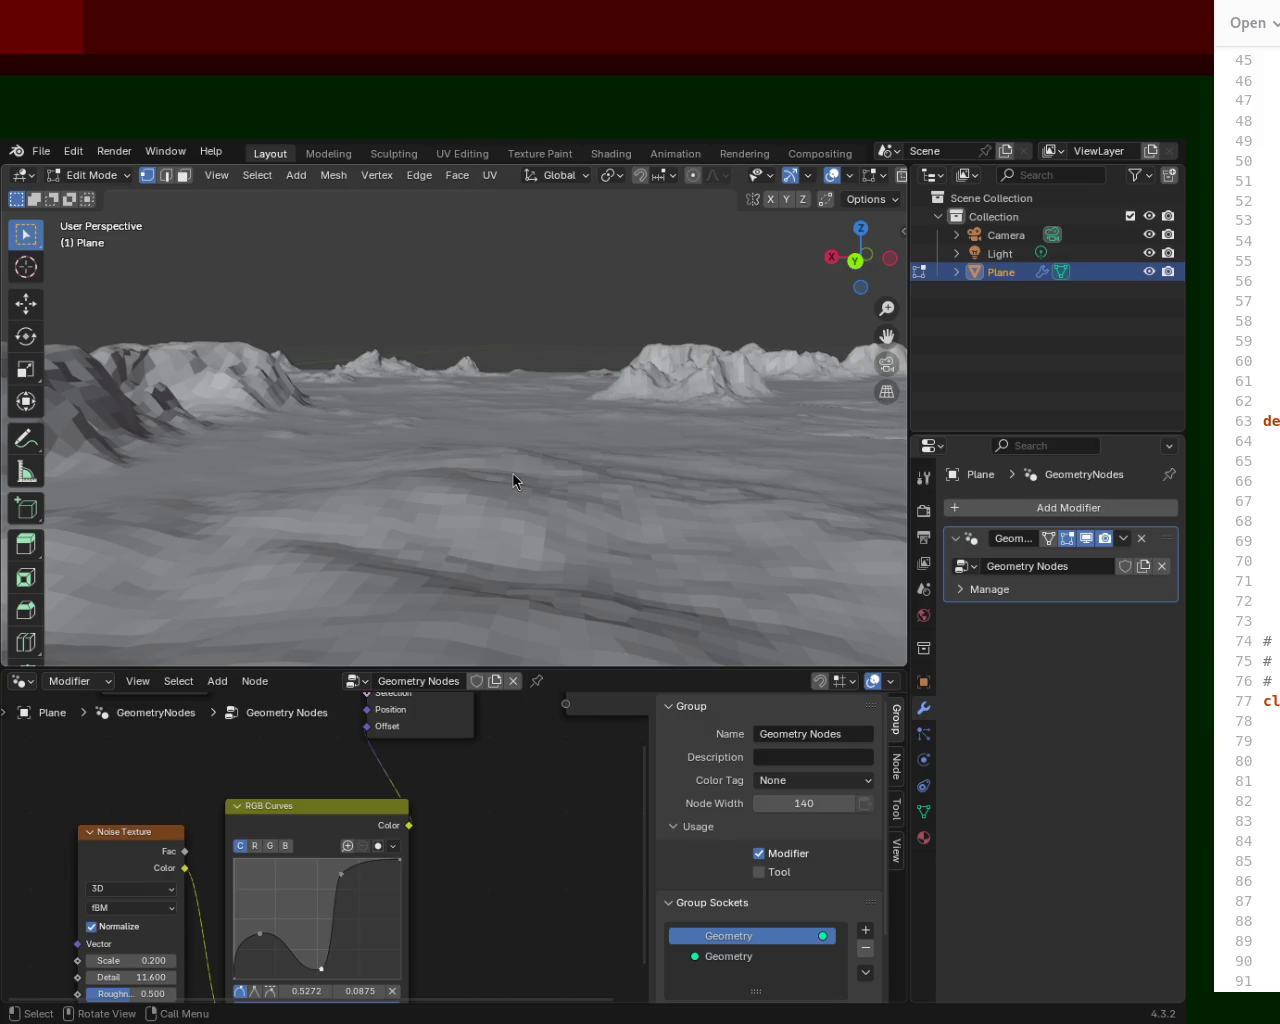
mouse_move(587, 434)
middle_mouse_down()
mouse_move(150, 426)
mouse_move(208, 429)
middle_mouse_up()
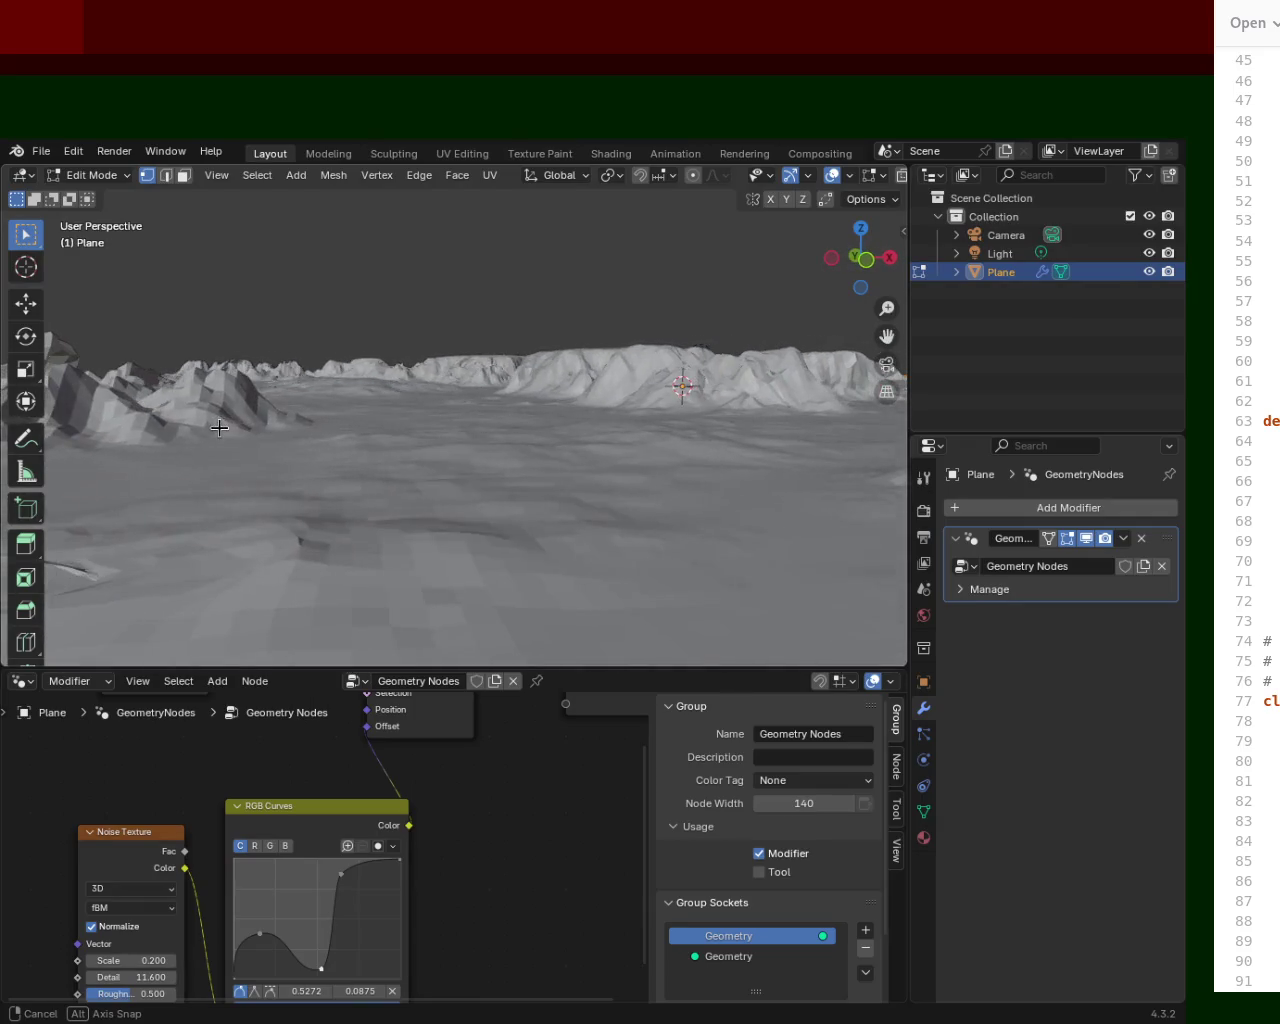
middle_click_drag(208, 429, 305, 418)
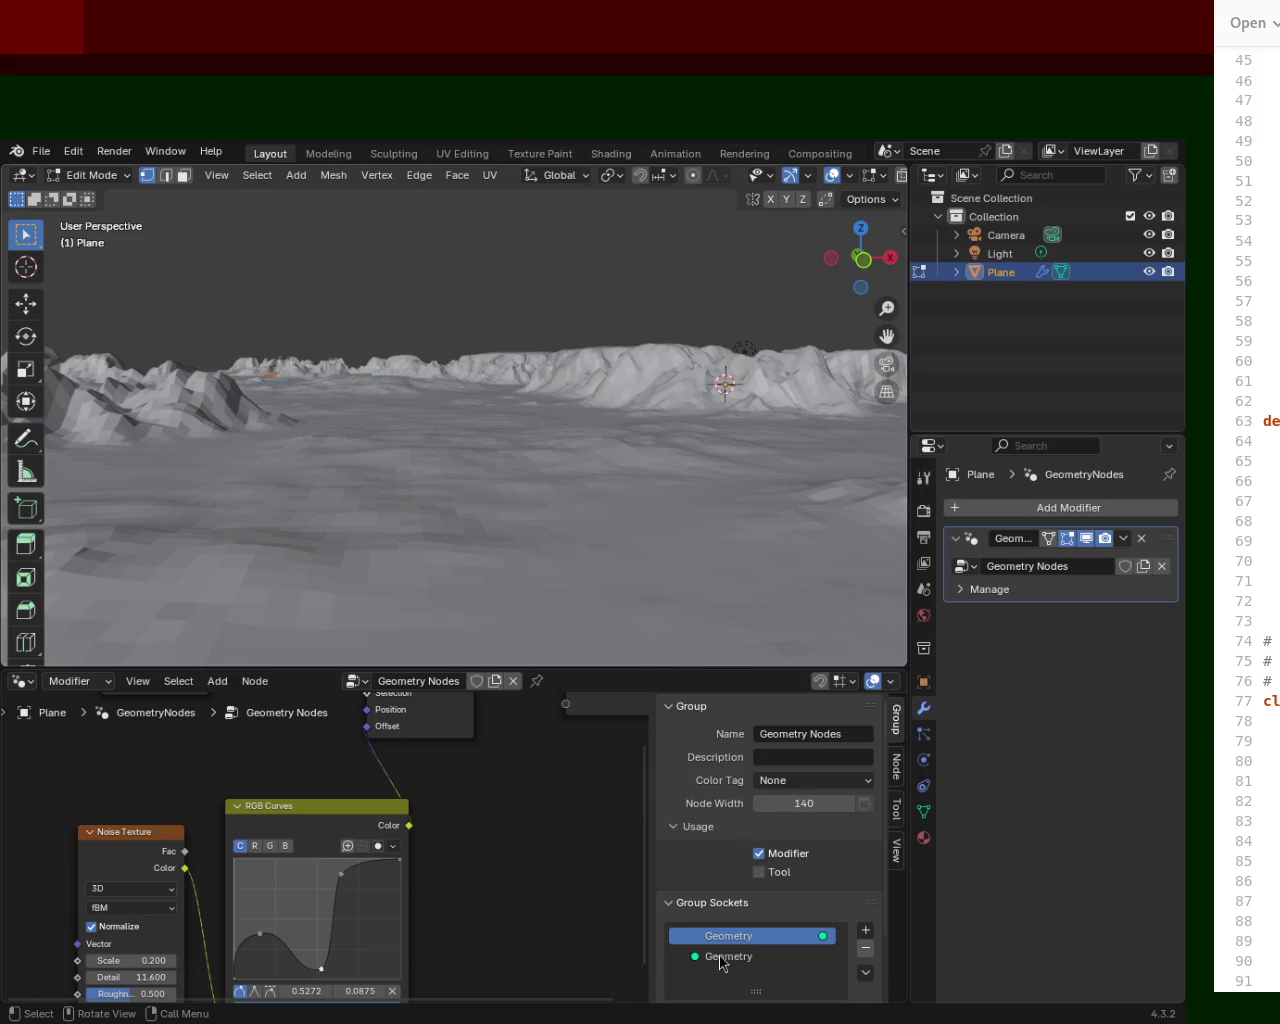
mouse_move(609, 323)
middle_mouse_down()
mouse_move(222, 450)
mouse_move(616, 581)
mouse_move(331, 414)
mouse_move(286, 451)
mouse_move(460, 480)
mouse_move(615, 455)
mouse_move(766, 457)
mouse_move(789, 434)
mouse_move(649, 396)
mouse_move(651, 340)
mouse_move(642, 356)
mouse_move(737, 386)
mouse_move(686, 363)
mouse_move(654, 271)
mouse_move(486, 388)
mouse_move(525, 414)
mouse_move(649, 386)
mouse_move(577, 363)
mouse_move(423, 357)
mouse_move(626, 360)
mouse_move(731, 406)
mouse_move(429, 360)
mouse_move(471, 343)
mouse_move(557, 446)
mouse_move(427, 397)
mouse_move(442, 413)
mouse_move(538, 414)
mouse_move(546, 354)
middle_mouse_up()
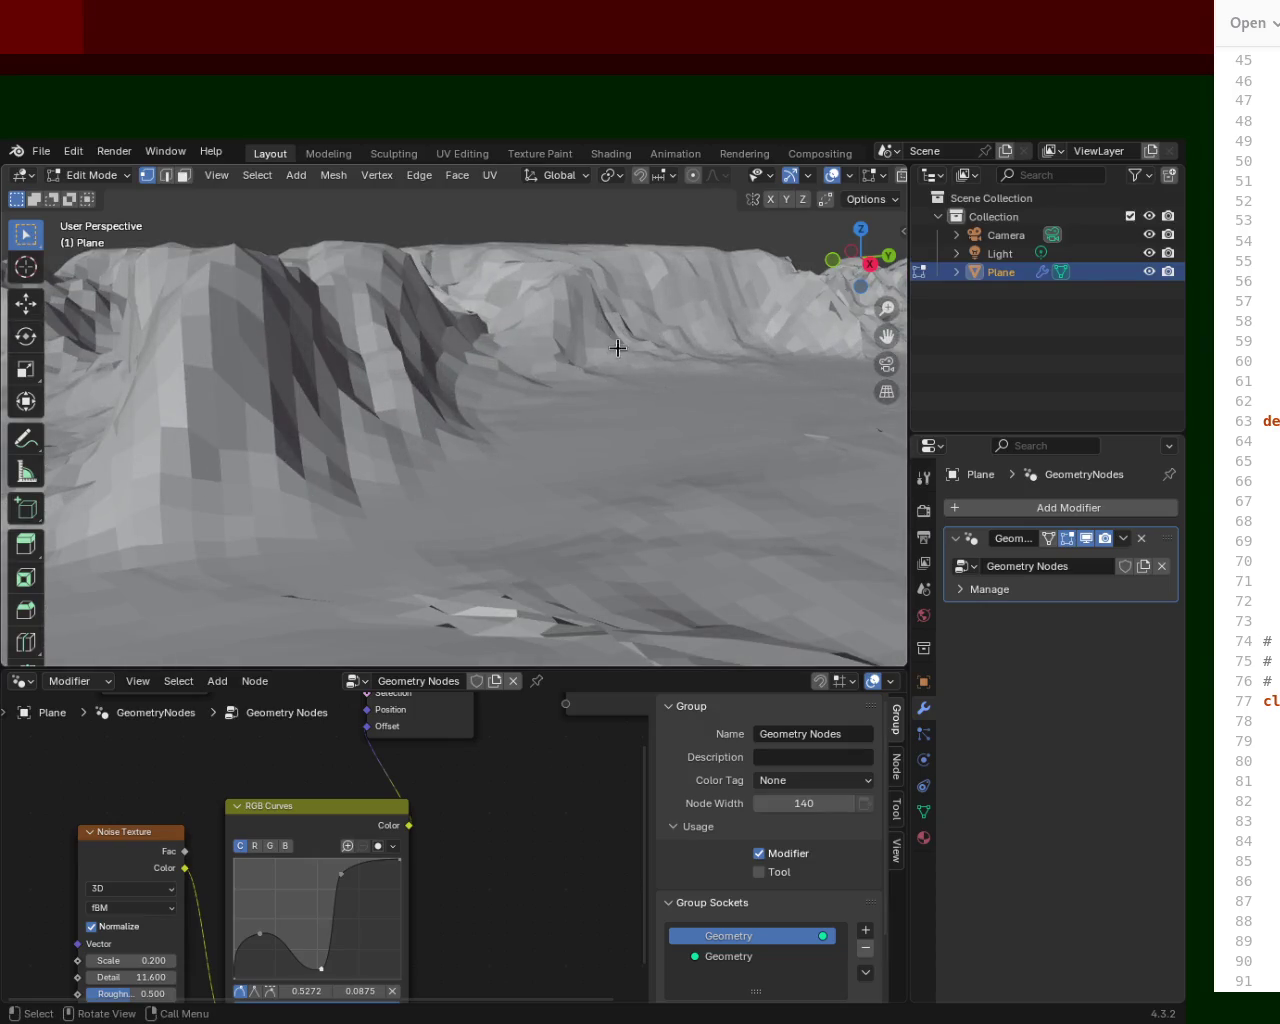
mouse_move(676, 347)
middle_mouse_down()
mouse_move(363, 349)
mouse_move(338, 386)
mouse_move(480, 374)
mouse_move(580, 403)
mouse_move(749, 414)
mouse_move(657, 393)
mouse_move(749, 420)
mouse_move(646, 480)
mouse_move(412, 448)
mouse_move(508, 375)
mouse_move(509, 445)
mouse_move(731, 466)
mouse_move(520, 369)
mouse_move(595, 372)
mouse_move(483, 363)
mouse_move(477, 377)
mouse_move(515, 375)
middle_mouse_up()
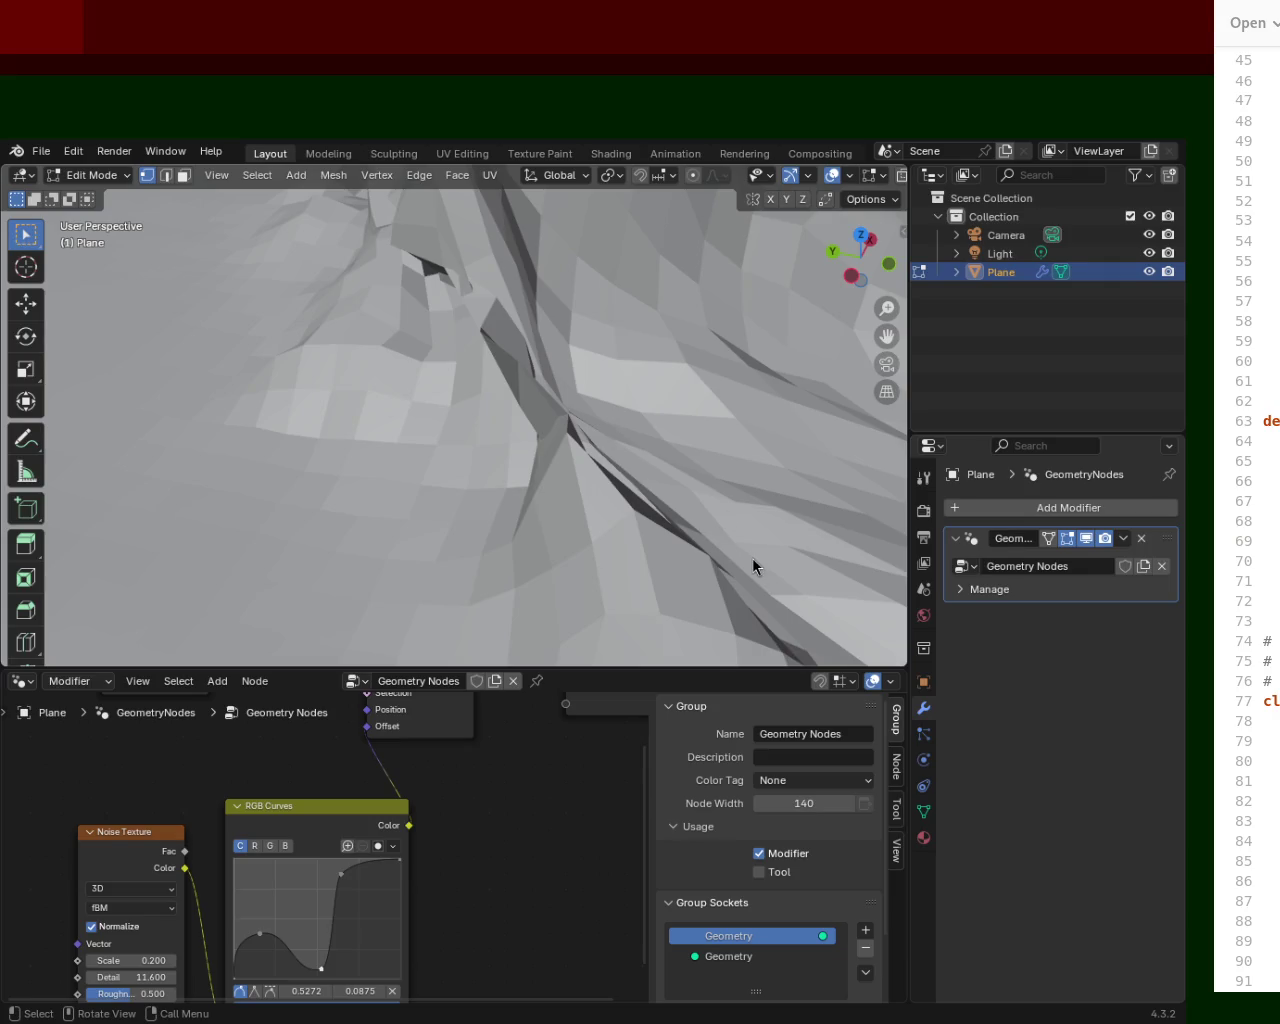
mouse_move(694, 316)
middle_mouse_down("shift")
mouse_move(597, 520)
mouse_move(537, 463)
mouse_move(534, 411)
mouse_move(566, 466)
mouse_move(566, 431)
mouse_move(533, 452)
mouse_move(317, 312)
mouse_move(363, 383)
mouse_move(349, 523)
mouse_move(343, 446)
mouse_move(500, 426)
mouse_move(514, 449)
mouse_move(434, 477)
mouse_move(357, 419)
mouse_move(566, 444)
mouse_move(523, 437)
mouse_move(554, 463)
middle_mouse_up("shift")
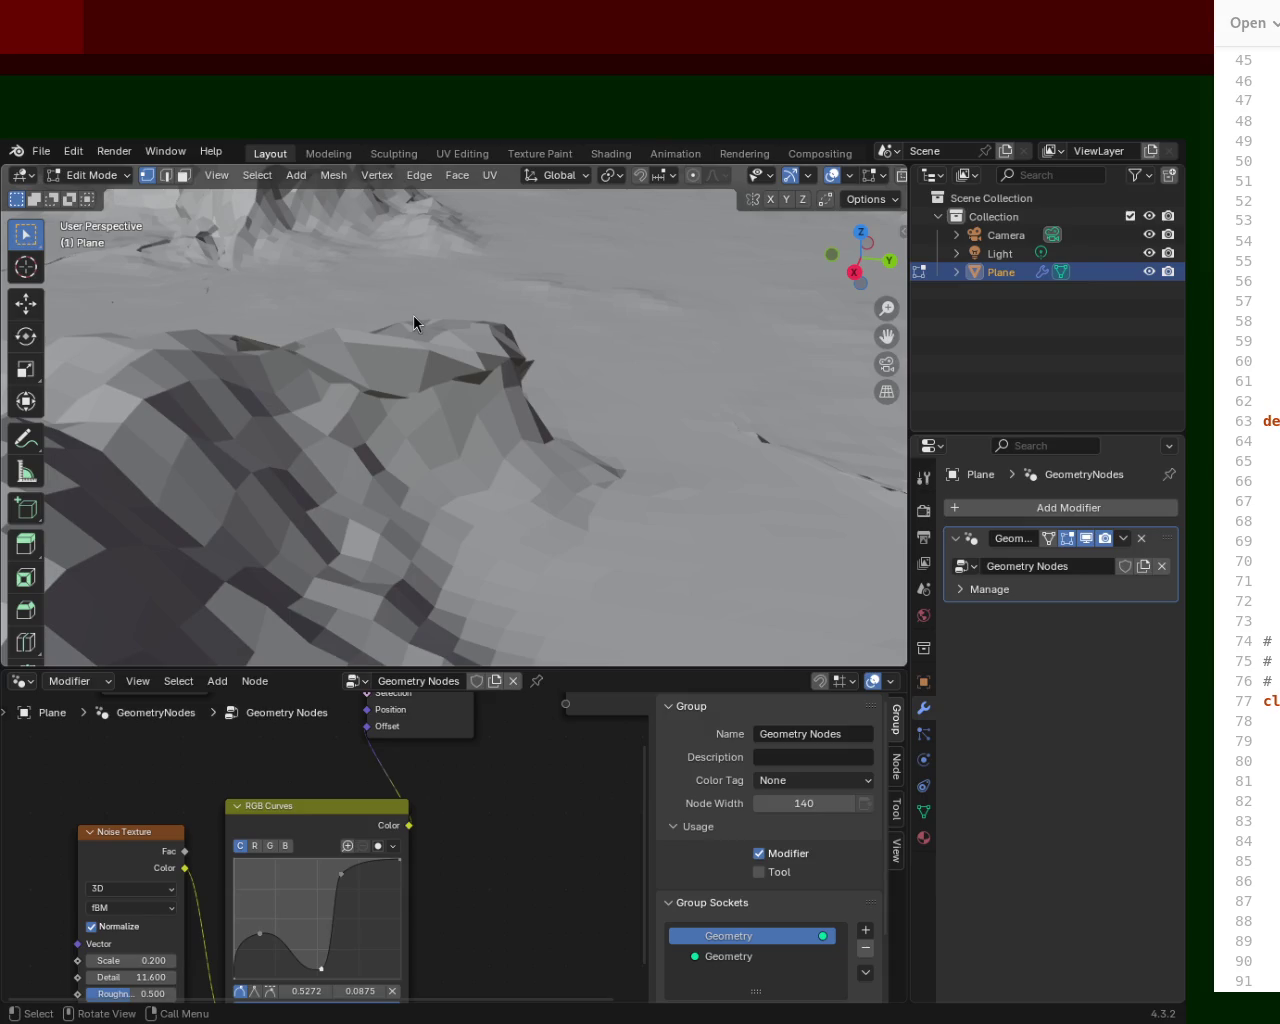
mouse_move(537, 403)
middle_mouse_down()
mouse_move(144, 412)
mouse_move(470, 450)
mouse_move(610, 413)
middle_mouse_up()
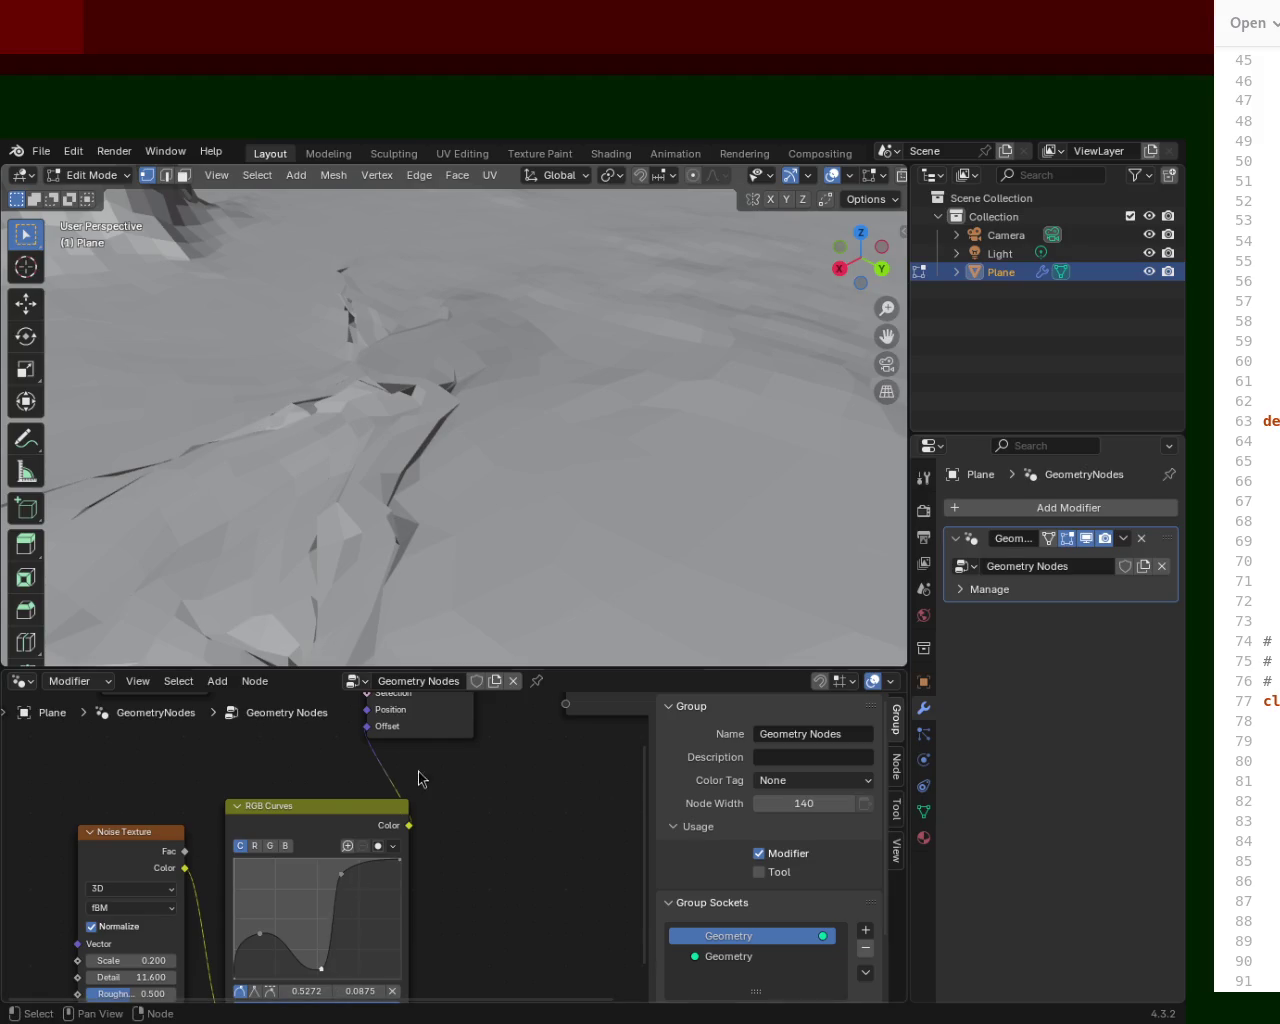
Enlarge the node editor and drag the Noise Texture Roughness down to 0.000.
left_click_drag(543, 668, 583, 491)
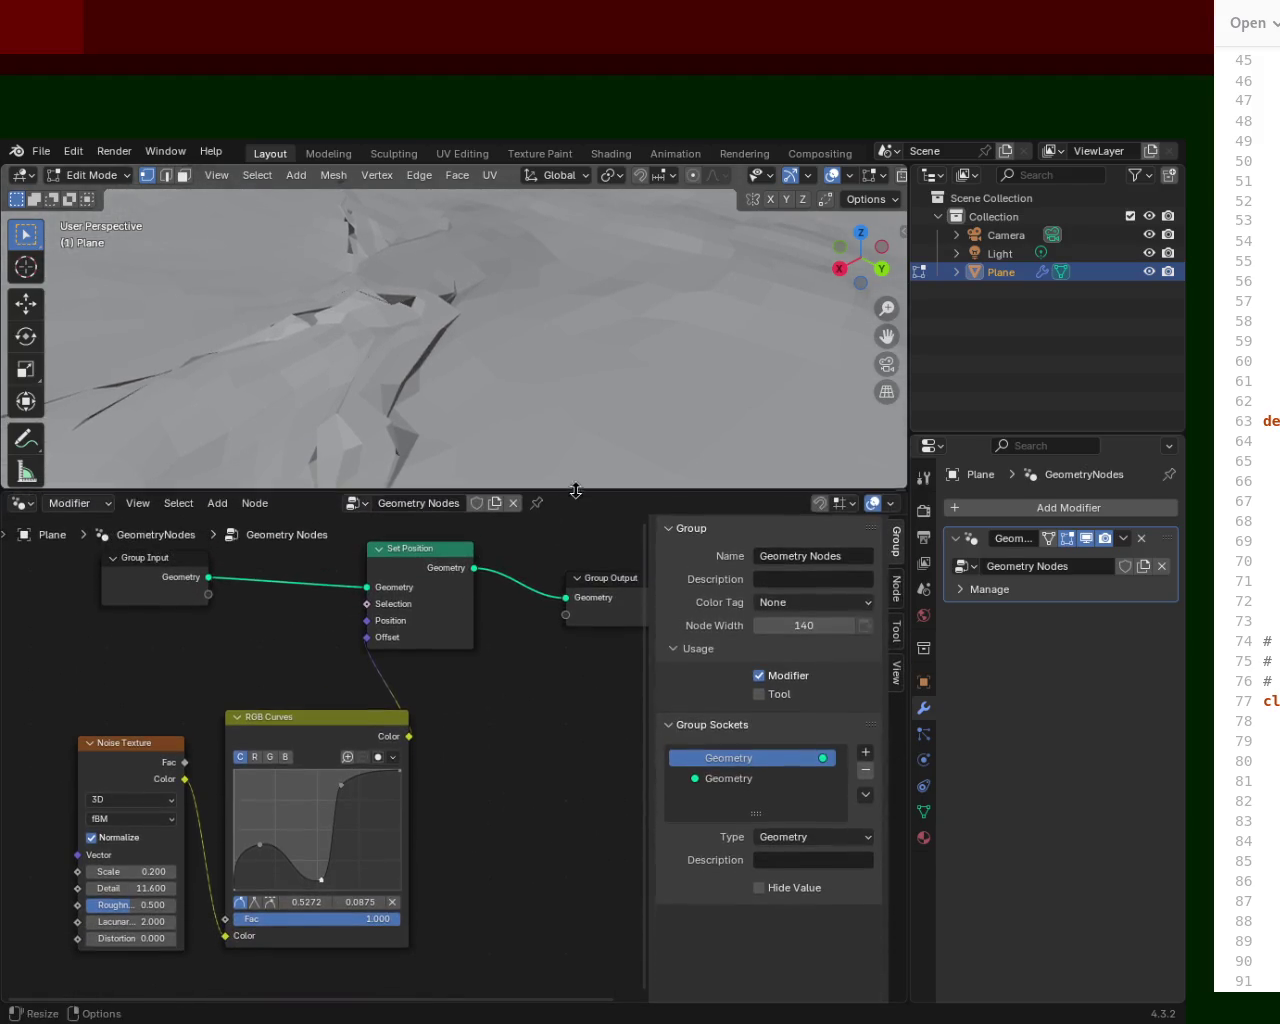
left_click(128, 905)
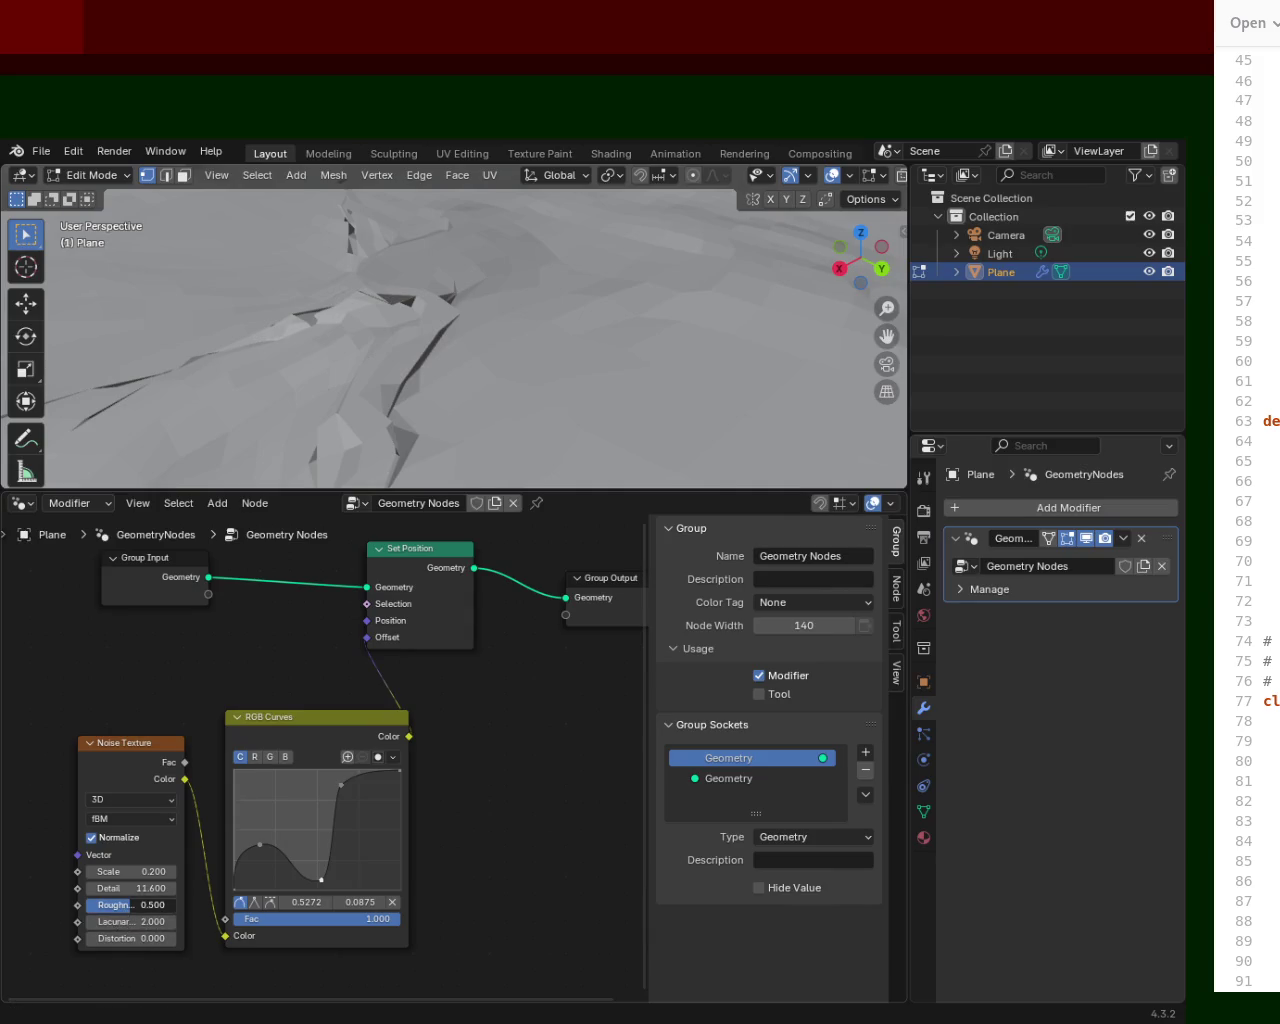
left_click_drag(128, 905, 90, 905)
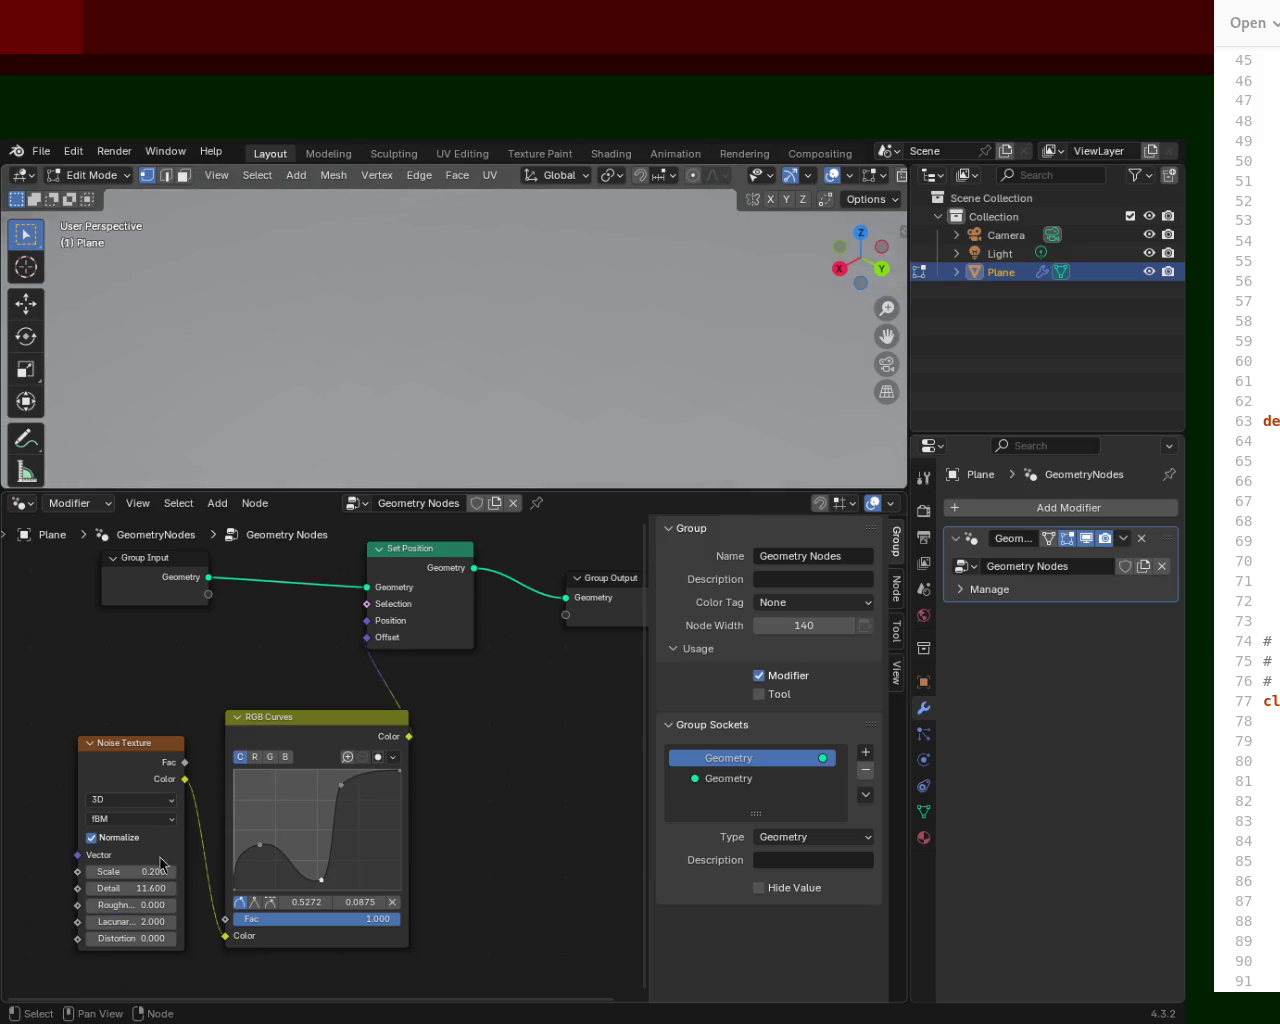
mouse_move(583, 297)
middle_mouse_down()
mouse_move(543, 386)
mouse_move(525, 284)
mouse_move(636, 315)
mouse_move(557, 294)
mouse_move(643, 371)
mouse_move(594, 286)
mouse_move(594, 303)
mouse_move(563, 320)
mouse_move(460, 266)
mouse_move(682, 305)
mouse_move(560, 306)
mouse_move(583, 331)
mouse_move(491, 303)
mouse_move(411, 327)
mouse_move(430, 315)
mouse_move(485, 350)
mouse_move(451, 357)
mouse_move(560, 390)
middle_mouse_up()
left_click_drag(642, 490, 642, 690)
Drag the RGB Curves points so the curve drops its dip and rises smoothly to 0.8456, 0.7625.
scroll(580, 414, "up", 3)
scroll(528, 423, "up", 3)
mouse_move(649, 524)
middle_mouse_down()
mouse_move(540, 380)
mouse_move(605, 403)
mouse_move(500, 381)
middle_mouse_up()
left_click_drag(341, 885, 360, 886)
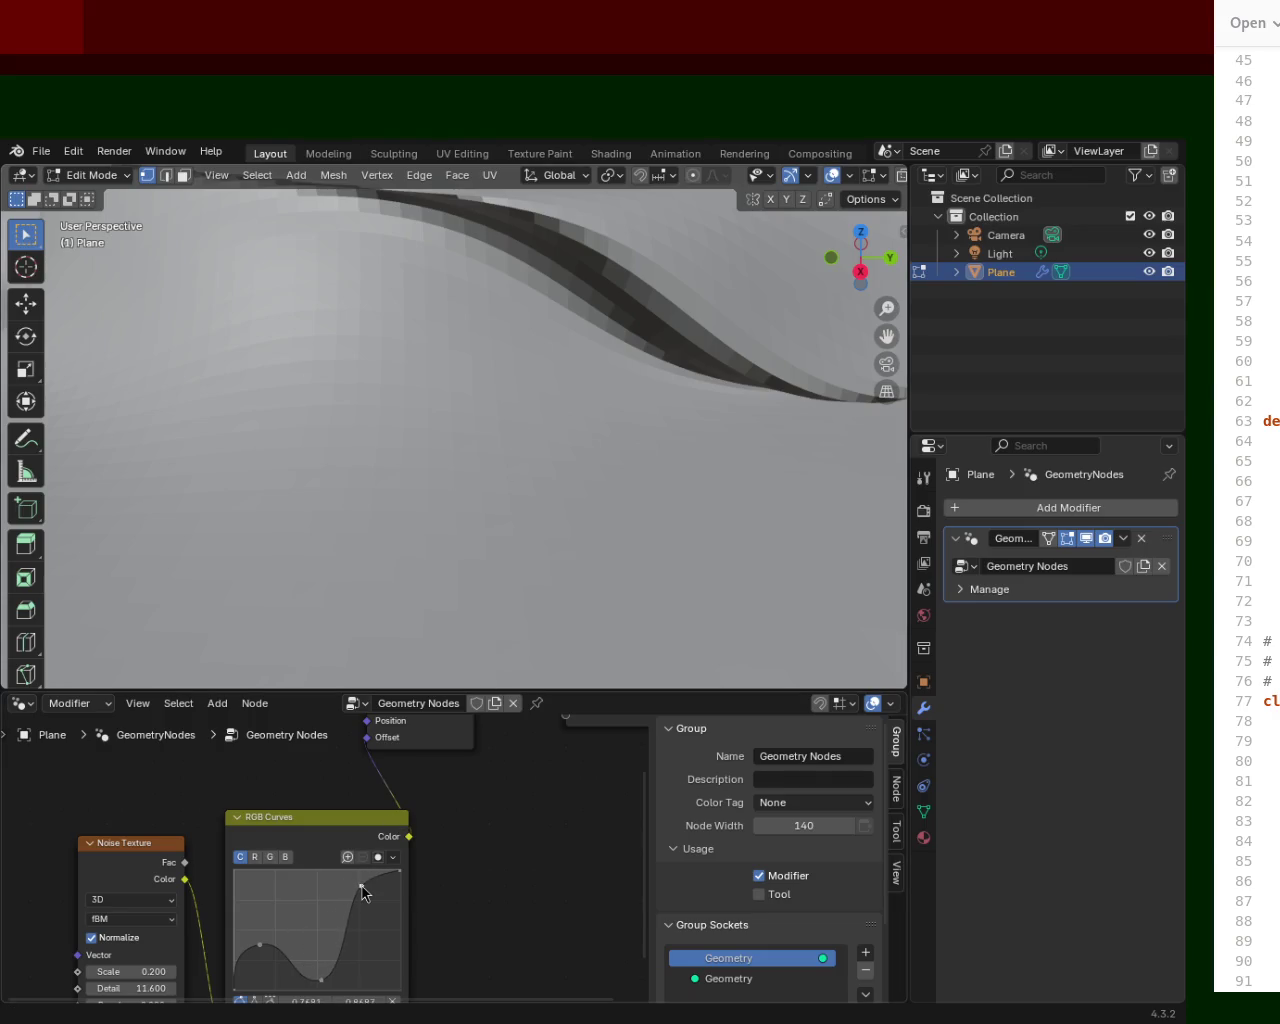
mouse_move(629, 397)
middle_mouse_down()
mouse_move(690, 390)
mouse_move(650, 420)
middle_mouse_up()
left_click_drag(321, 978, 318, 970)
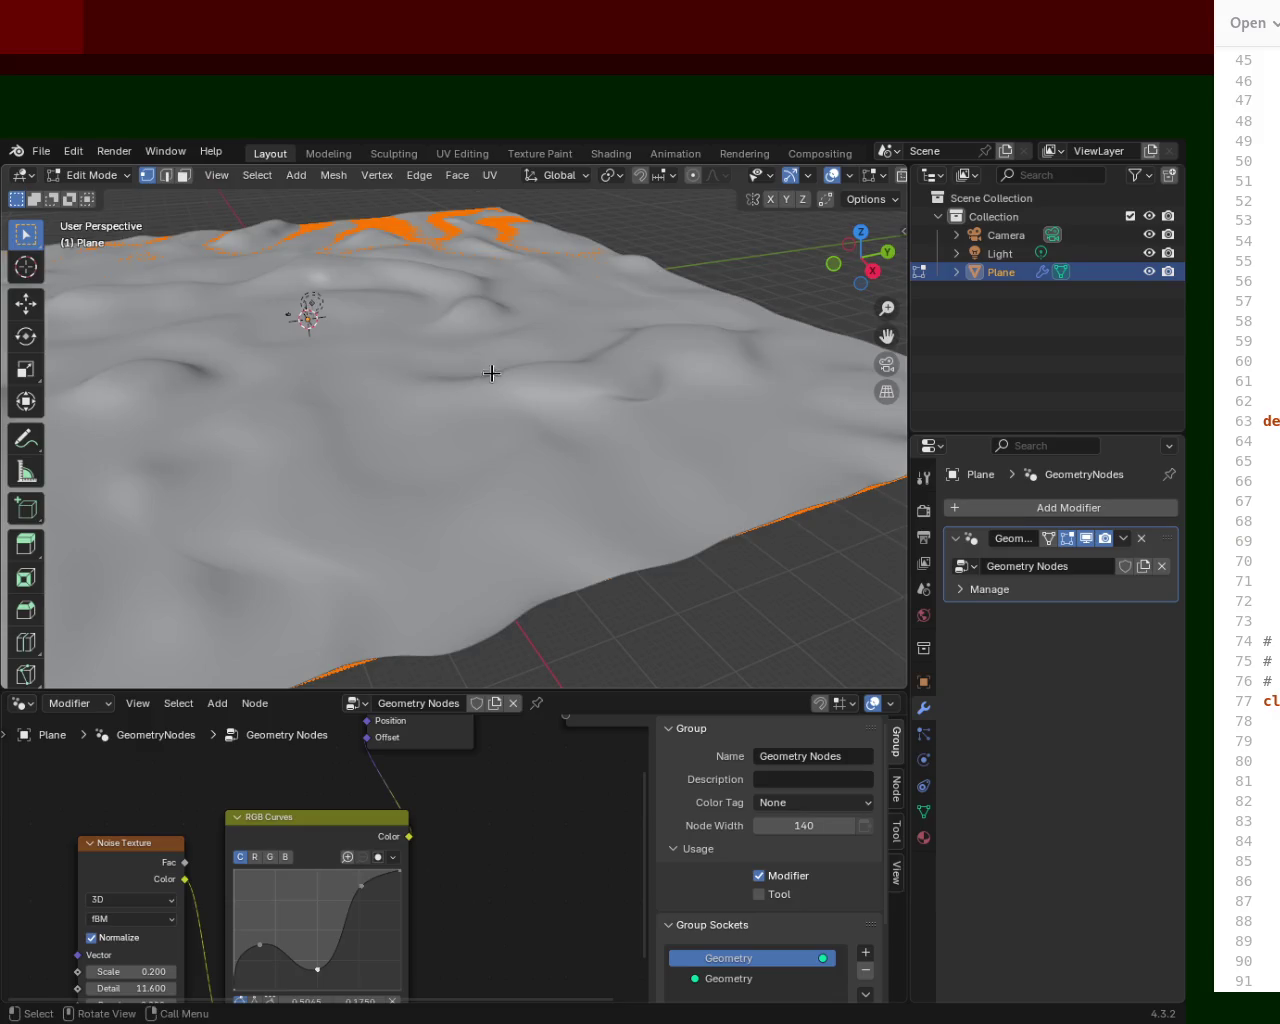
middle_click_drag(491, 373, 457, 369)
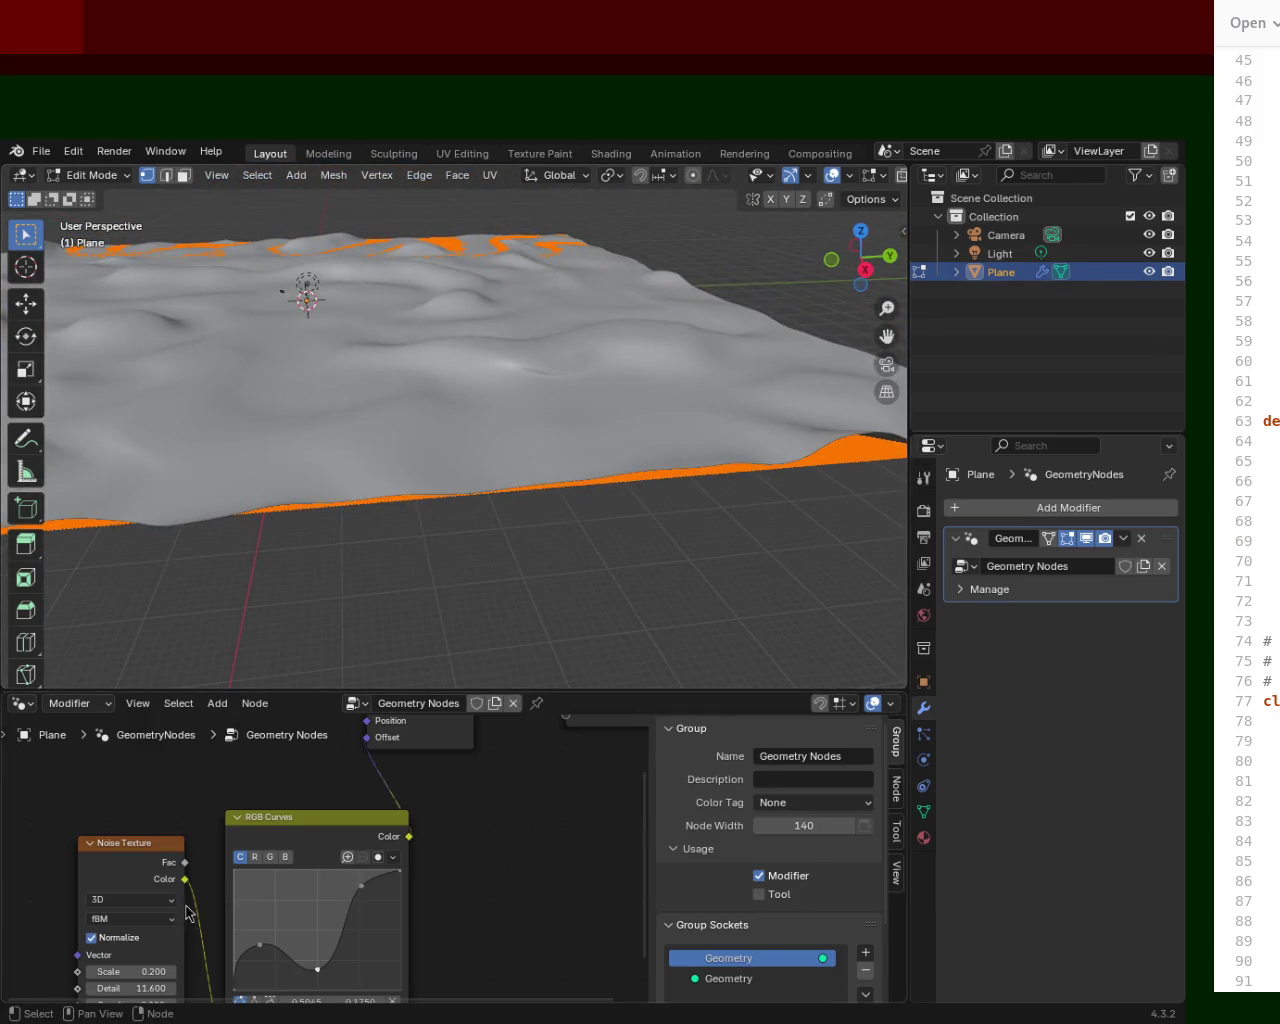
left_click_drag(260, 944, 263, 986)
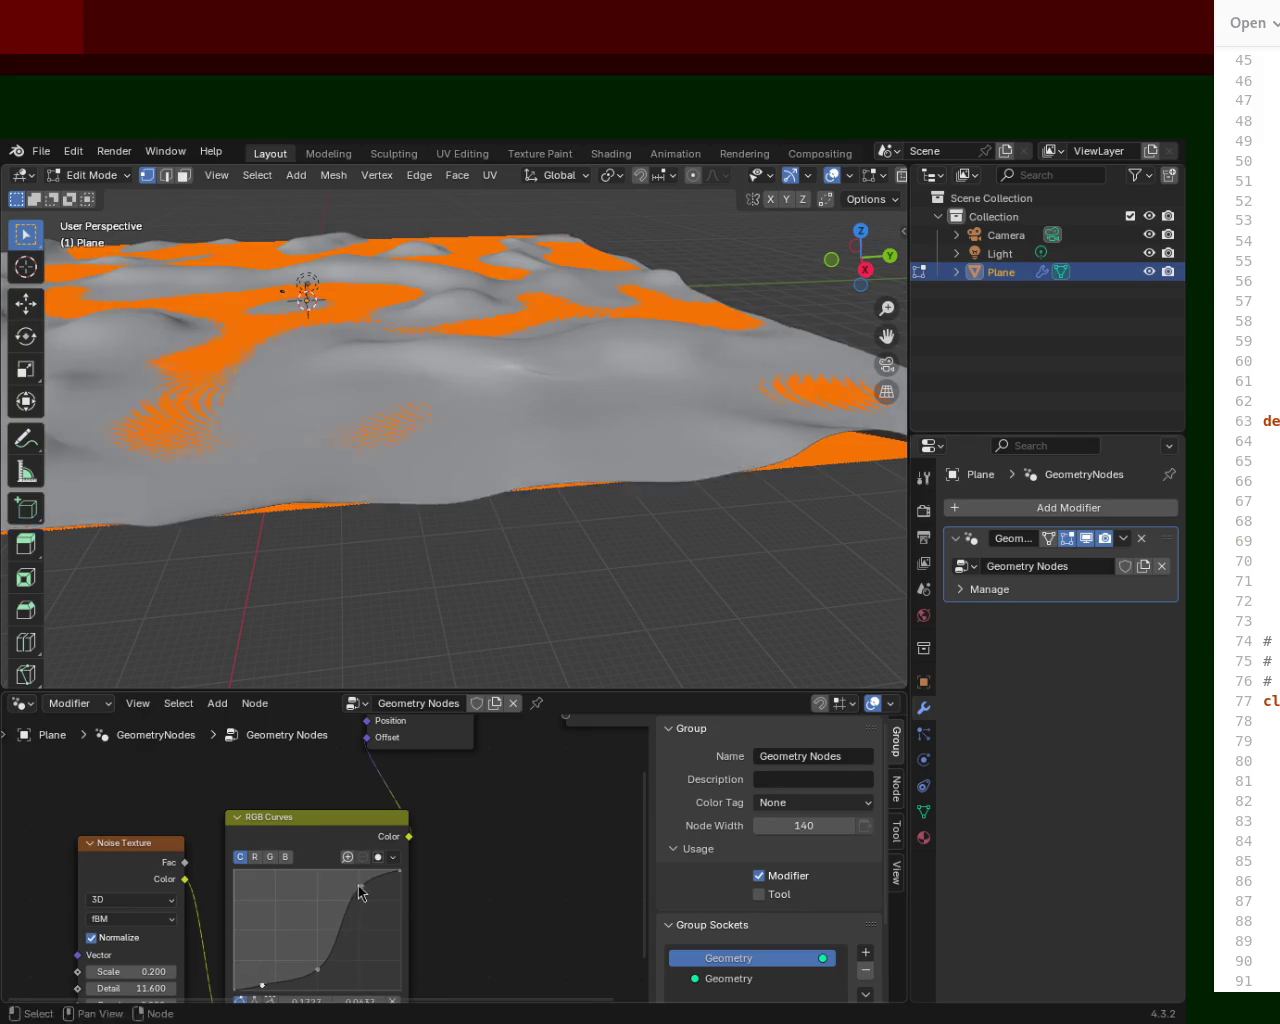
left_click_drag(360, 889, 375, 902)
mouse_move(286, 604)
middle_mouse_down()
mouse_move(507, 419)
mouse_move(500, 408)
middle_mouse_up()
middle_click_drag(427, 359, 357, 623, "ctrl")
Move the Noise Texture node up-left and raise its Roughness to 0.517.
mouse_move(150, 845)
left_mouse_down()
mouse_move(130, 744)
mouse_move(141, 710)
left_mouse_up()
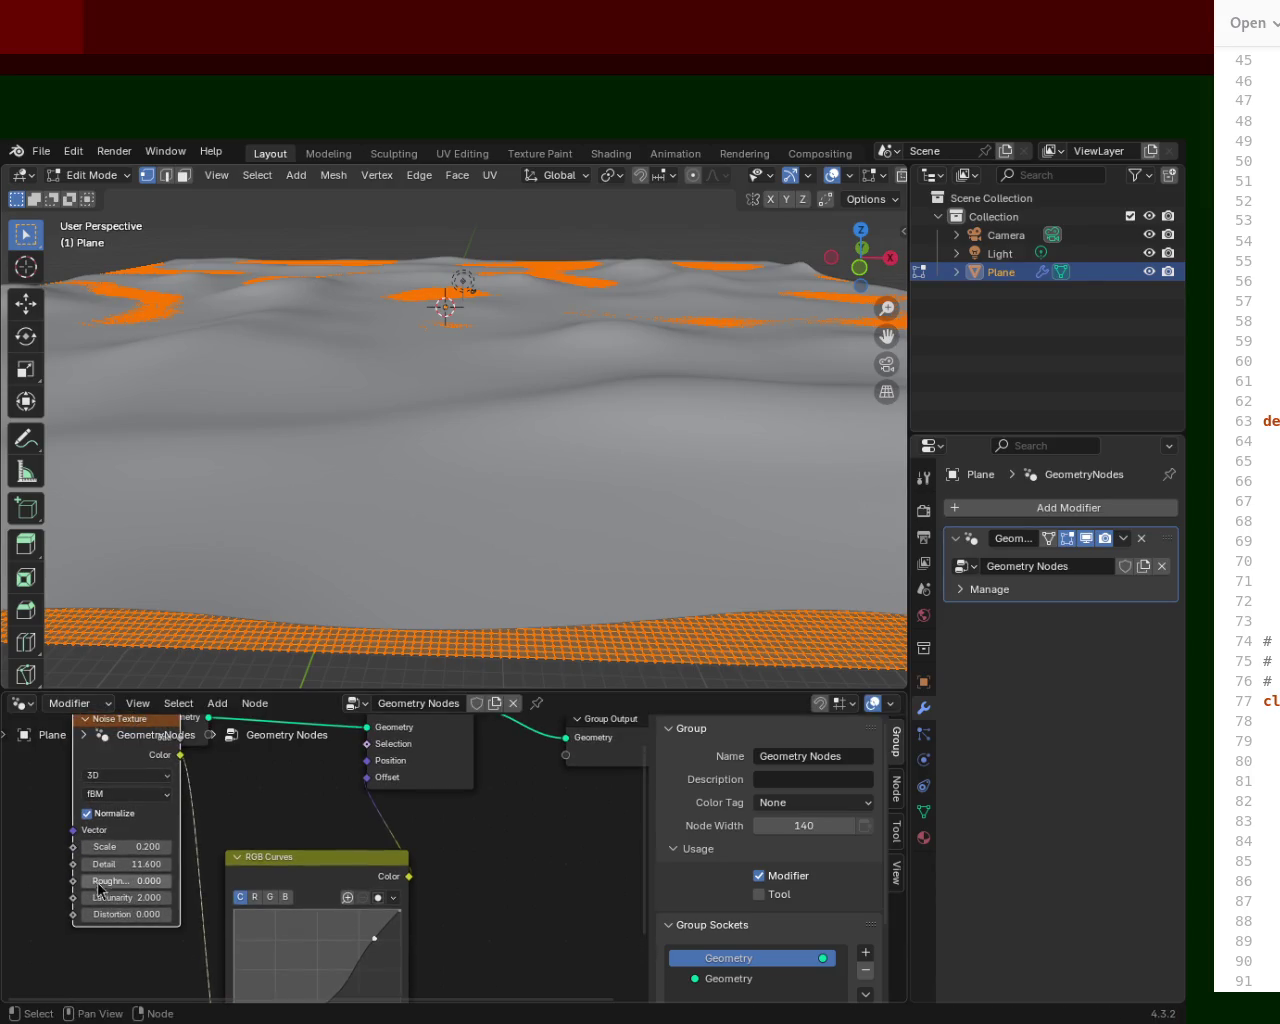
left_click(95, 885)
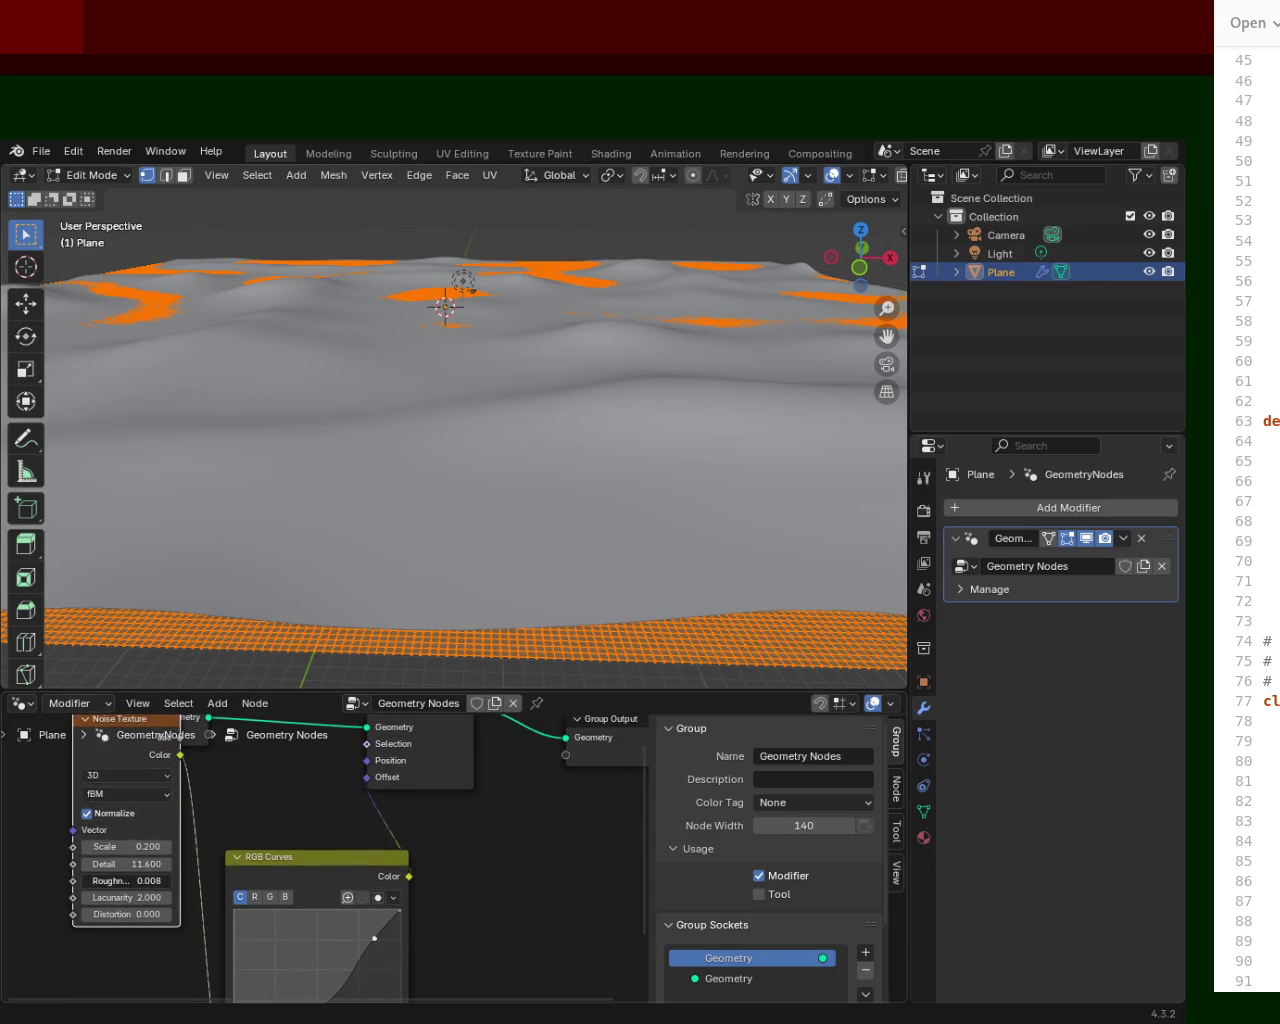
left_click_drag(95, 885, 129, 880)
mouse_move(434, 380)
middle_mouse_down()
mouse_move(278, 344)
mouse_move(377, 414)
mouse_move(397, 343)
mouse_move(476, 384)
mouse_move(517, 349)
mouse_move(497, 420)
mouse_move(477, 329)
mouse_move(465, 343)
mouse_move(543, 346)
mouse_move(520, 426)
mouse_move(517, 394)
mouse_move(610, 382)
mouse_move(474, 377)
mouse_move(537, 389)
mouse_move(428, 752)
middle_mouse_up()
Add RGB Curves points forming a low dip that climbs steeply to 0.6500, 0.8937.
left_click_drag(477, 690, 477, 524)
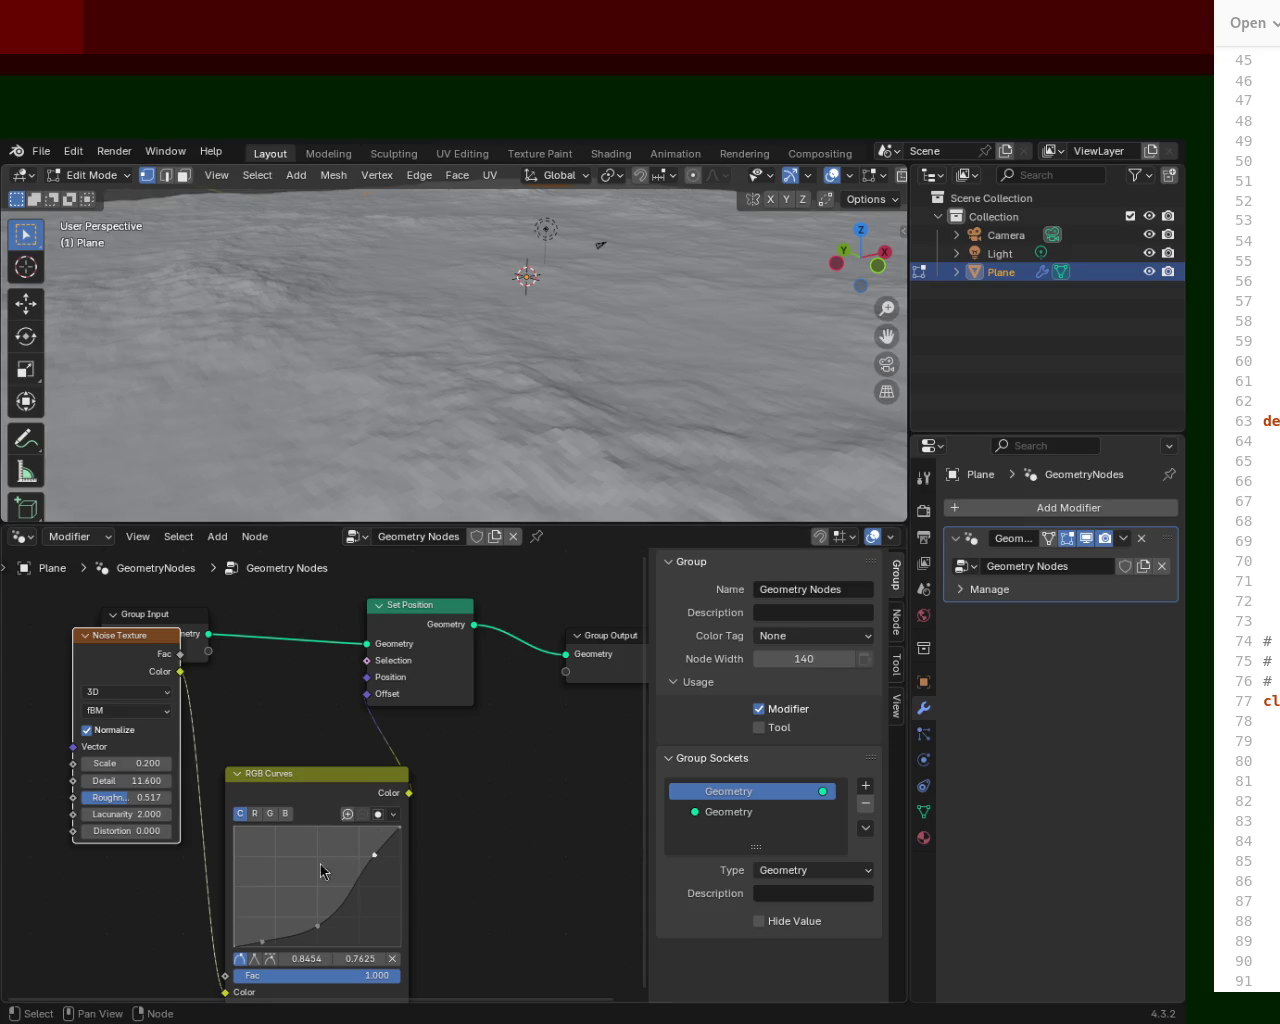
left_click_drag(266, 944, 272, 885)
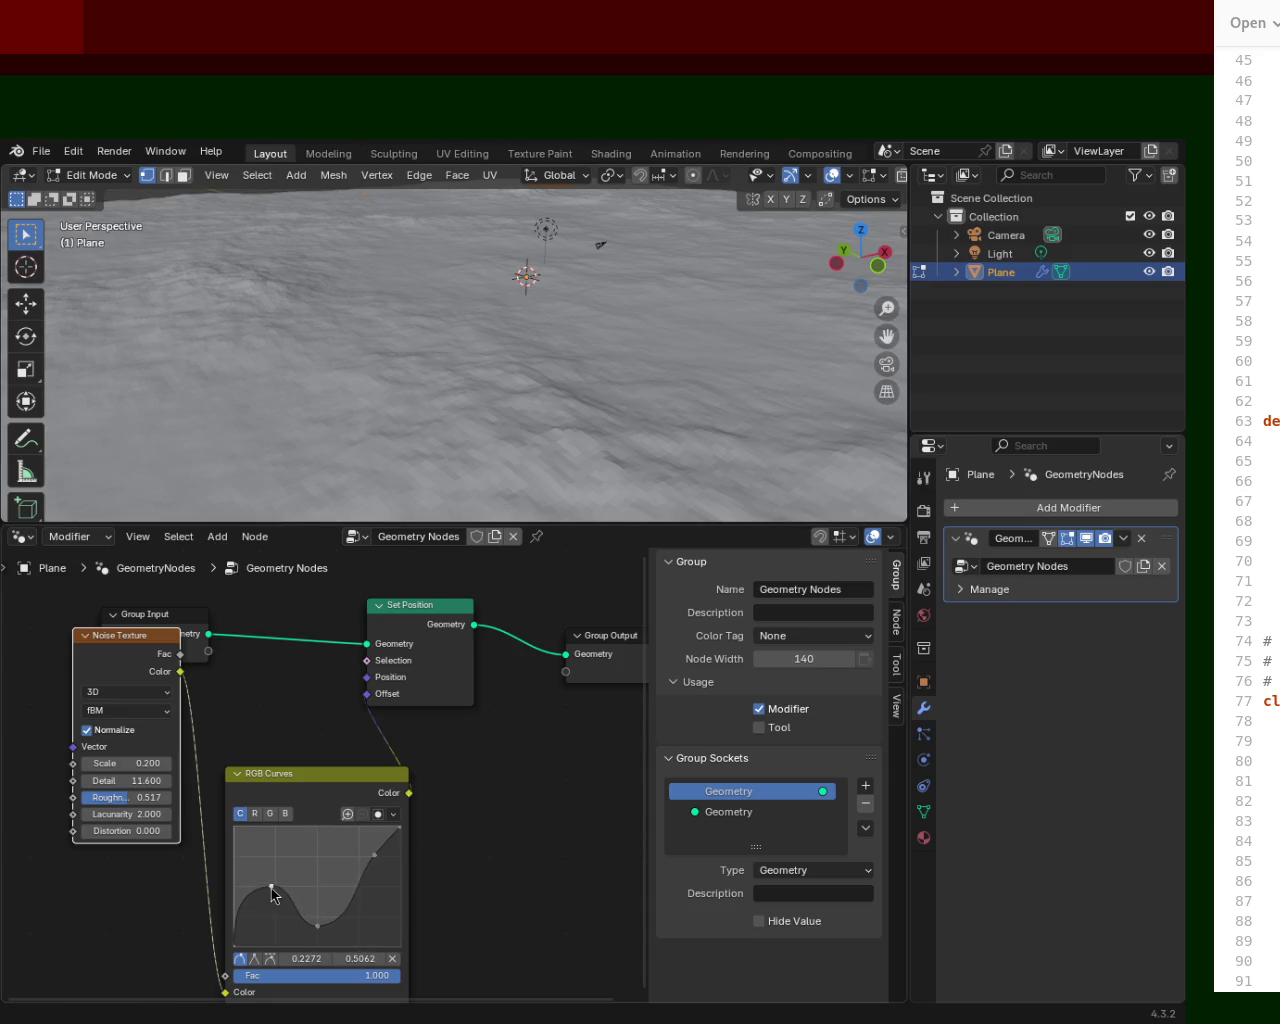
left_click_drag(370, 862, 361, 834)
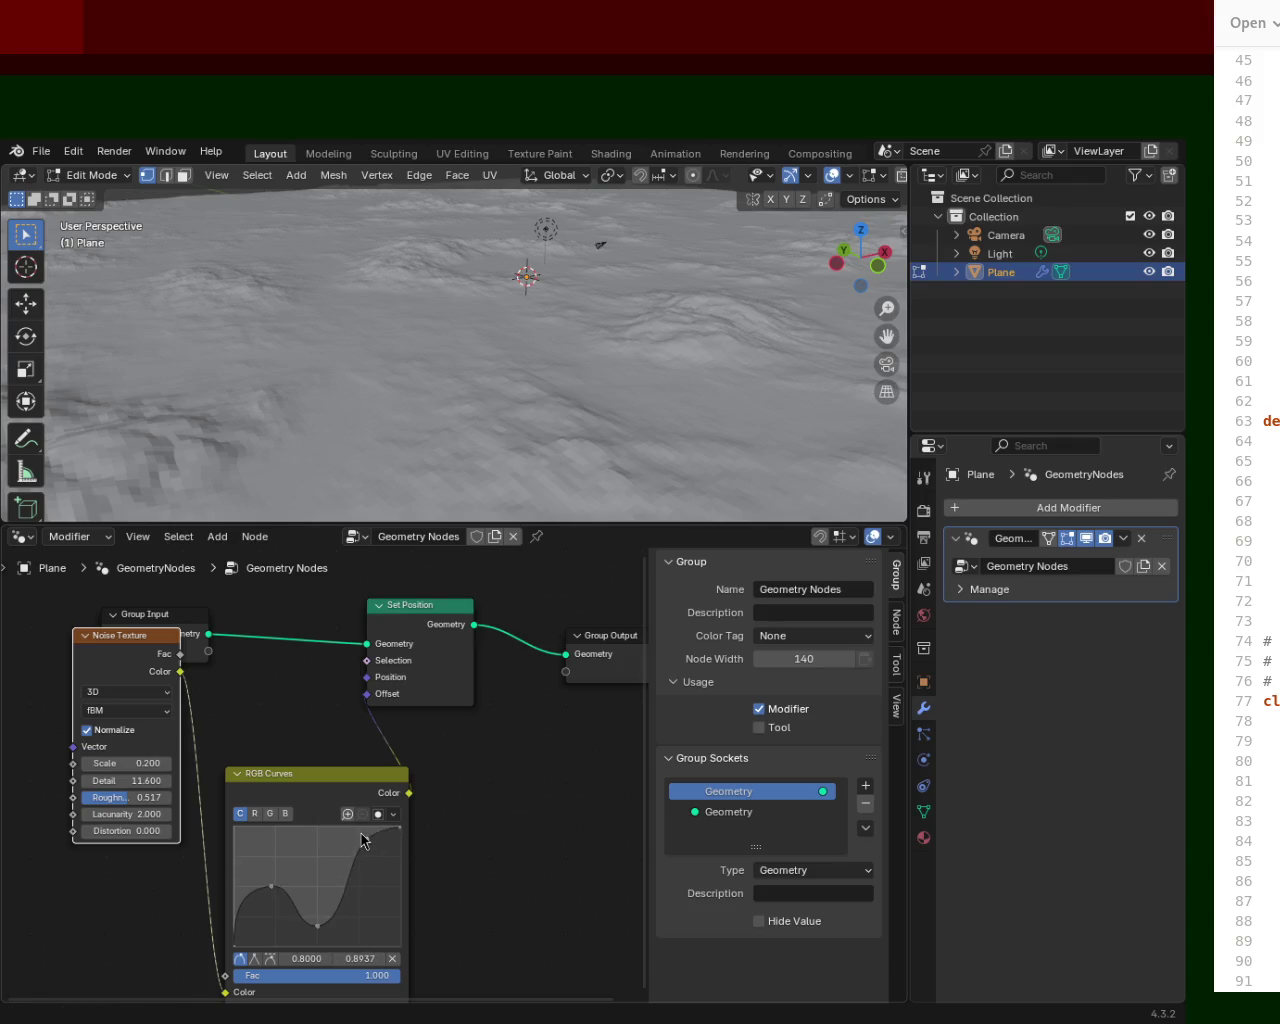
mouse_move(348, 895)
left_mouse_down()
mouse_move(334, 843)
mouse_move(359, 869)
mouse_move(342, 840)
left_mouse_up()
mouse_move(626, 289)
middle_mouse_down()
mouse_move(519, 306)
mouse_move(612, 305)
mouse_move(539, 283)
mouse_move(581, 389)
middle_mouse_up()
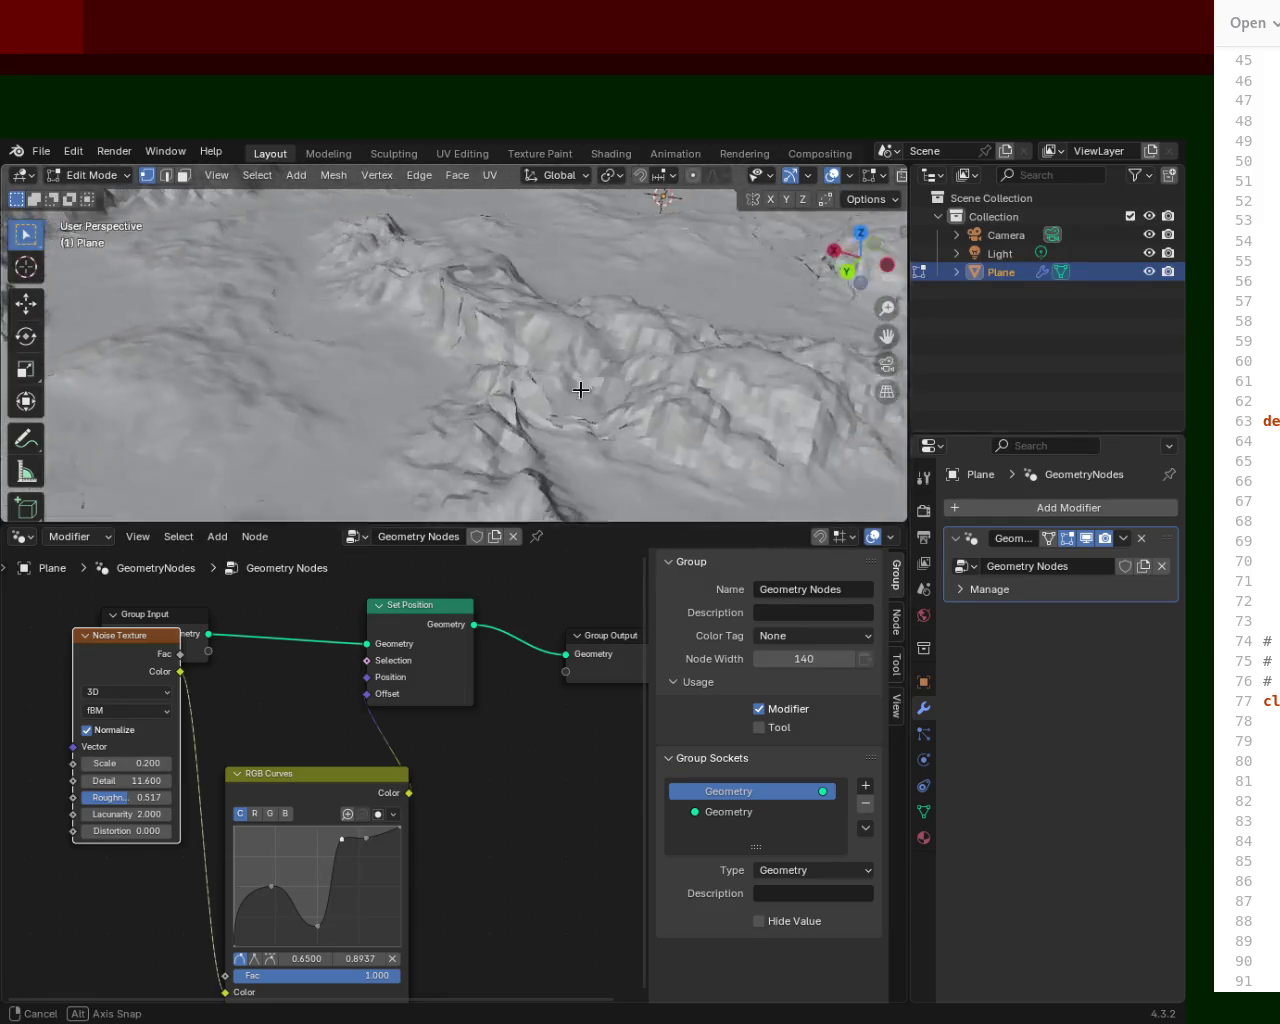
middle_click_drag(581, 389, 534, 371)
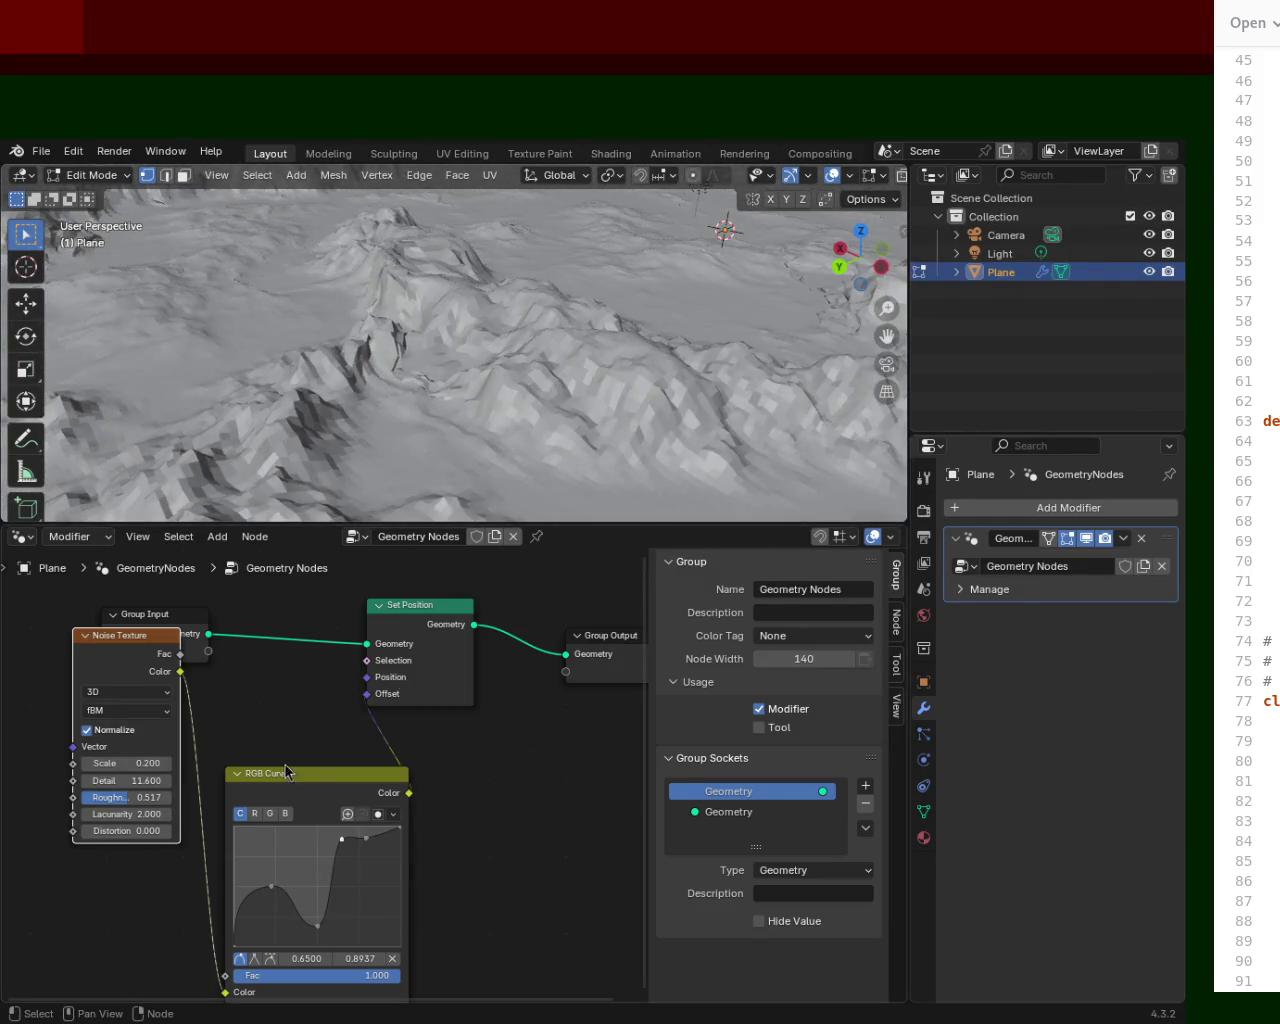
Drop the Noise Texture Roughness to 0 for comparison.
left_click(104, 797)
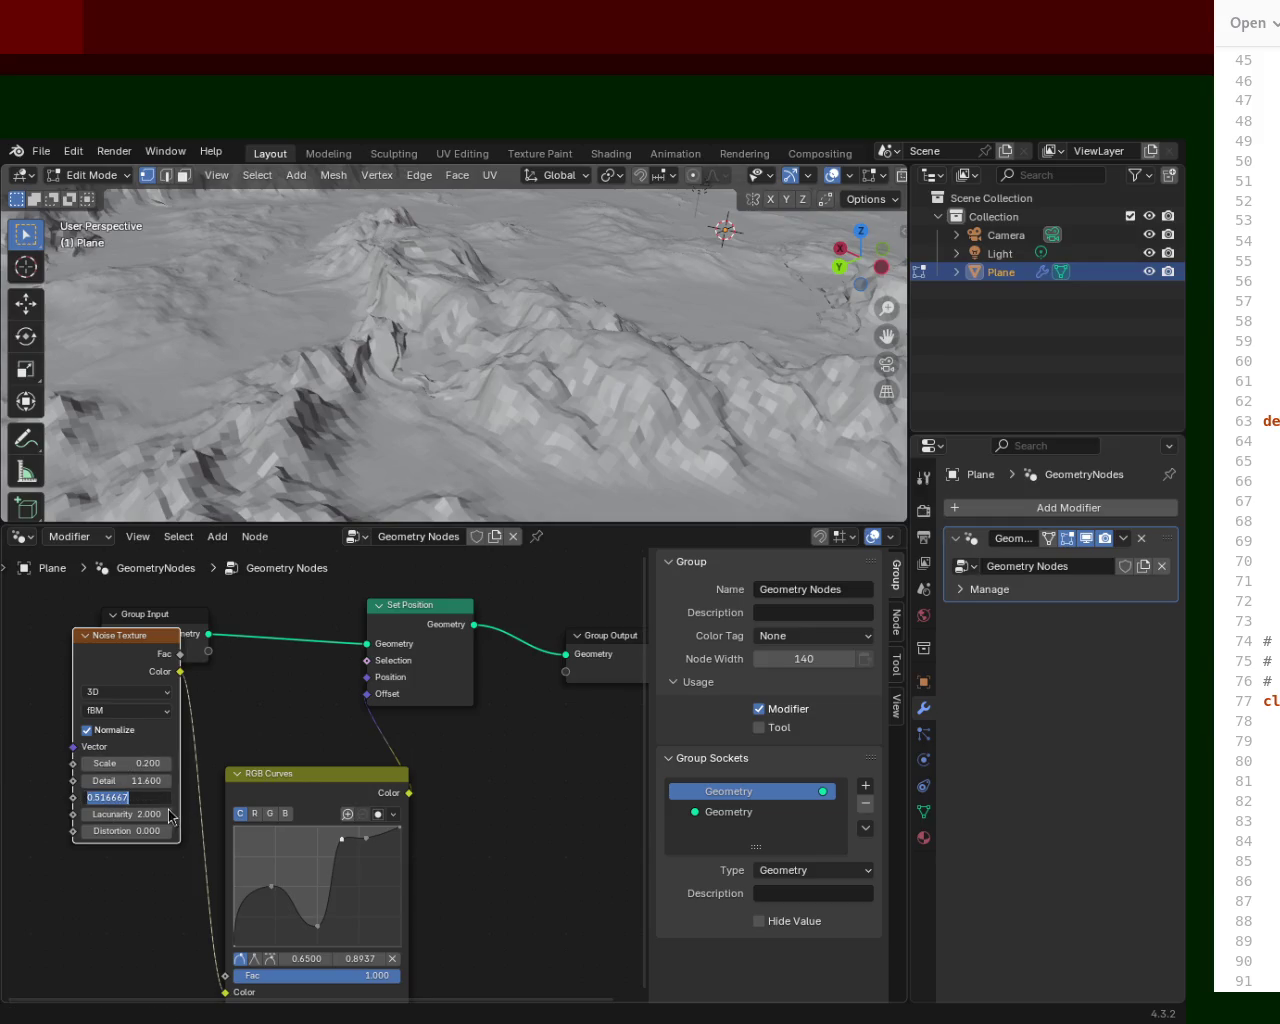
left_click_drag(132, 797, 92, 797)
left_click(57, 893)
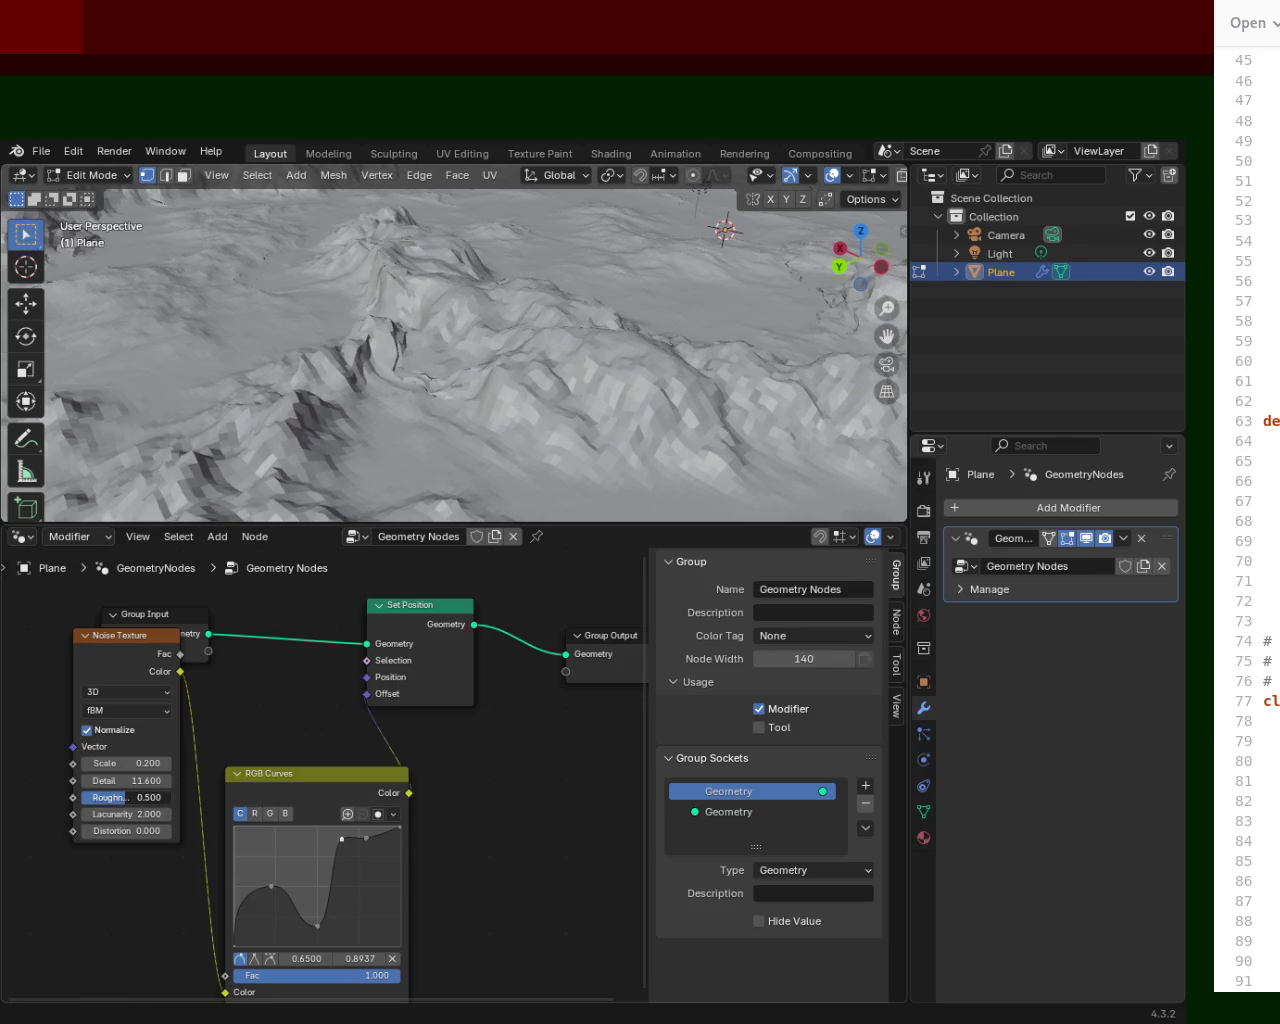
left_click_drag(128, 797, 84, 797)
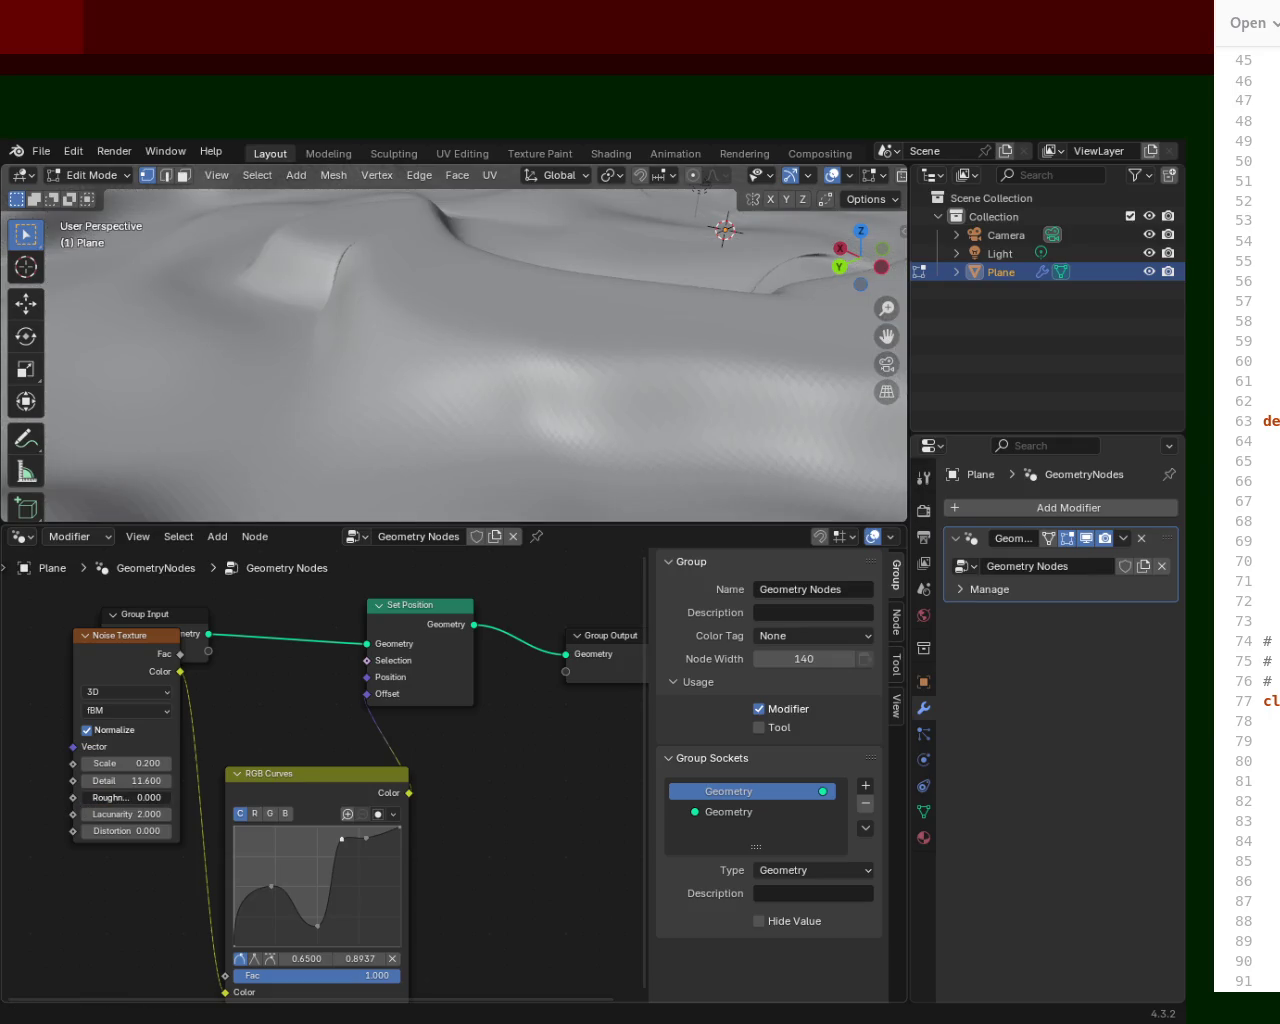
left_click(95, 797)
double_click(125, 797)
left_click(44, 806)
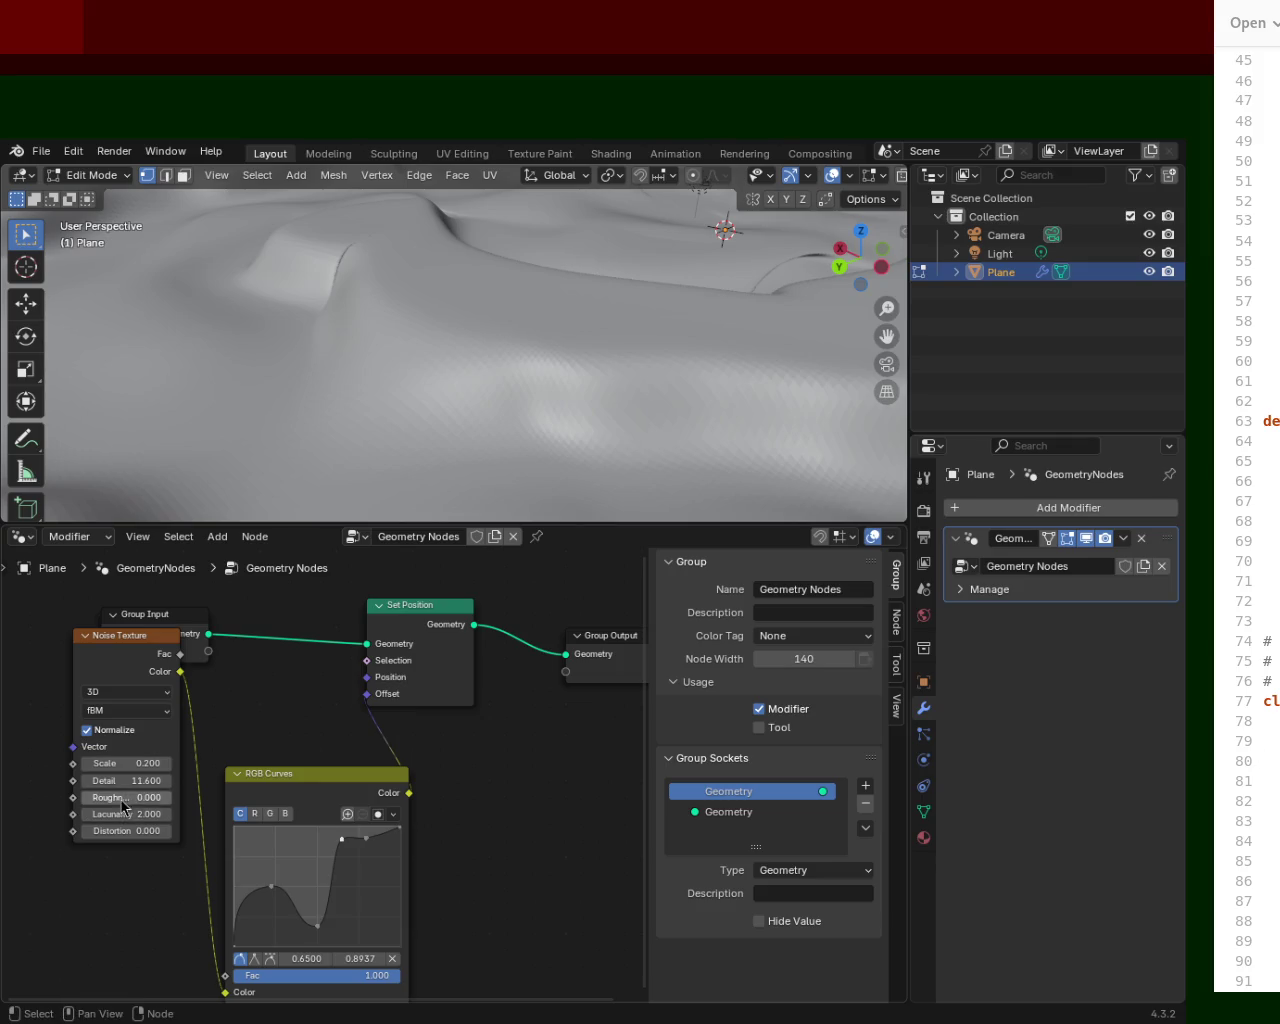
Push Roughness up to 1, then settle it at 0.783 and select the whole terrain mesh.
left_click(153, 805)
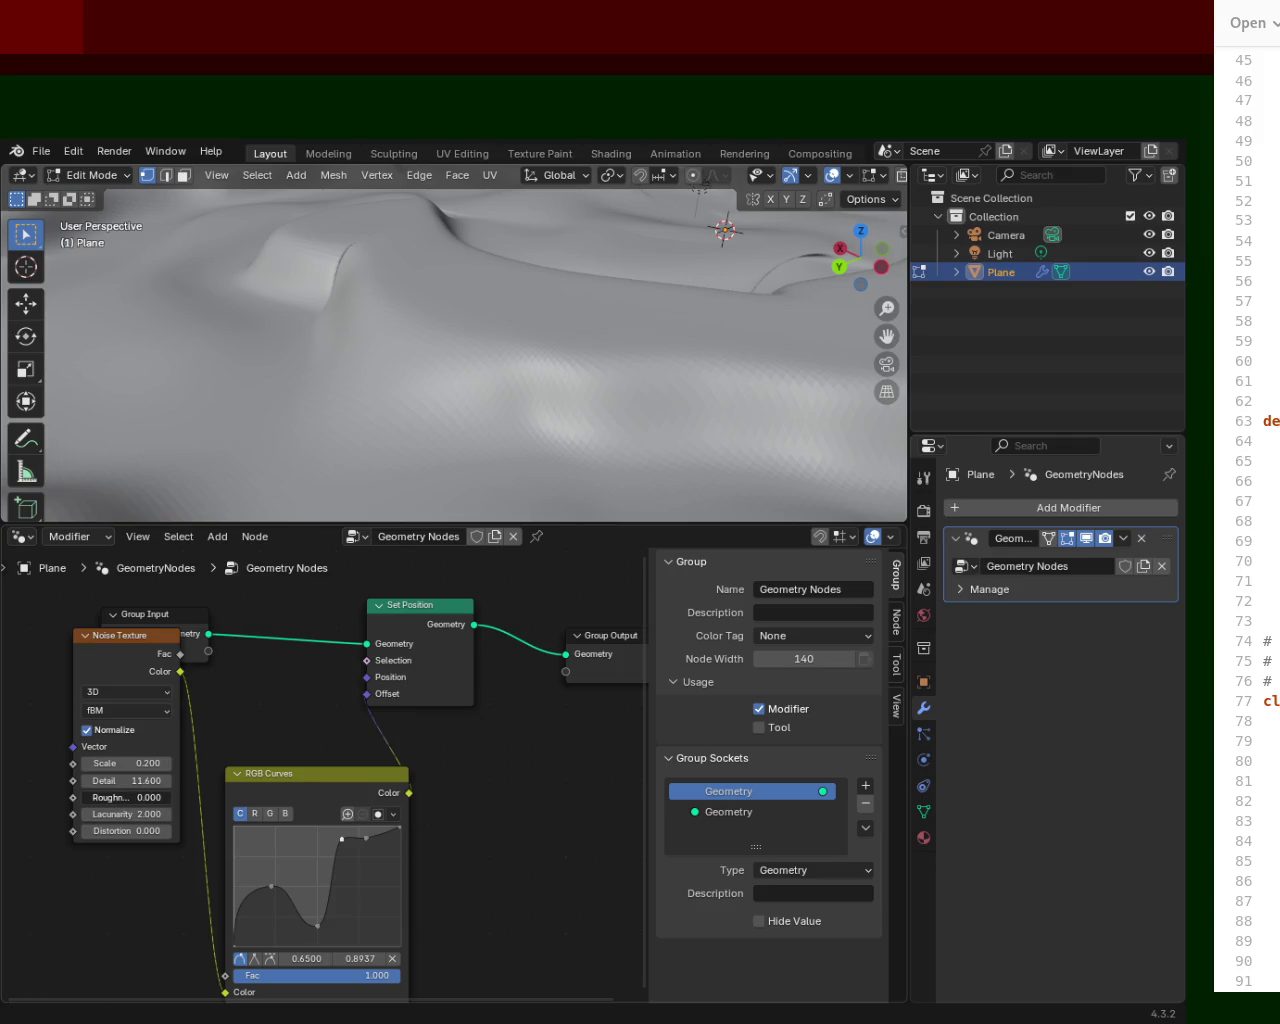
left_click_drag(153, 805, 250, 805)
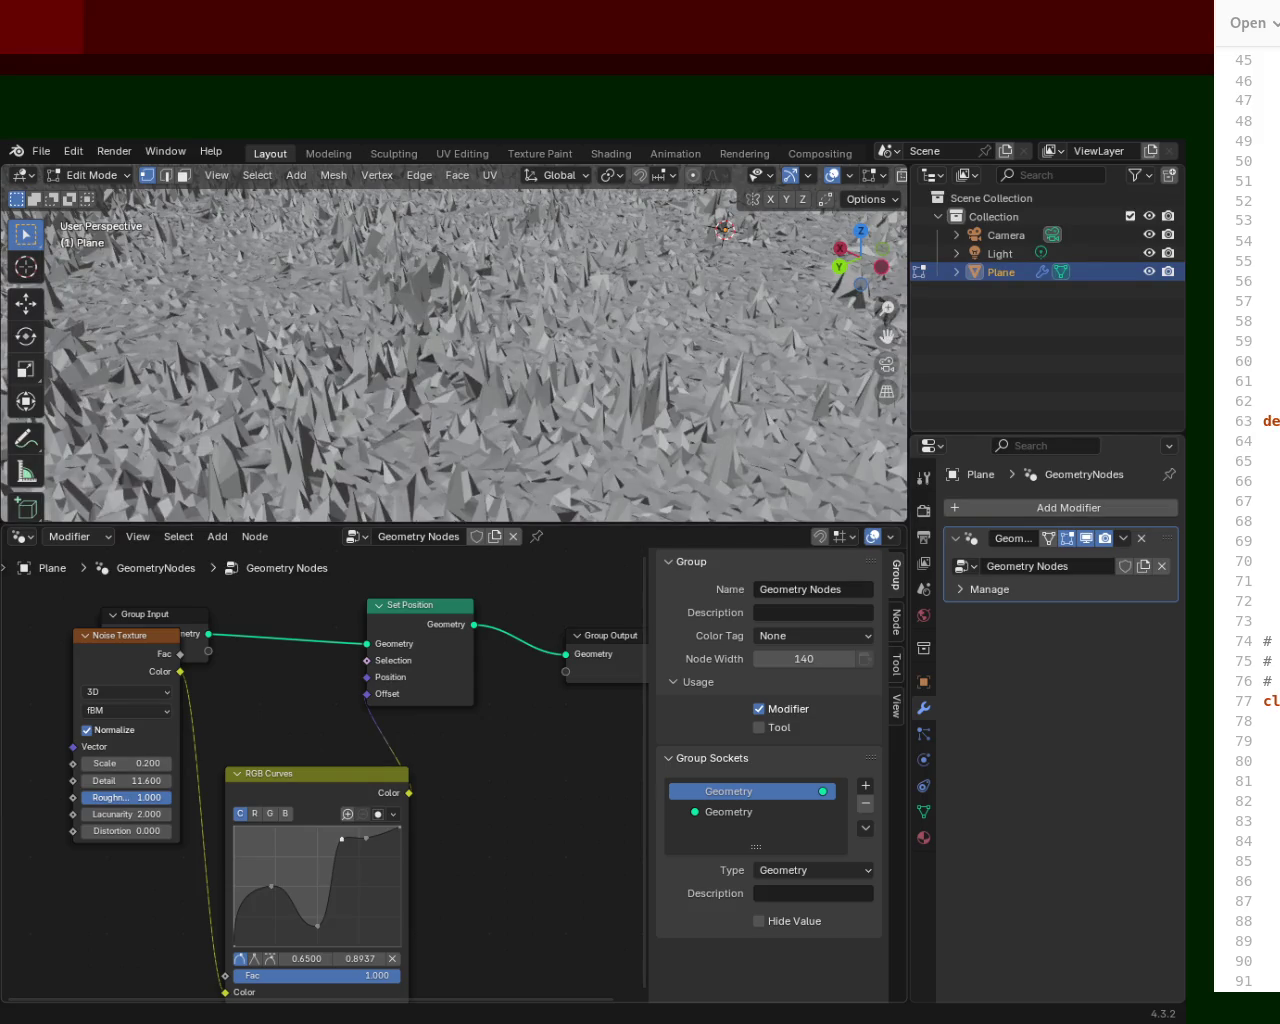
left_click_drag(160, 797, 140, 797)
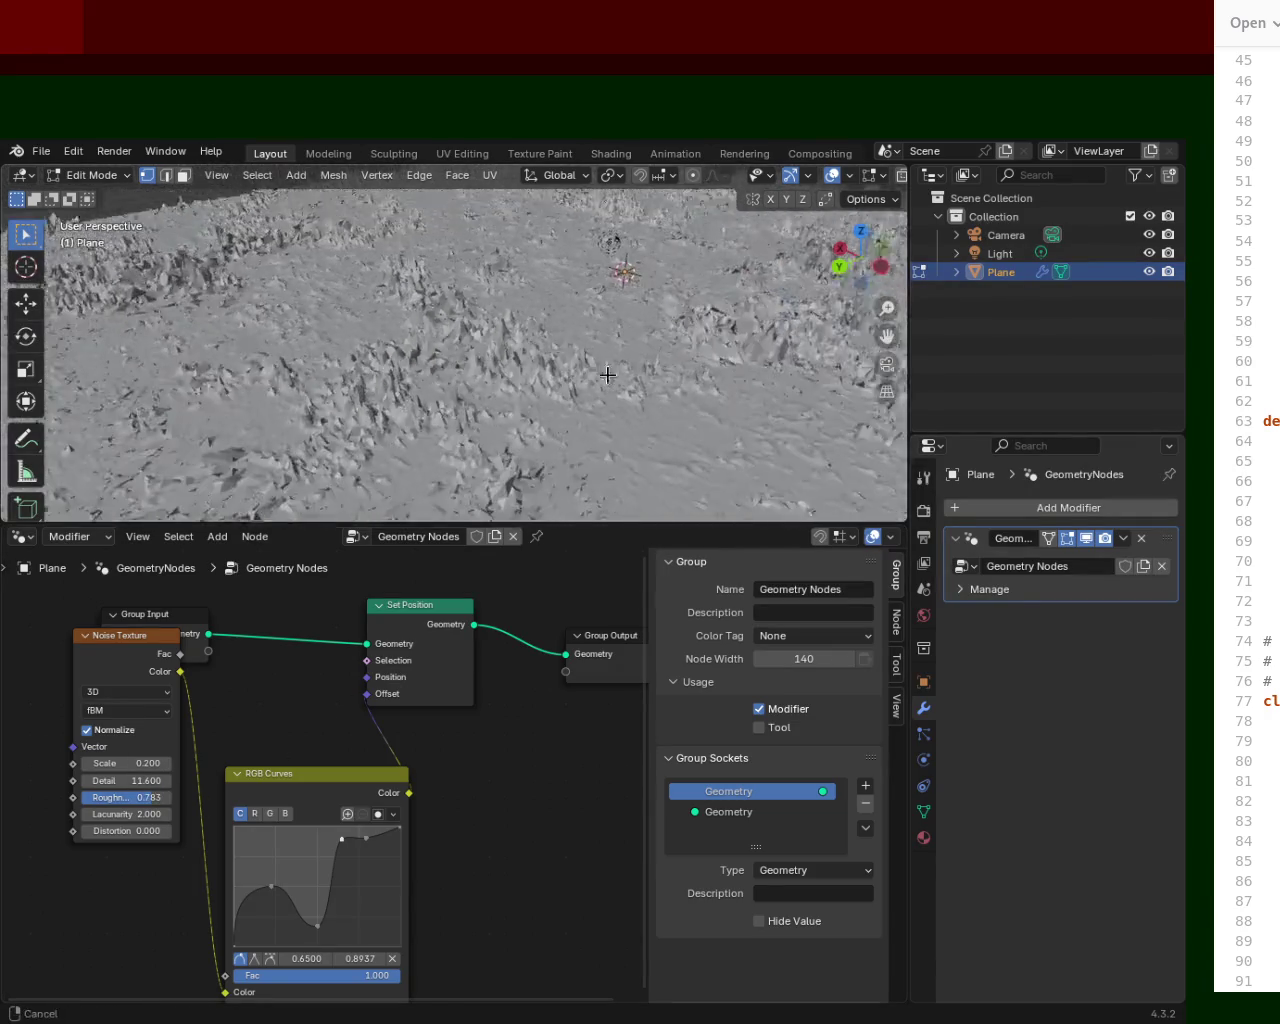
key("a")
mouse_move(571, 409)
middle_mouse_down()
mouse_move(658, 286)
mouse_move(694, 380)
middle_mouse_up()
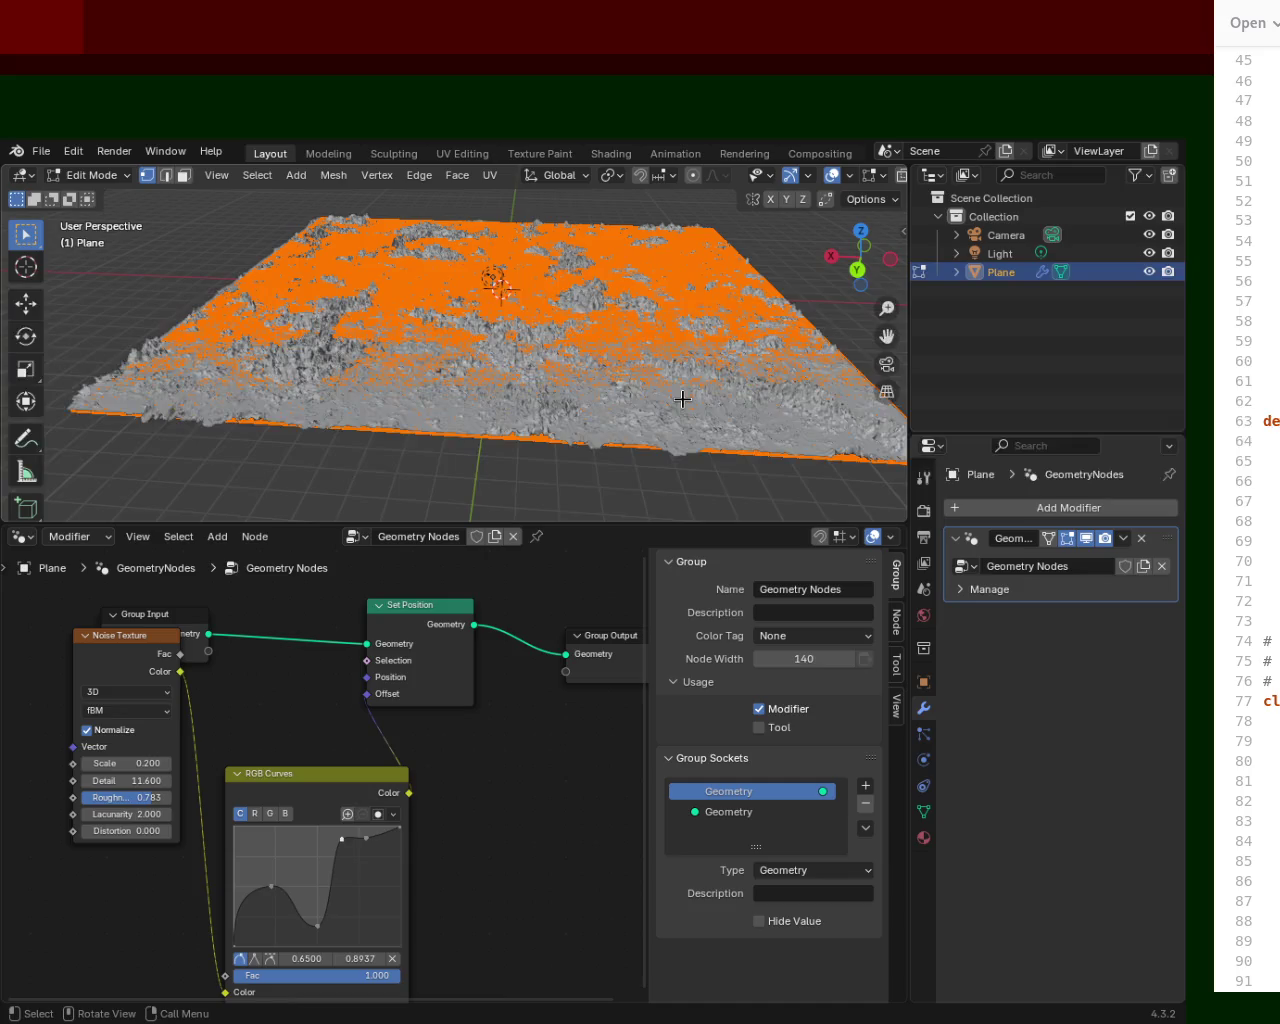
Return to Object Mode, select Plane in the Outliner and delete it with X.
key("x")
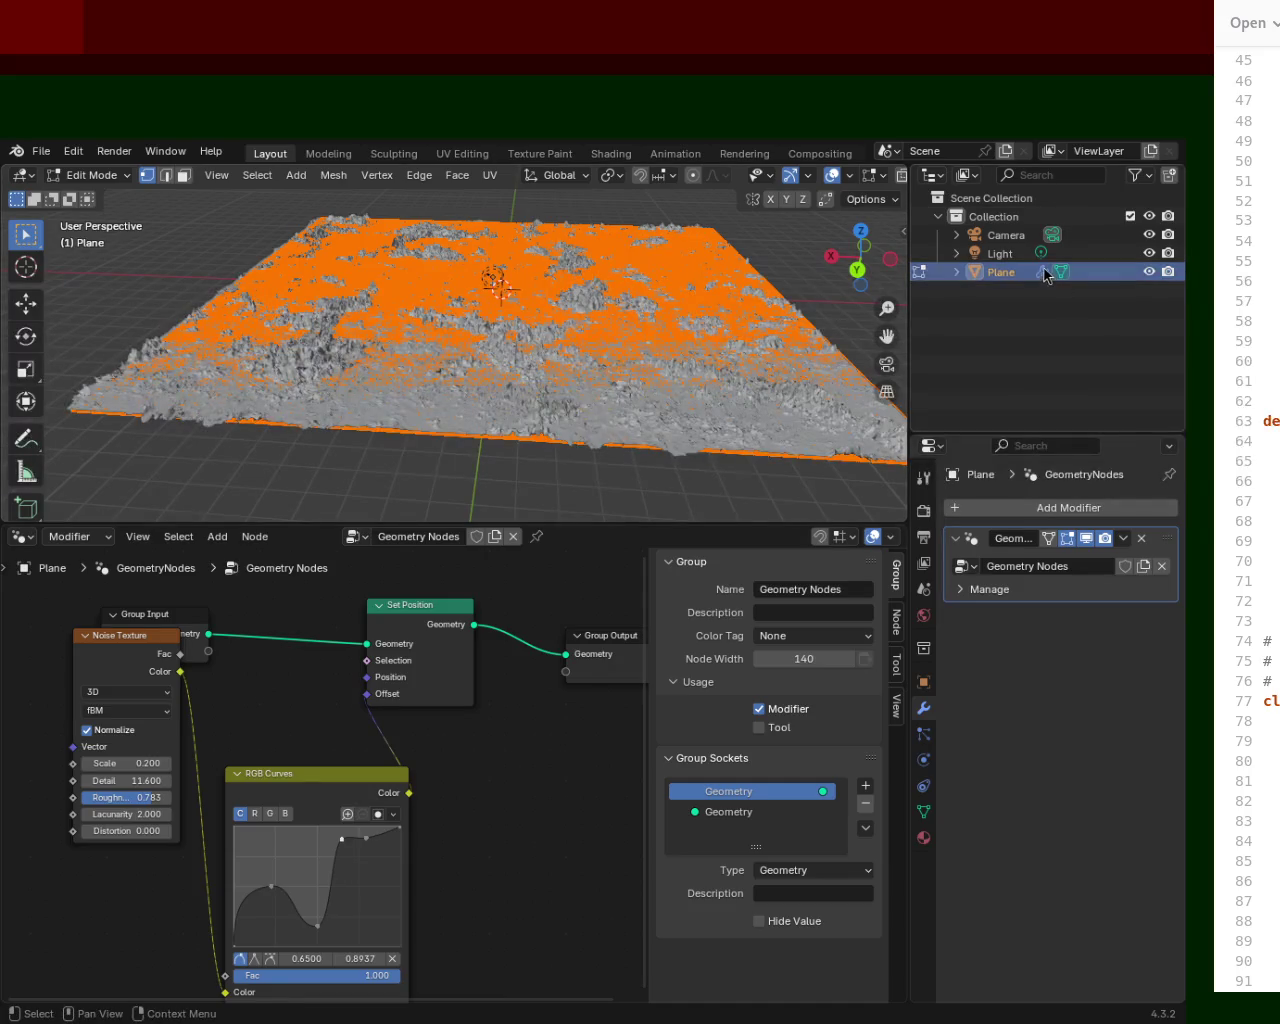
key("x")
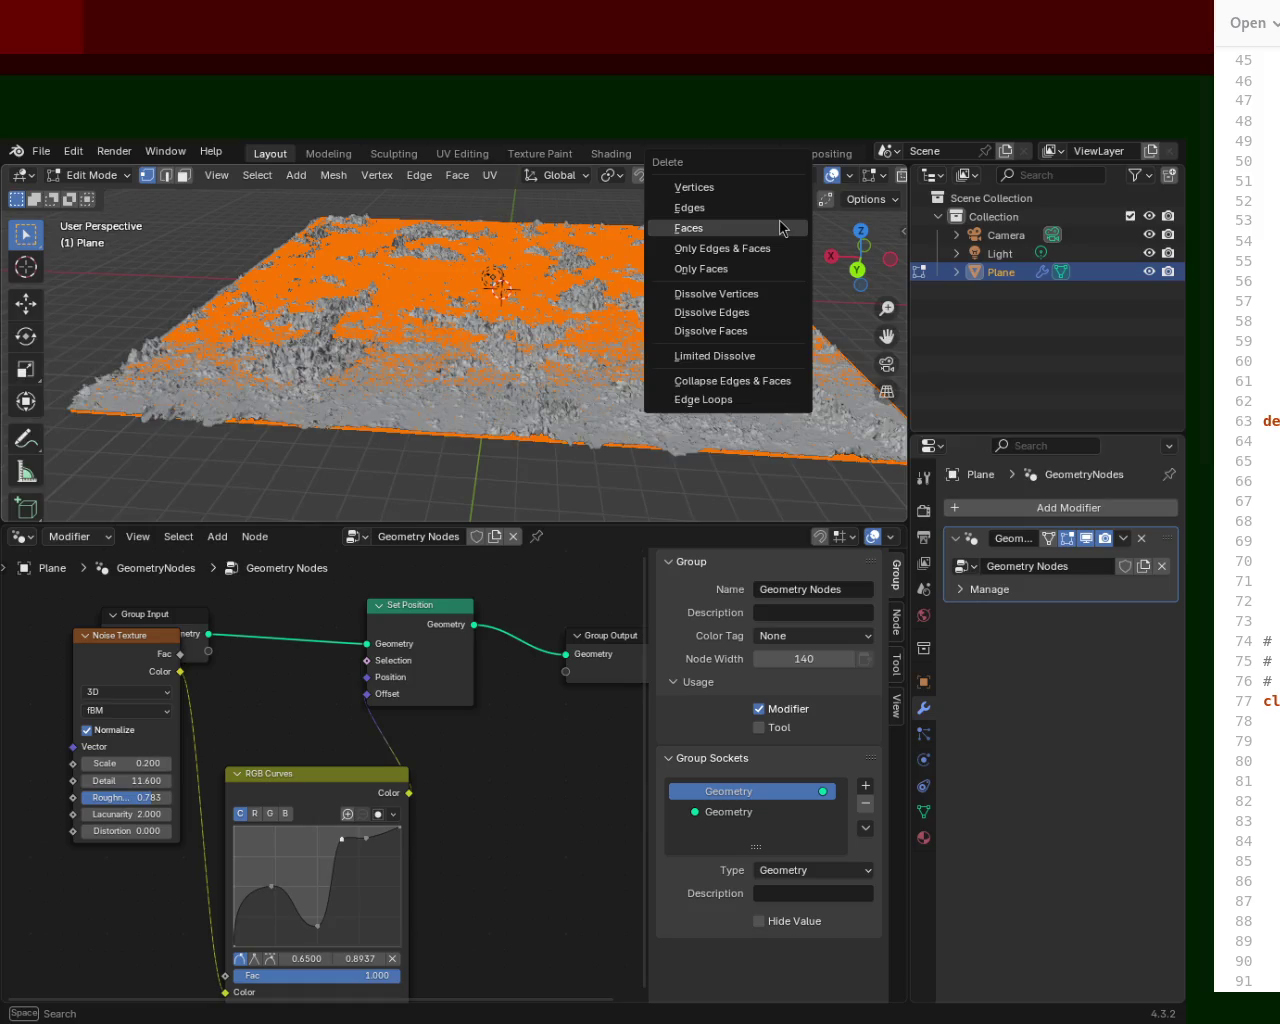
key("c")
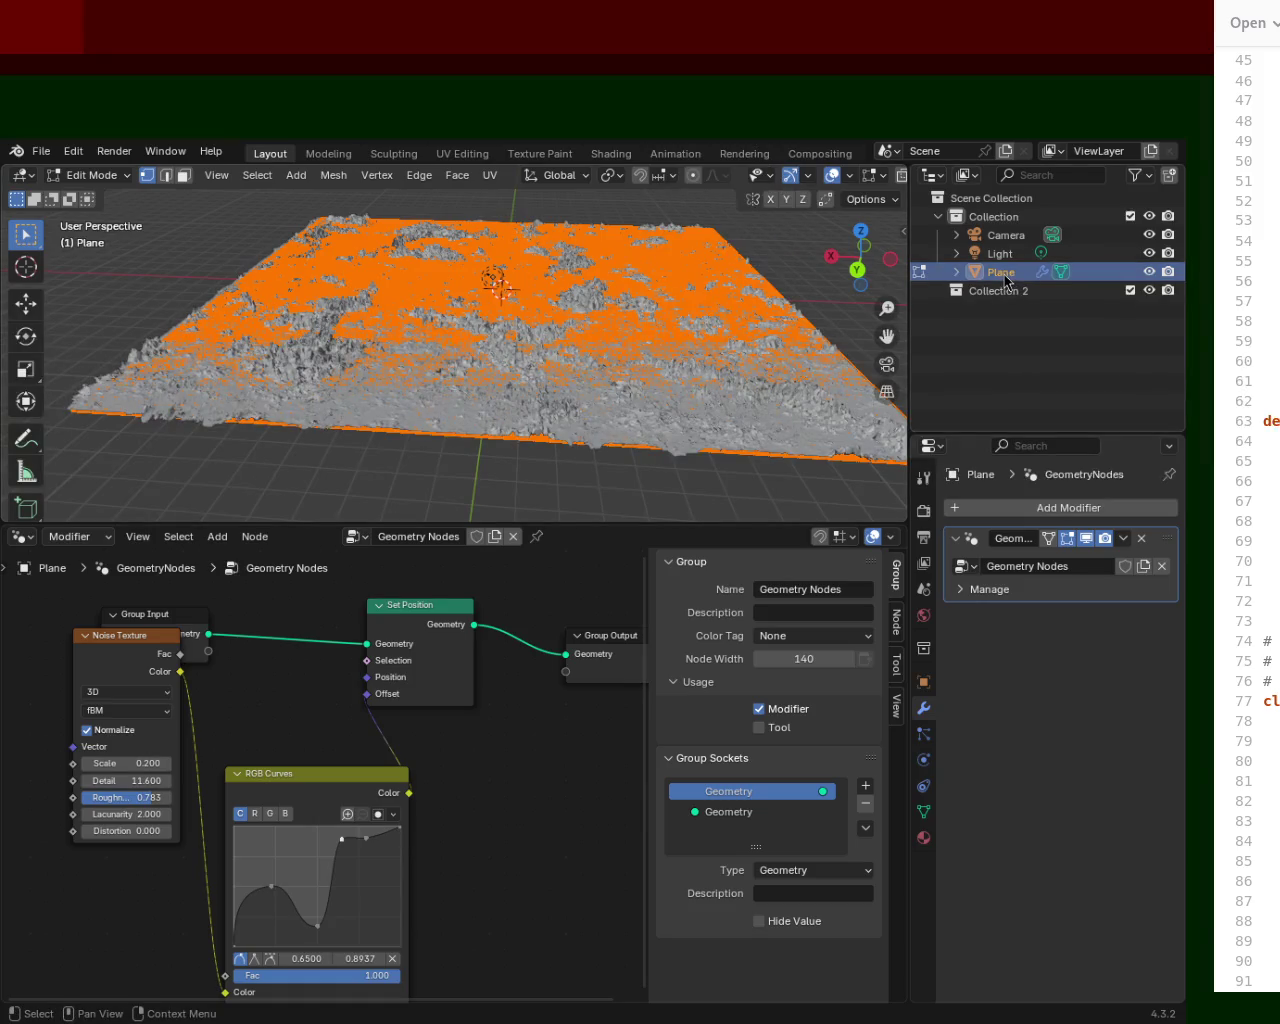
key("x")
left_click(1009, 275)
key("x")
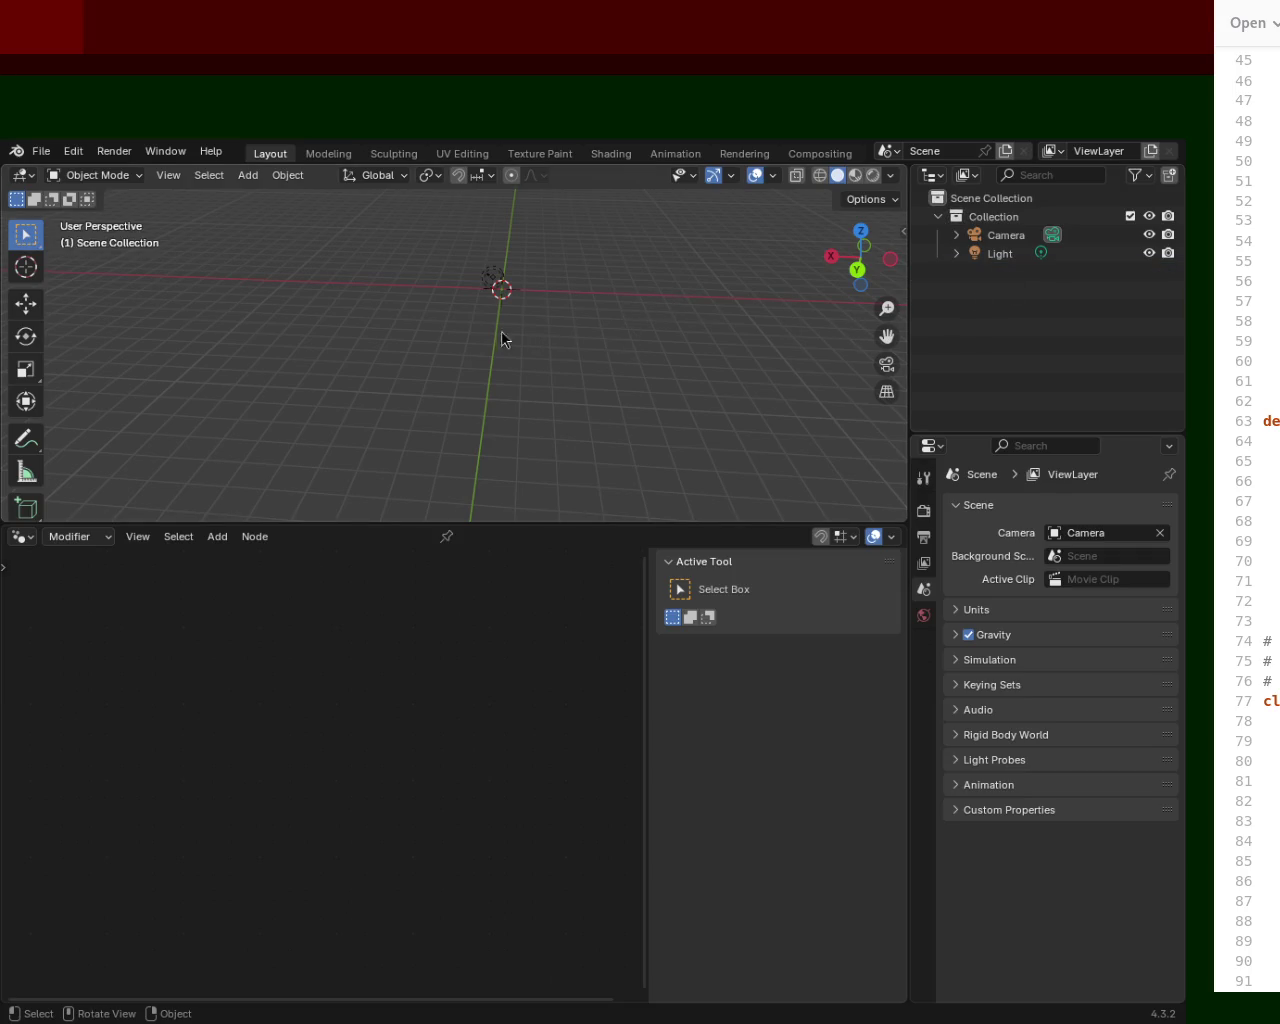
Add a new plane and scale it up much larger.
key("shift+a")
left_click(328, 251)
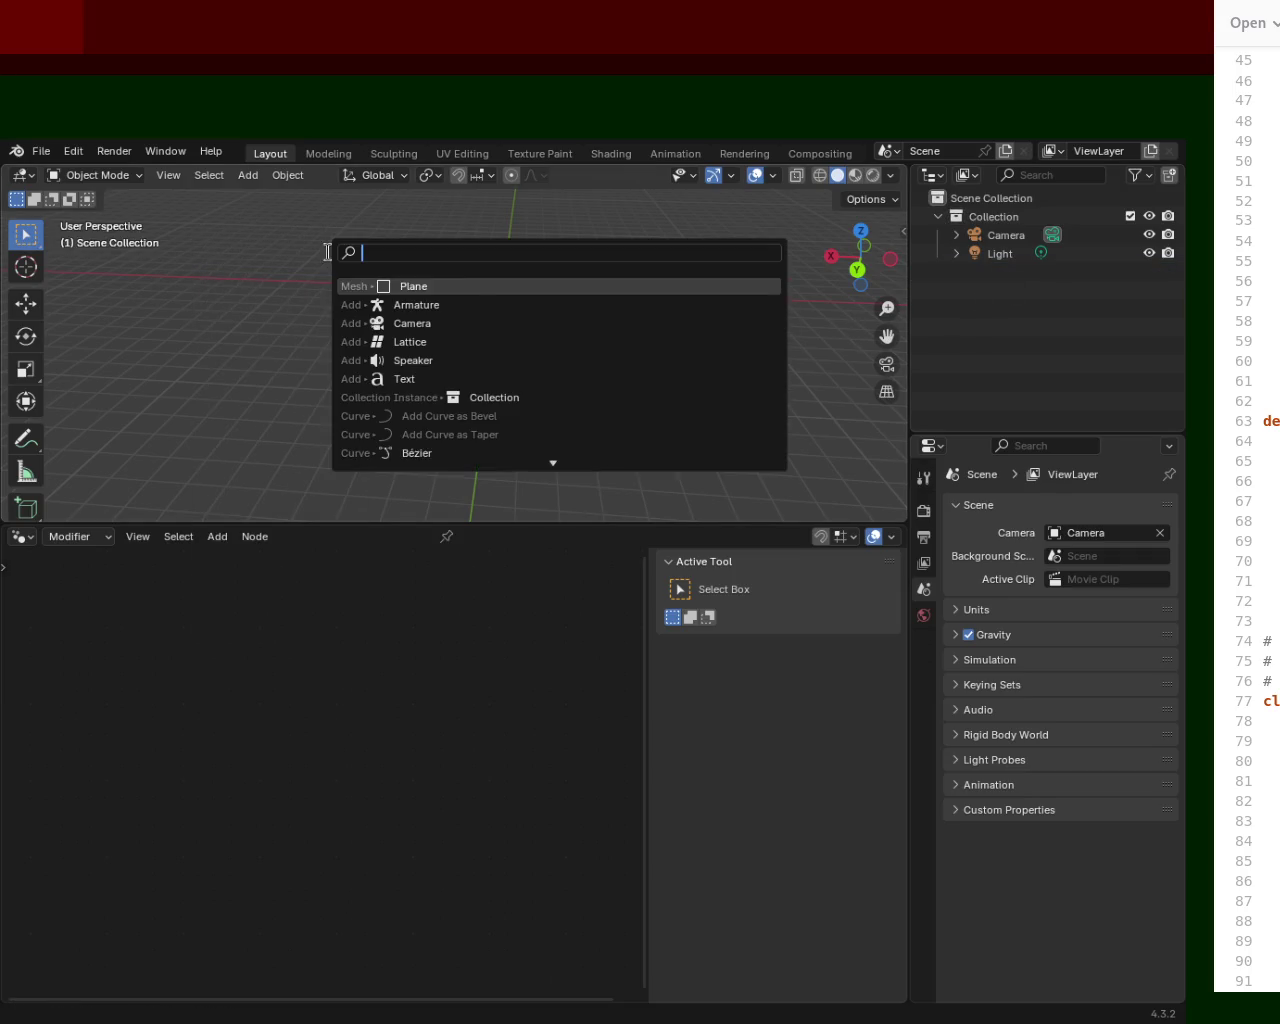
left_click(476, 286)
key("s")
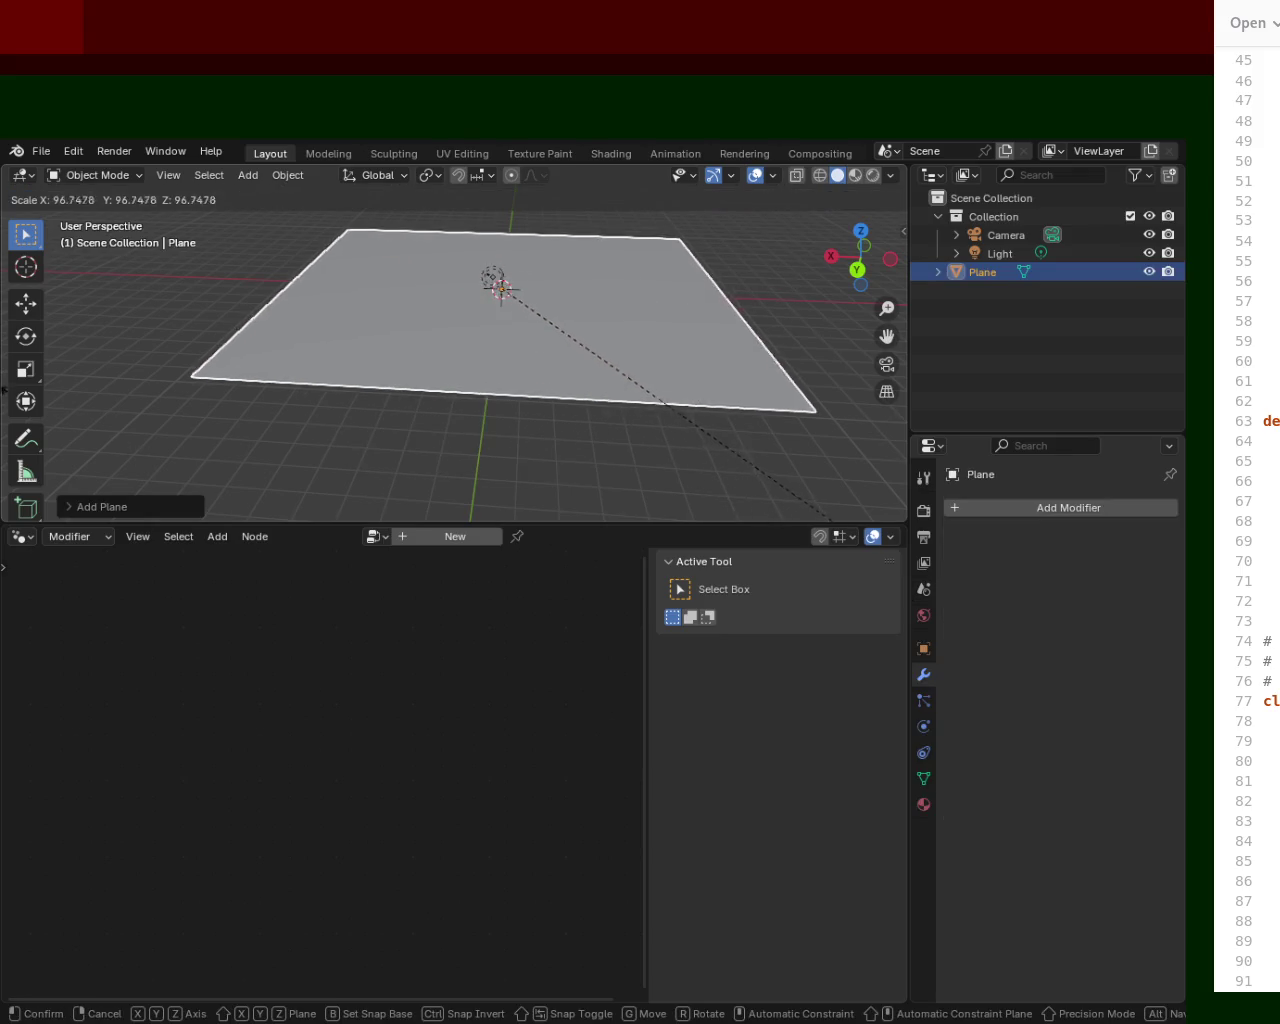
left_click(132, 368)
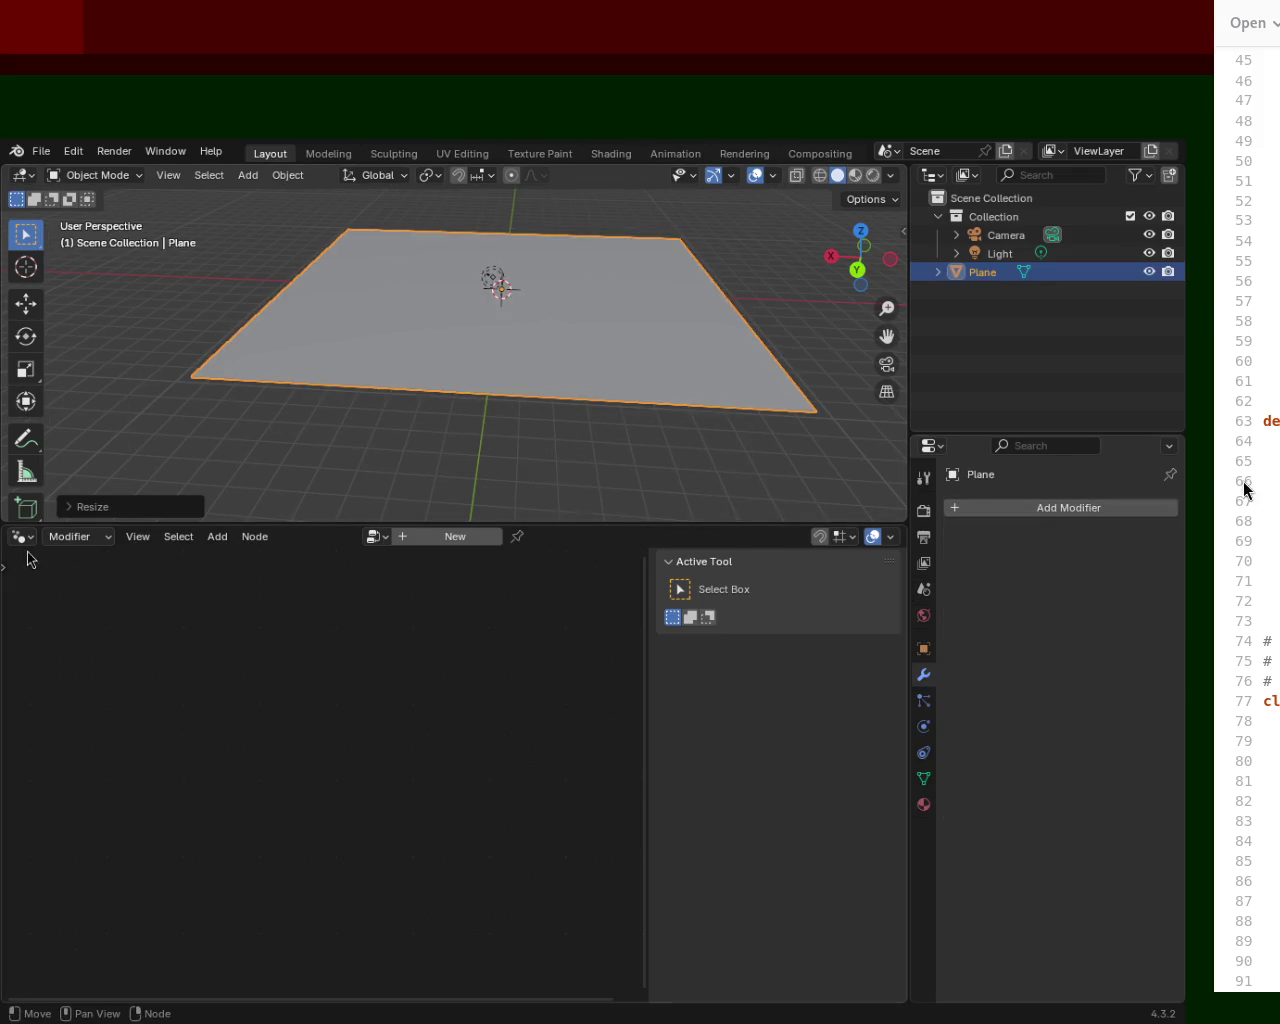
Give the plane a Geometry Nodes modifier that uses the existing Geometry Nodes group.
left_click(1097, 508)
left_click(1062, 506)
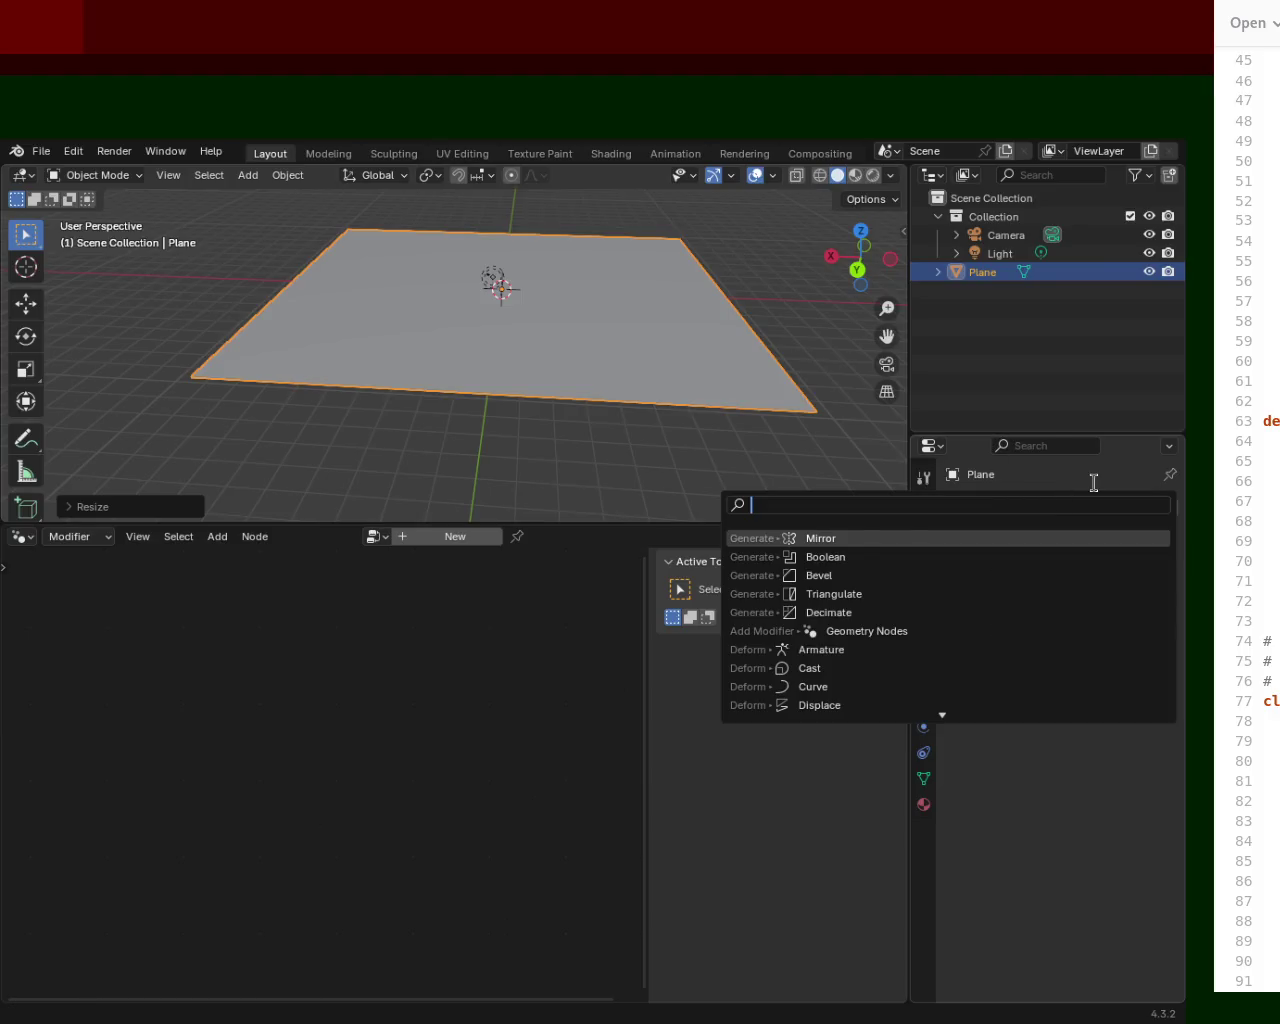
key("Escape")
left_click(1089, 503)
left_click(1040, 529)
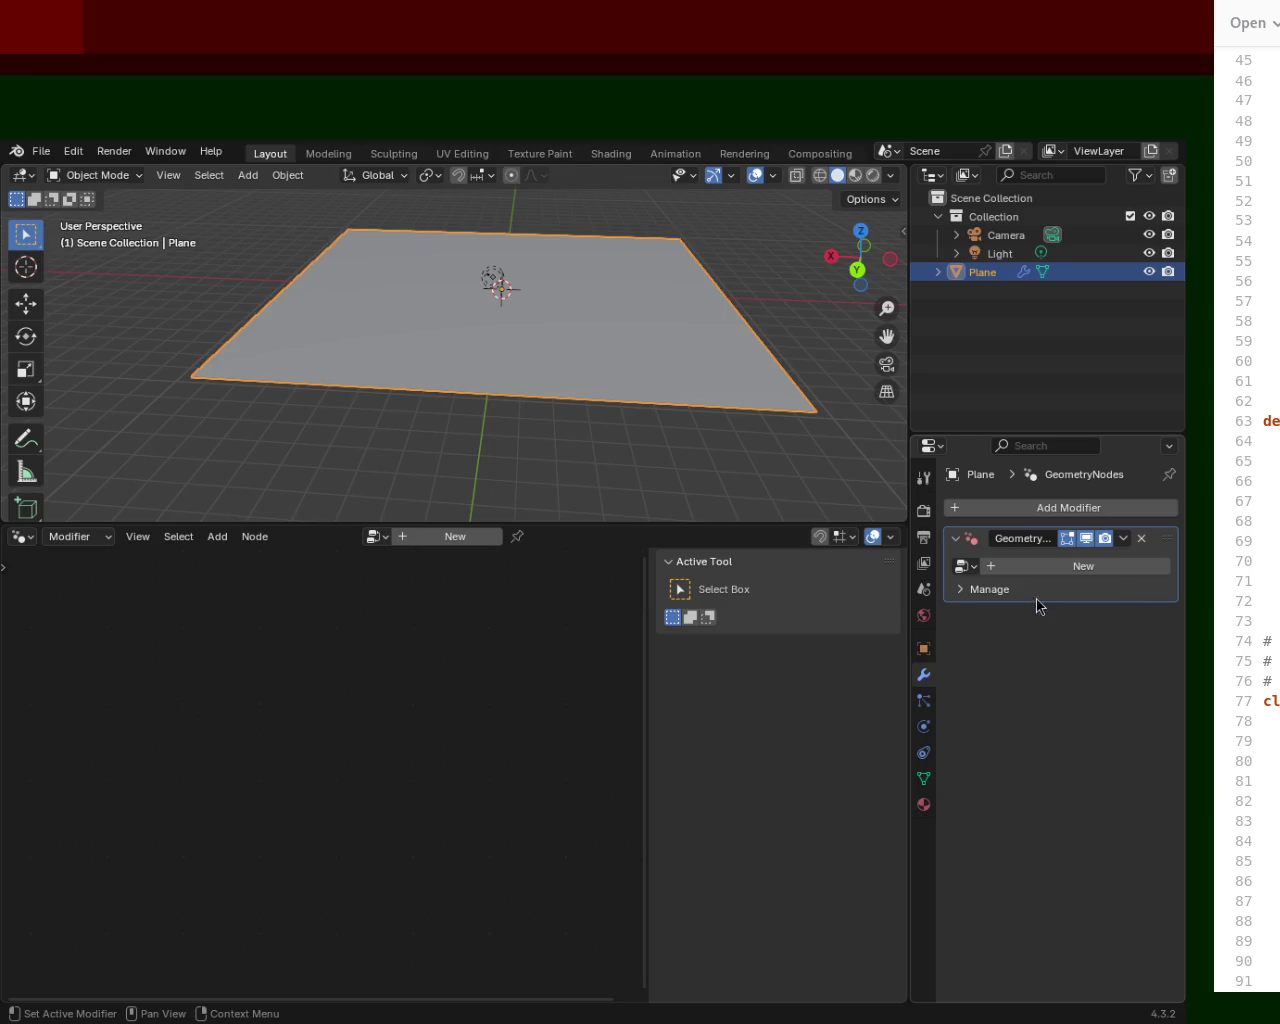
left_click(956, 539)
left_click(956, 539)
double_click(1034, 537)
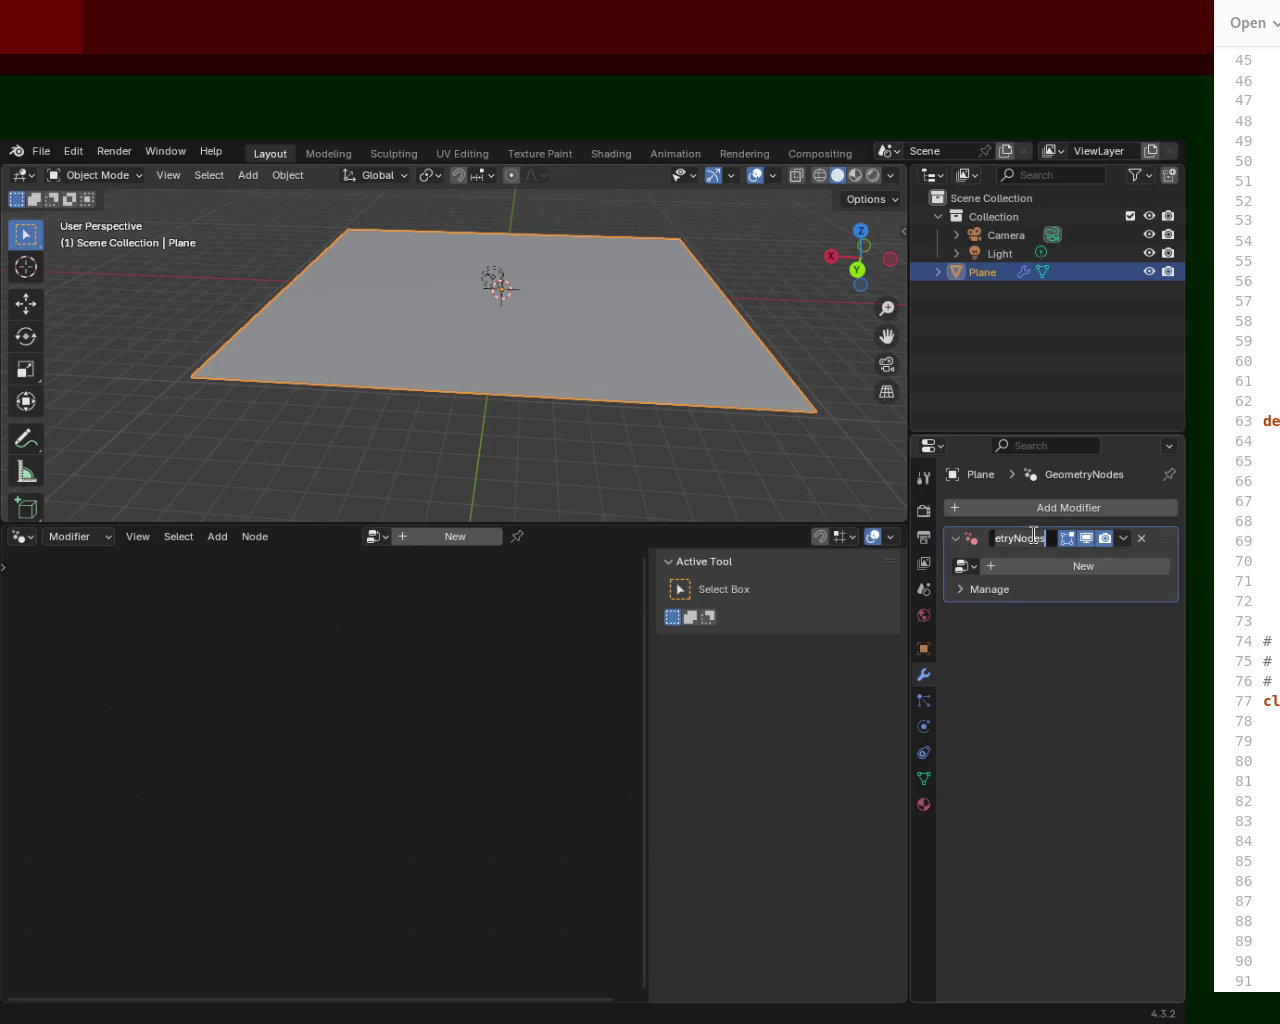
left_click(975, 570)
left_click(975, 570)
left_click(896, 596)
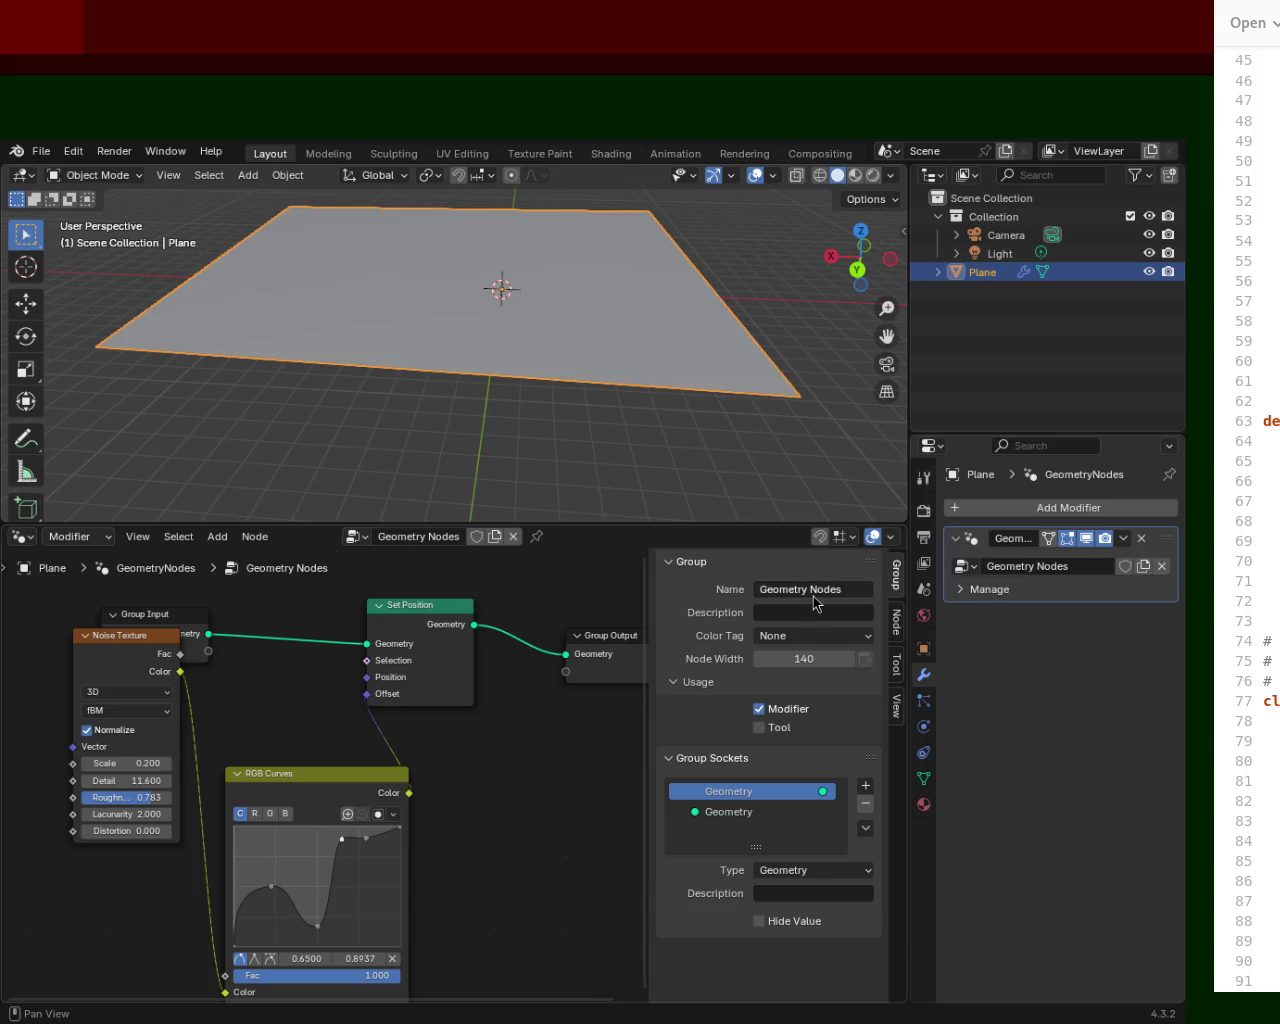
mouse_move(587, 387)
middle_mouse_down()
mouse_move(574, 435)
mouse_move(579, 389)
middle_mouse_up()
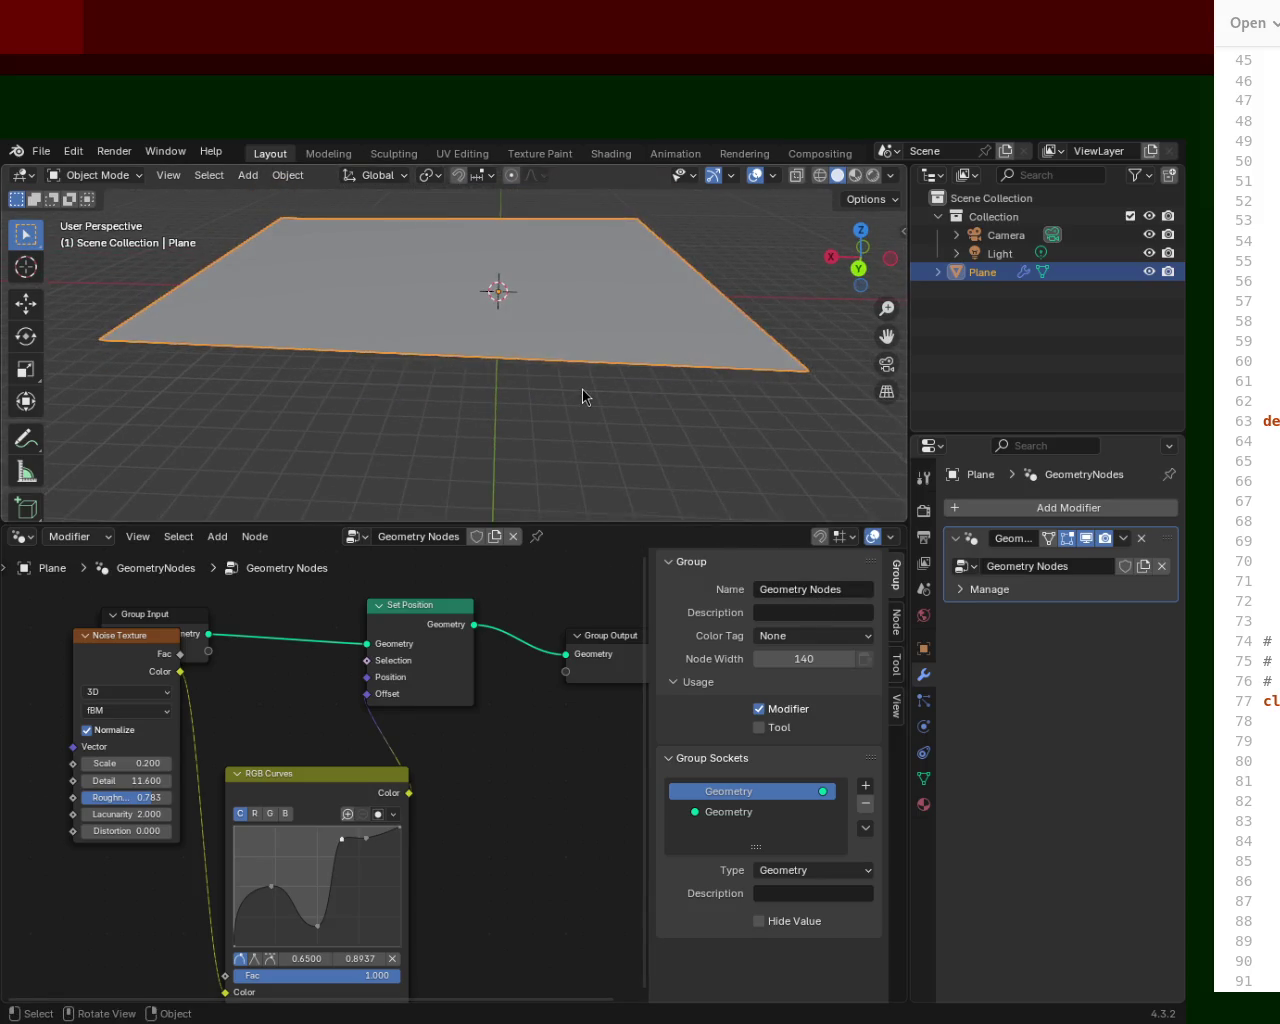
In Edit Mode, subdivide the new plane five times into a dense grid.
key("Tab")
right_click(582, 386)
left_click(584, 388)
right_click(584, 387)
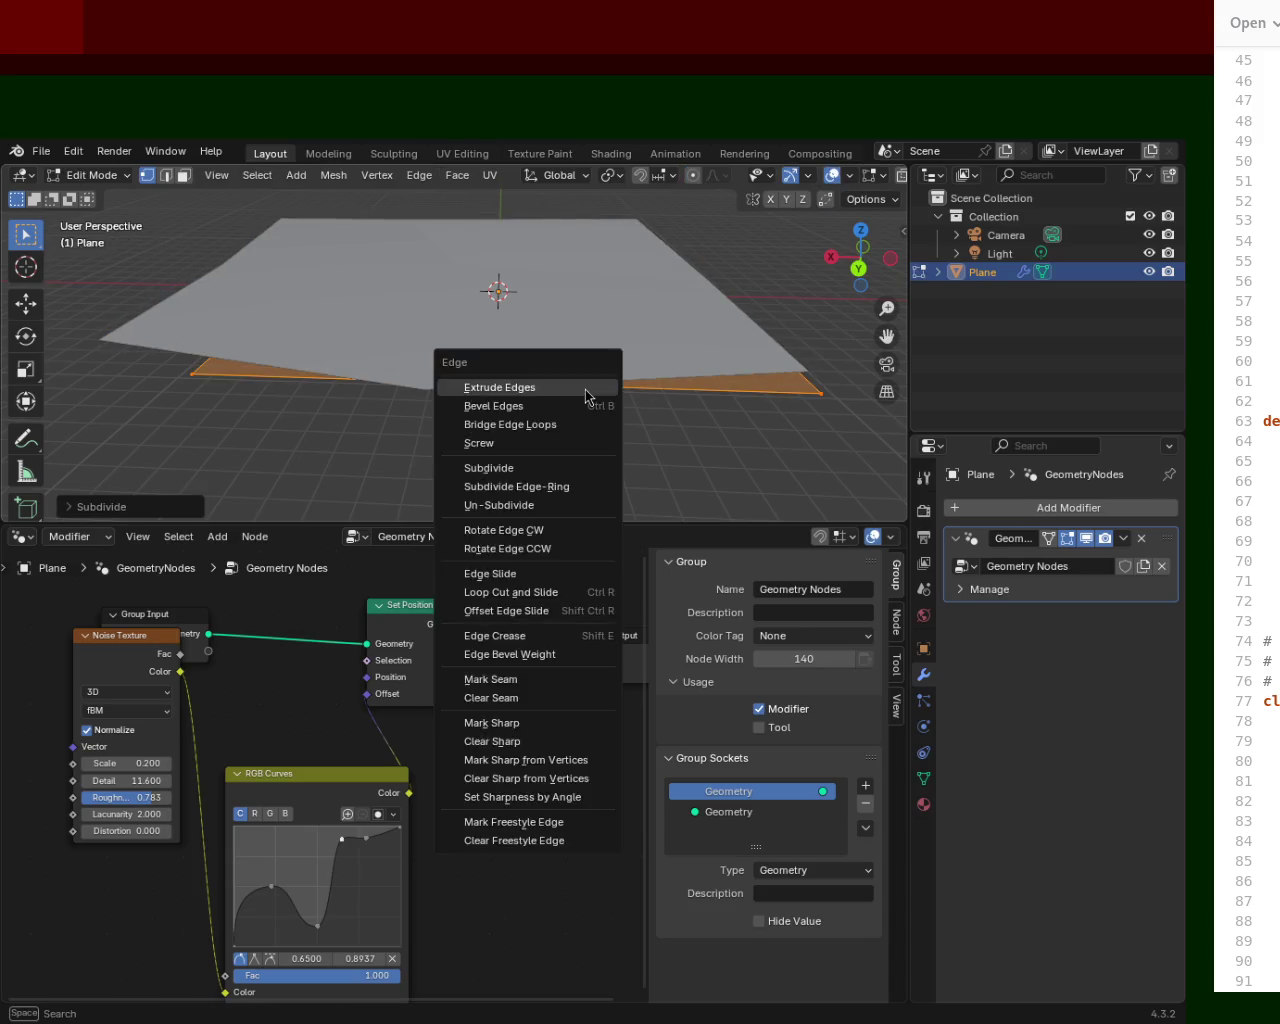
left_click(585, 388)
right_click(585, 387)
left_click(585, 387)
right_click(585, 387)
left_click(585, 389)
right_click(585, 387)
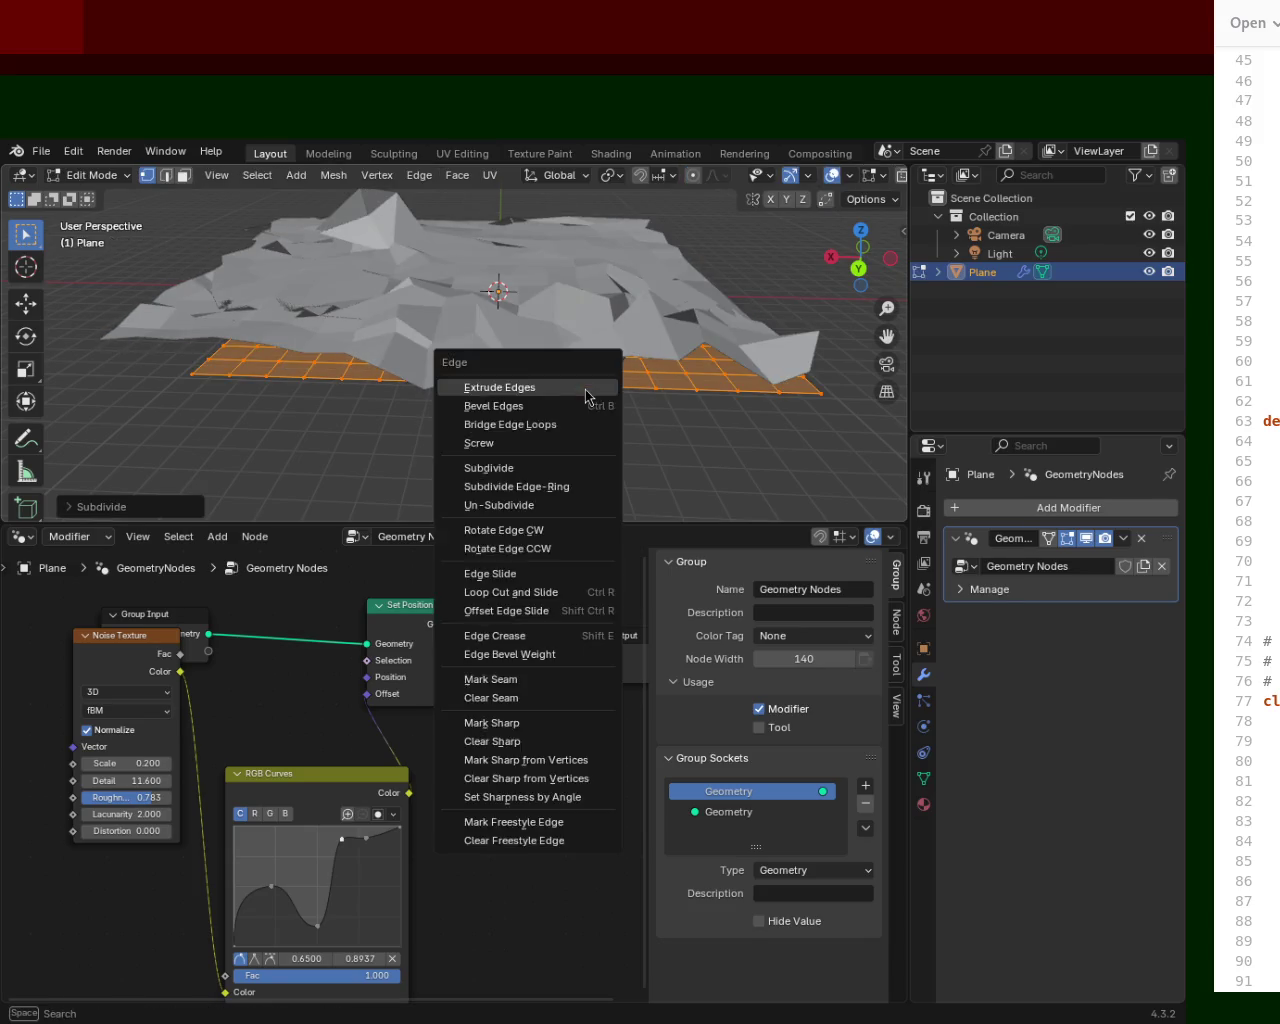
left_click(585, 389)
mouse_move(600, 376)
middle_mouse_down()
mouse_move(460, 360)
mouse_move(521, 405)
middle_mouse_up()
Move the Noise Texture node aside and reshape RGB Curves through a point at 0.5590, 0.7125.
left_click_drag(142, 652, 100, 811)
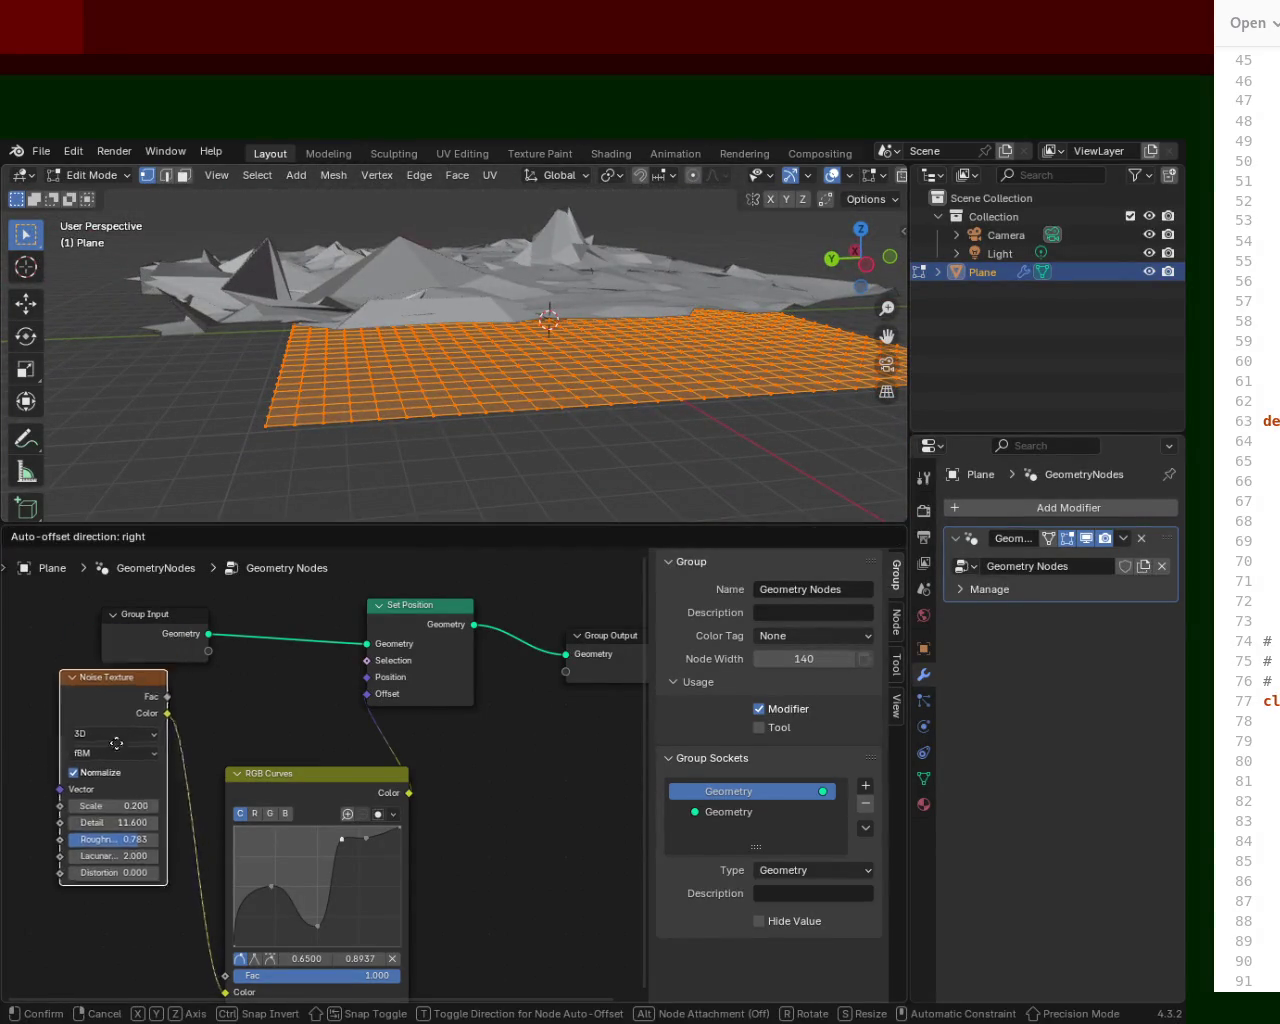
left_click_drag(366, 836, 345, 858)
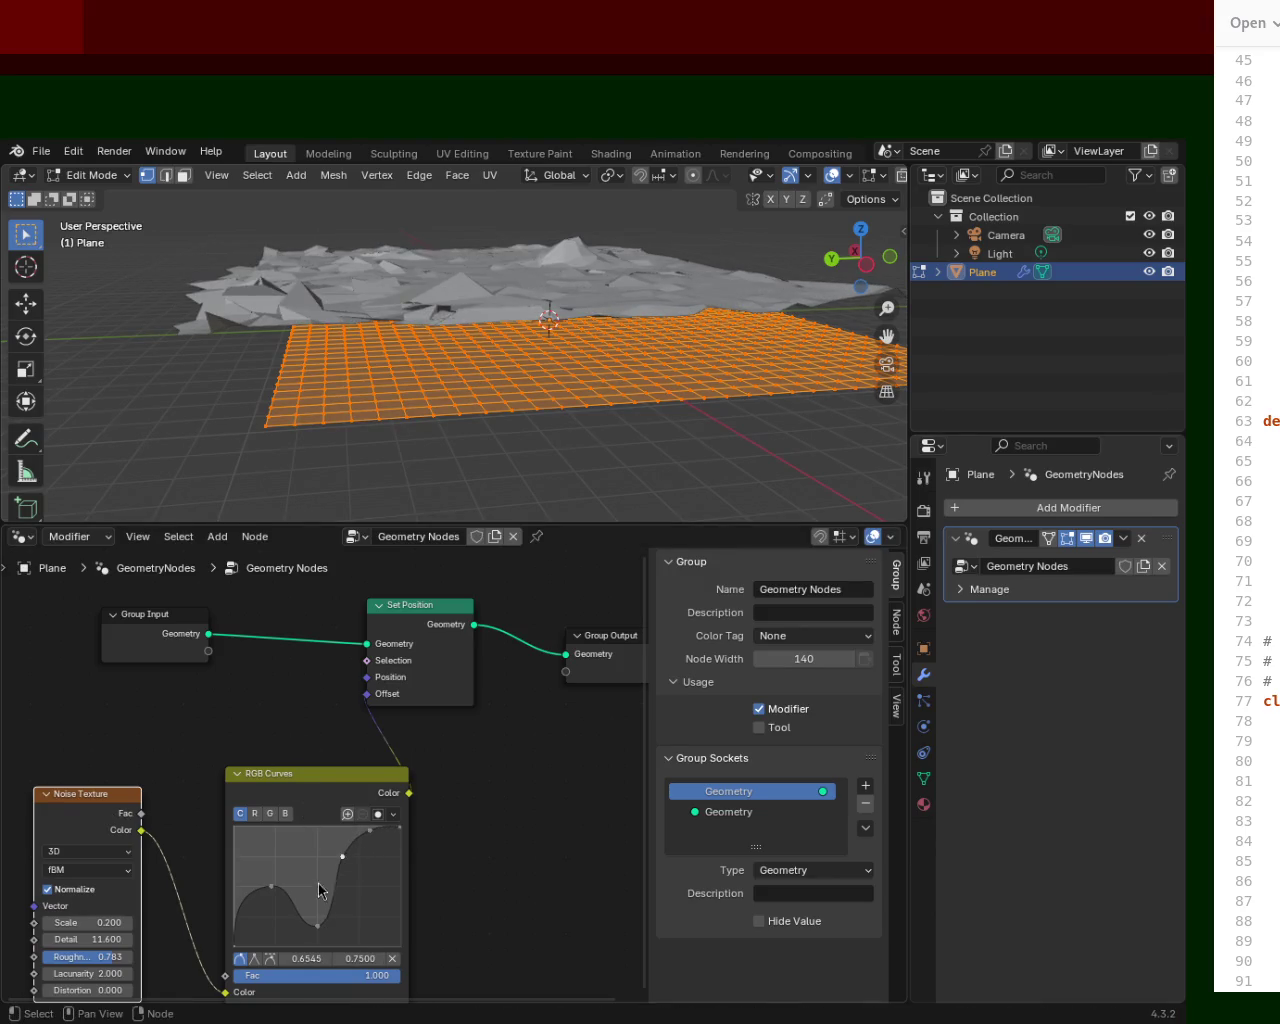
left_click_drag(317, 928, 326, 861)
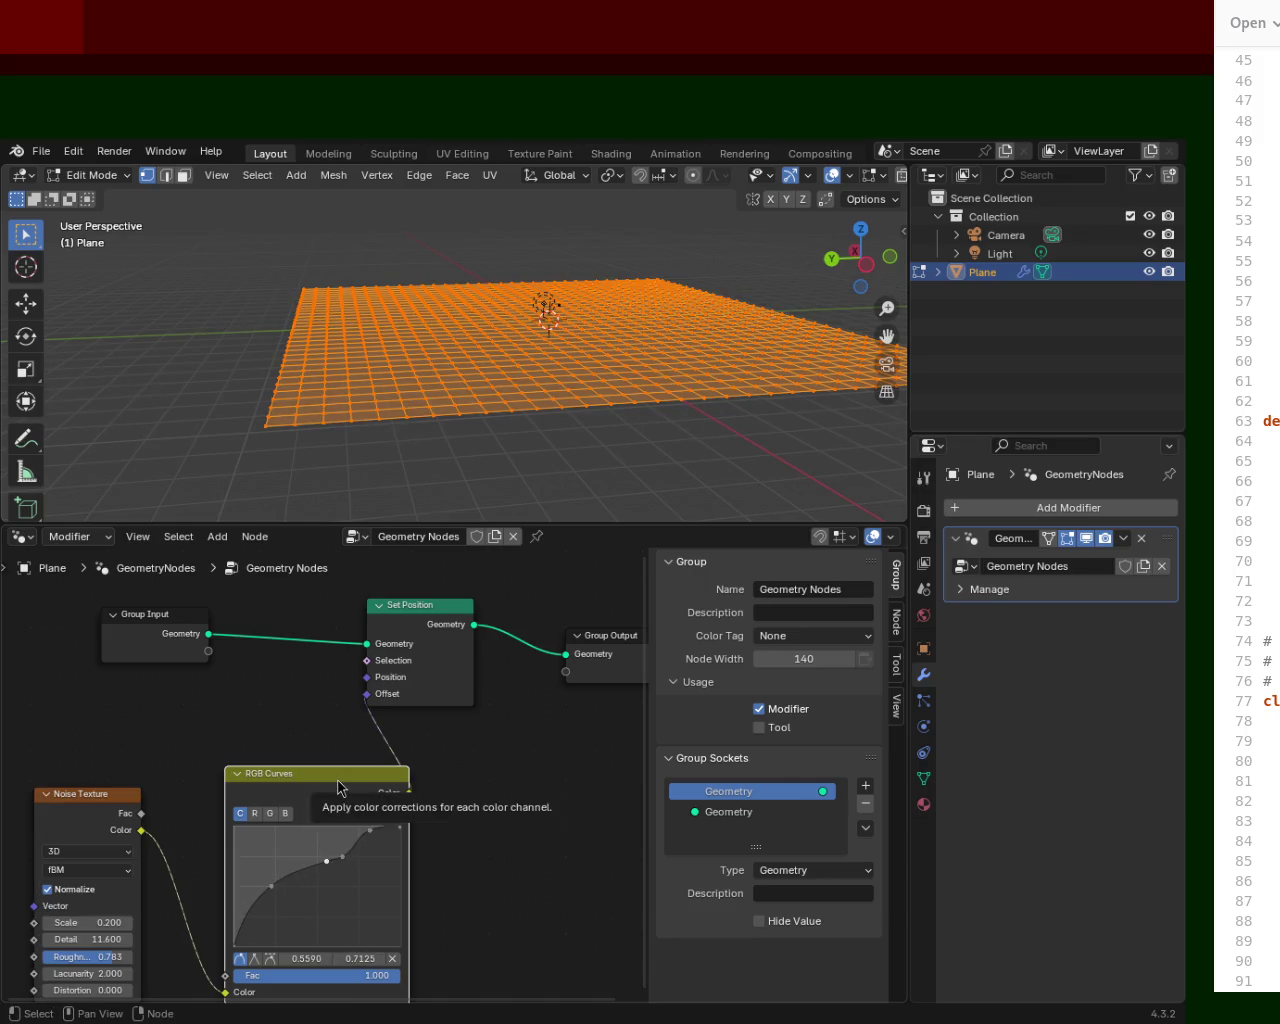
Delete the old RGB Curves node and place a fresh one below Set Position.
key("x")
key("shift+a")
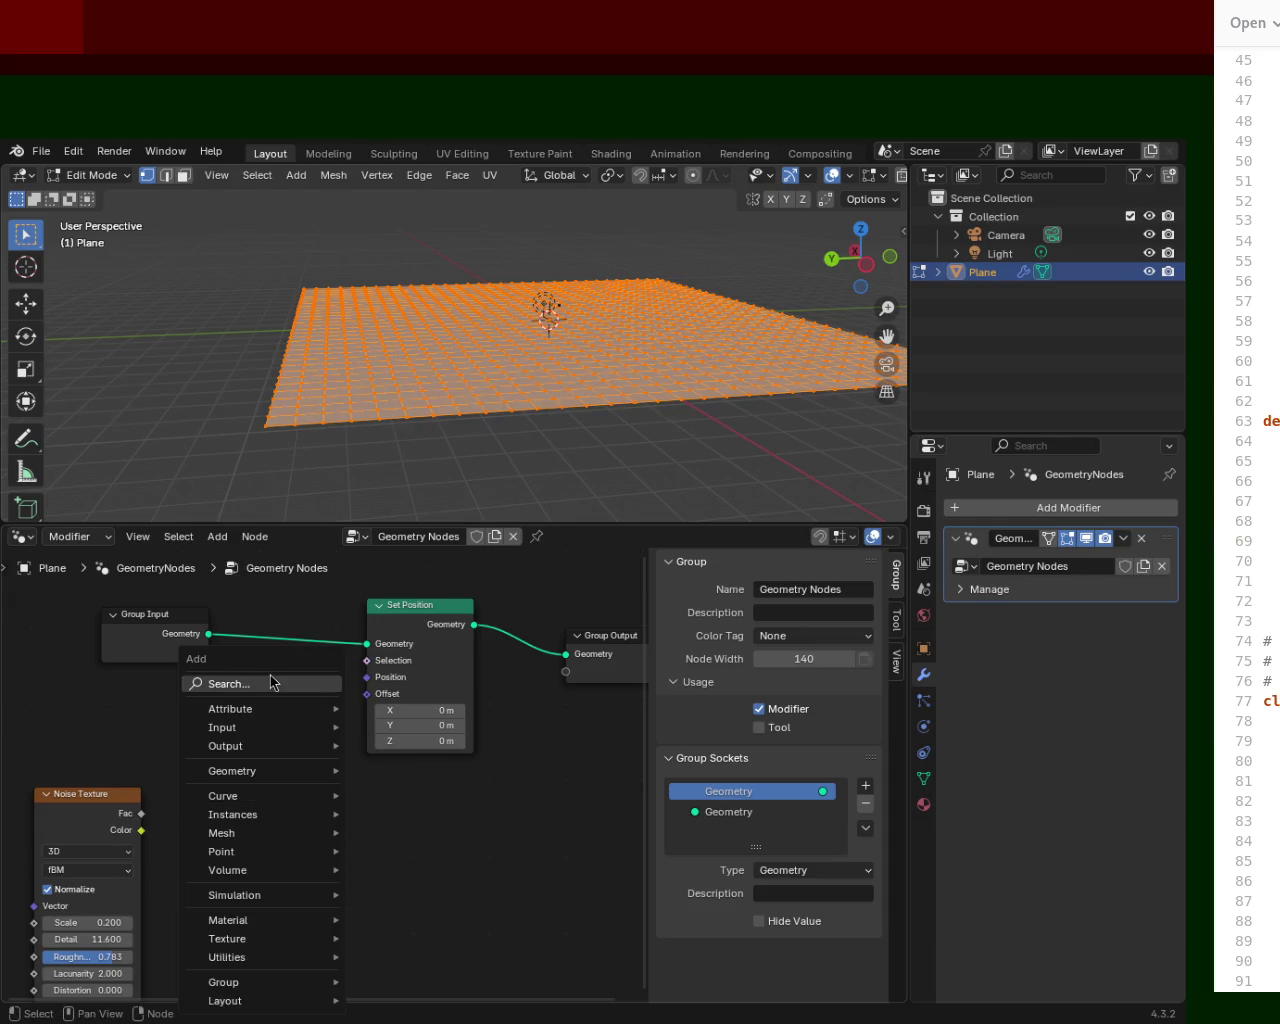
type("rgb")
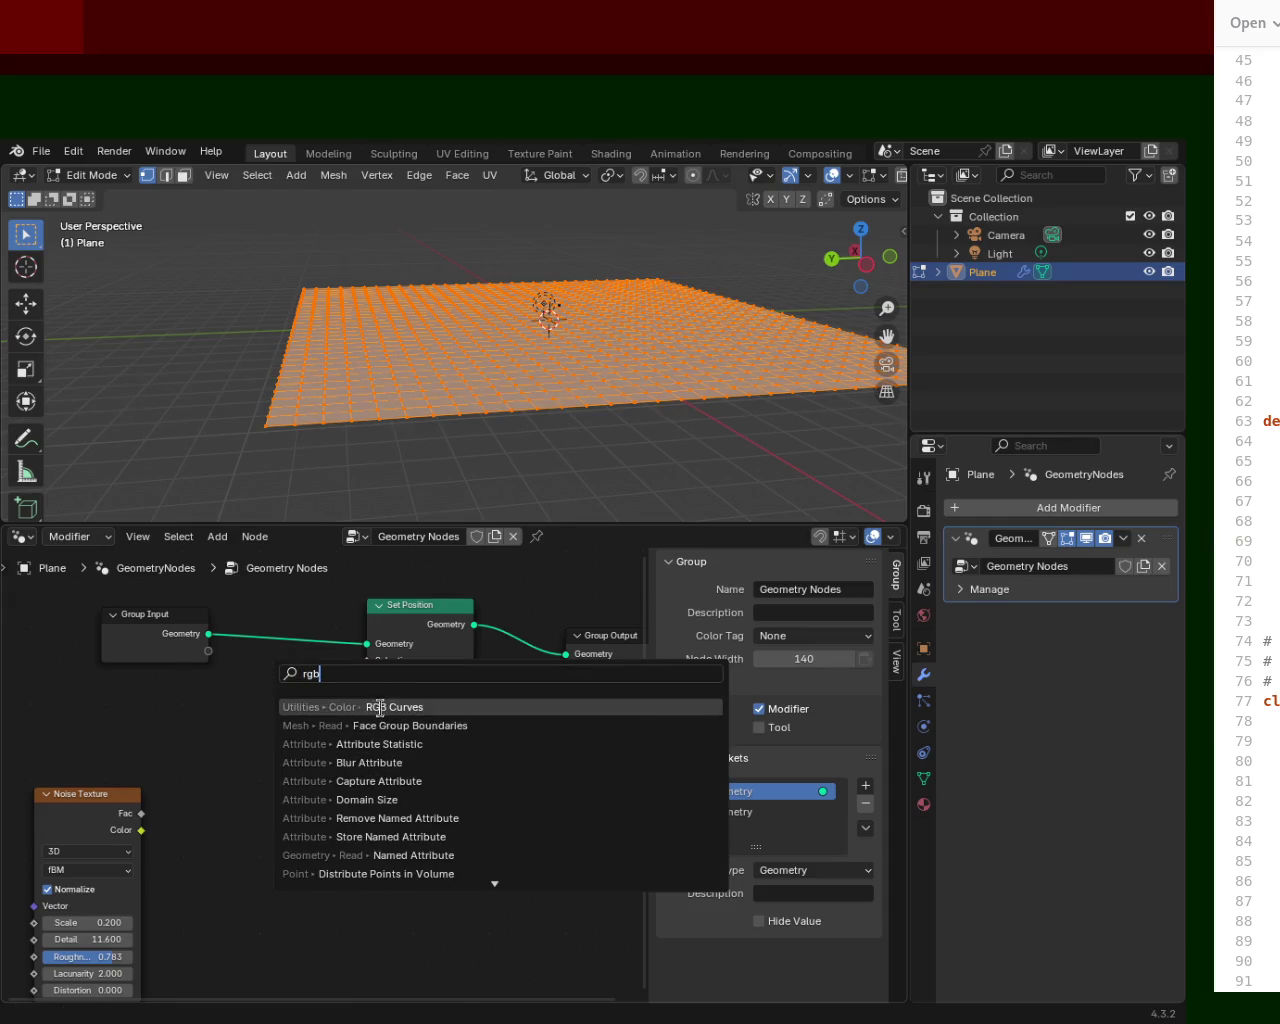
left_click(380, 707)
left_click(281, 797)
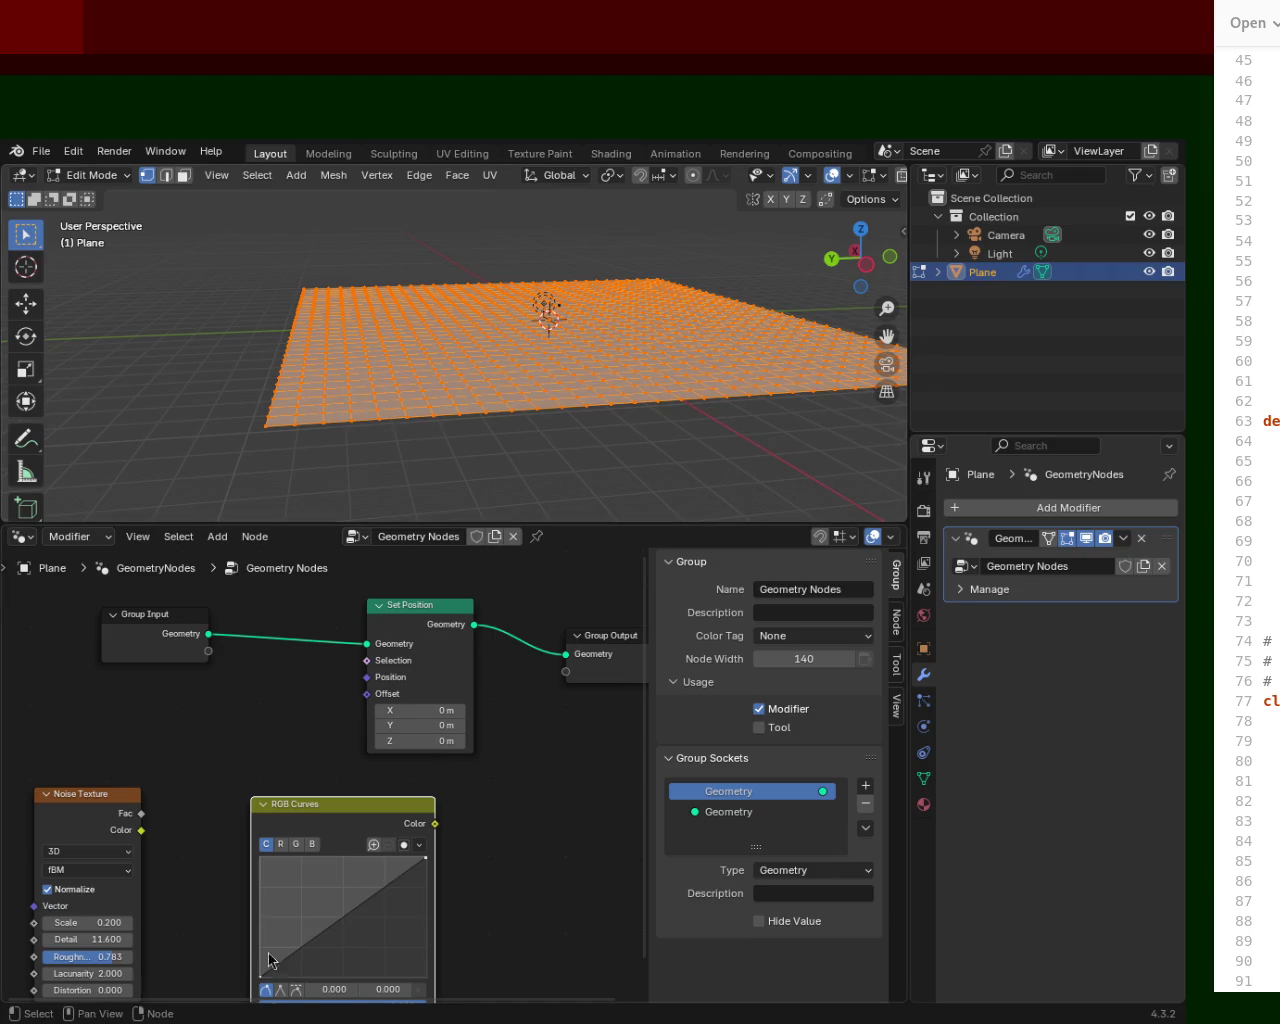
Connect Noise Texture Color to RGB Curves Color, and RGB Curves Color to Set Position Offset.
left_click_drag(142, 830, 251, 882)
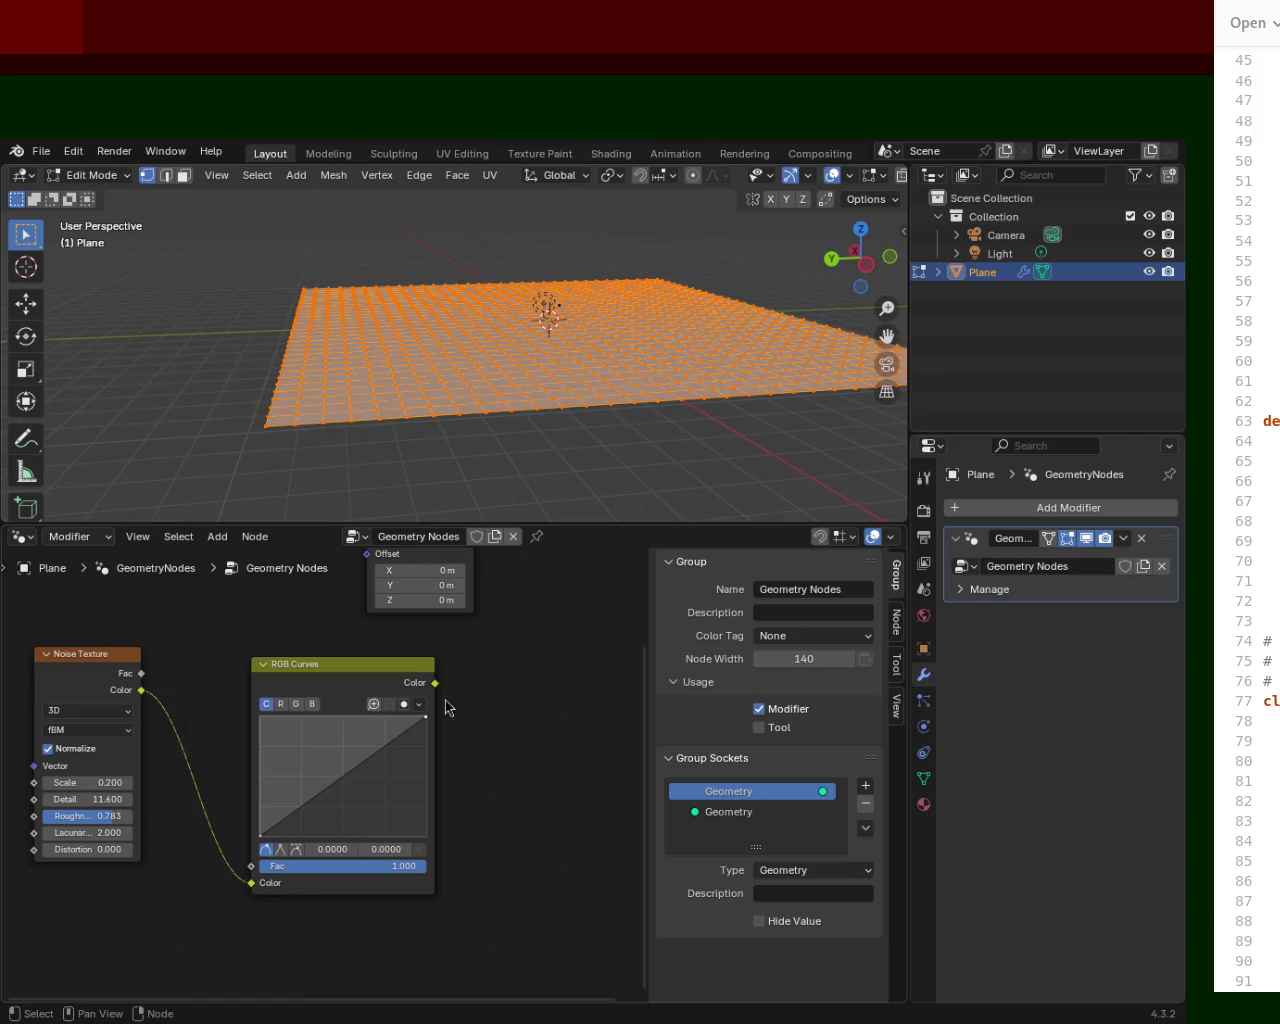
middle_click_drag(445, 713, 503, 901)
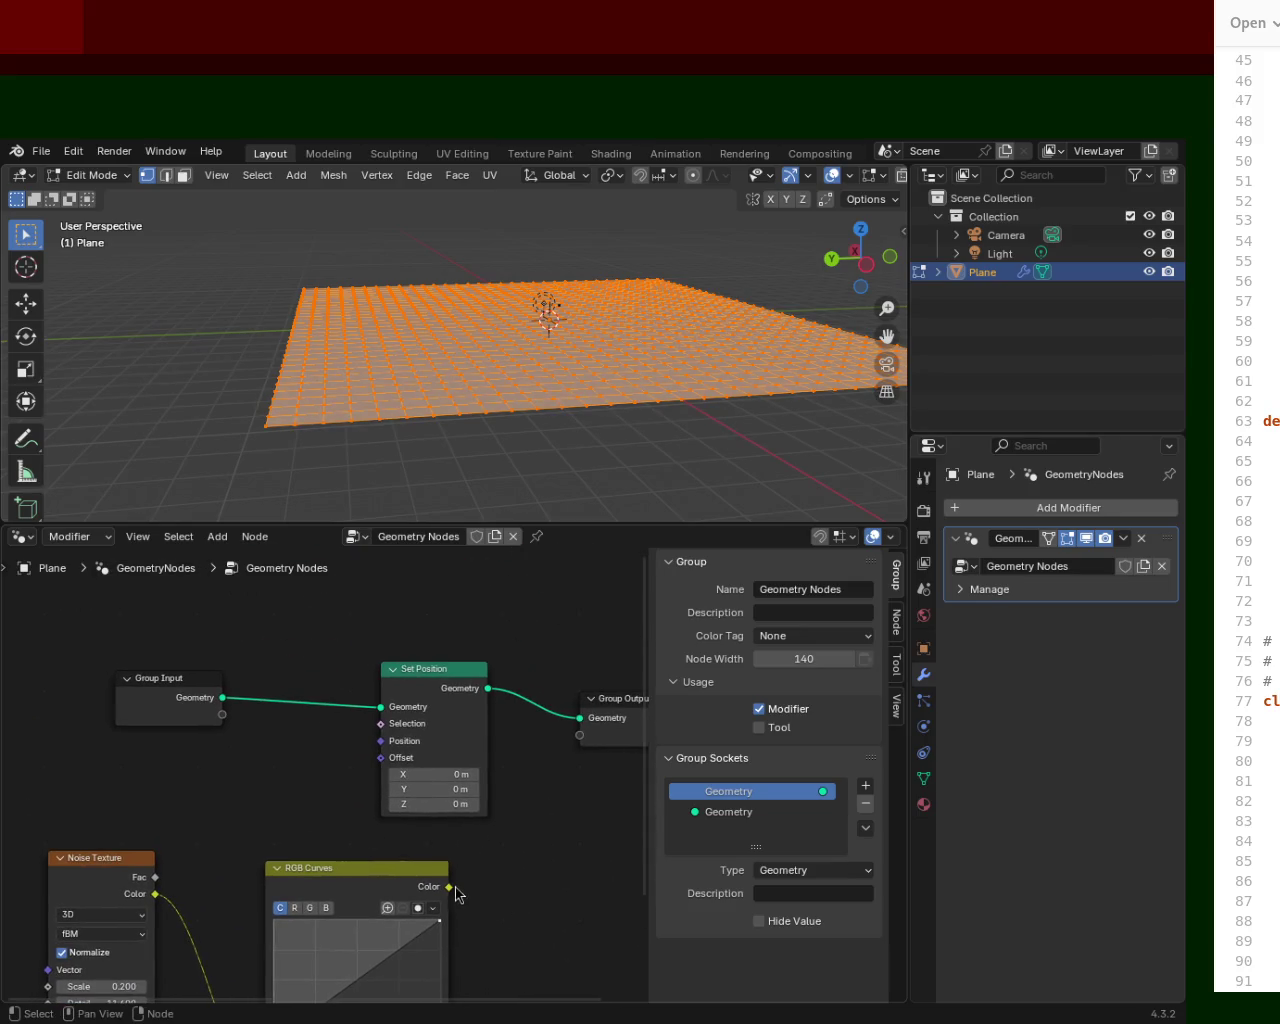
left_click_drag(449, 886, 381, 758)
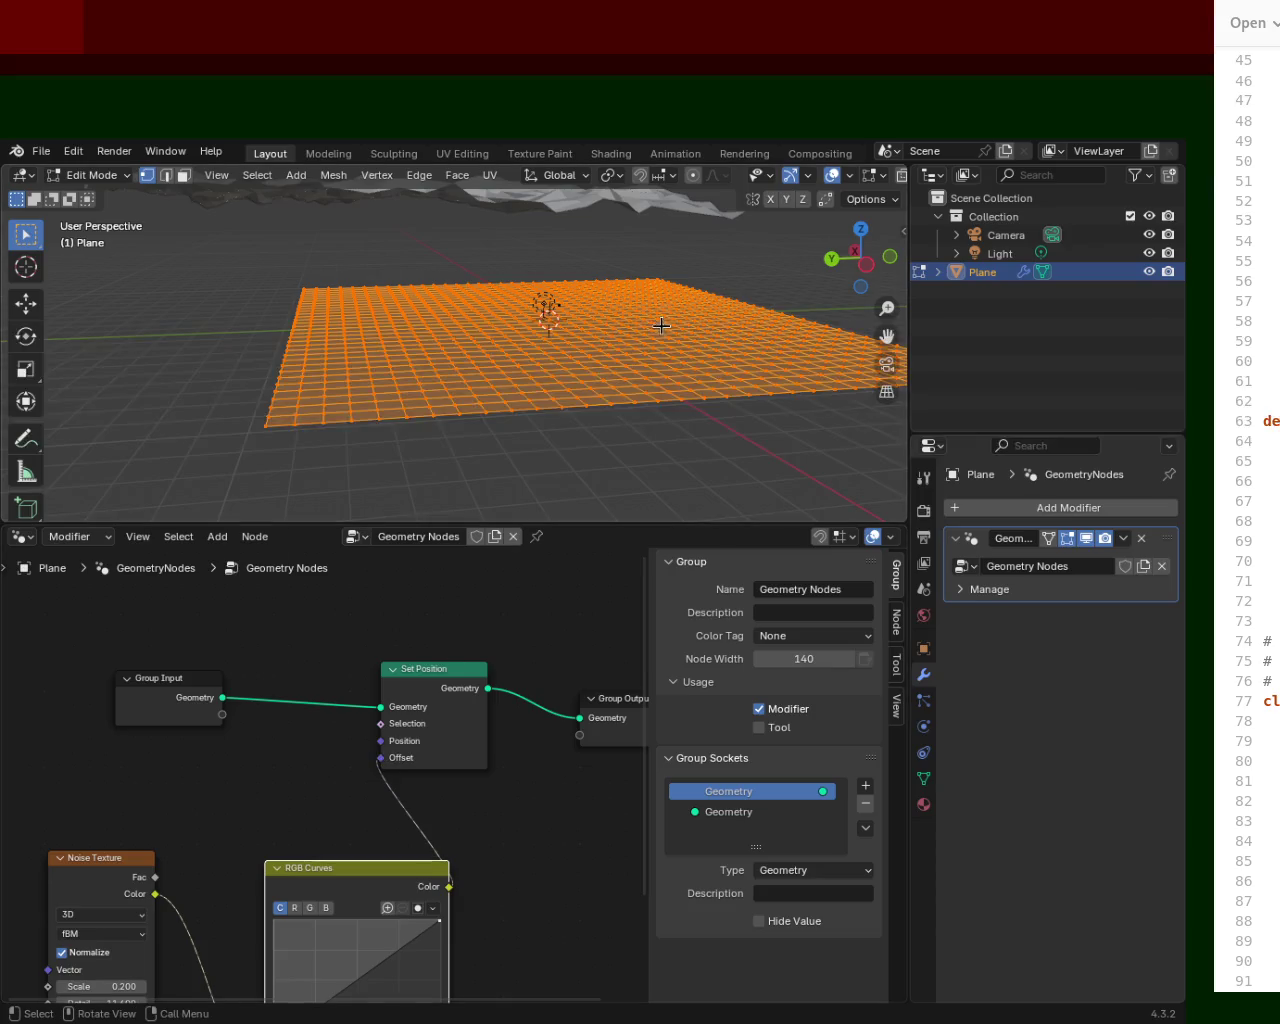
scroll(563, 462, "up", 5)
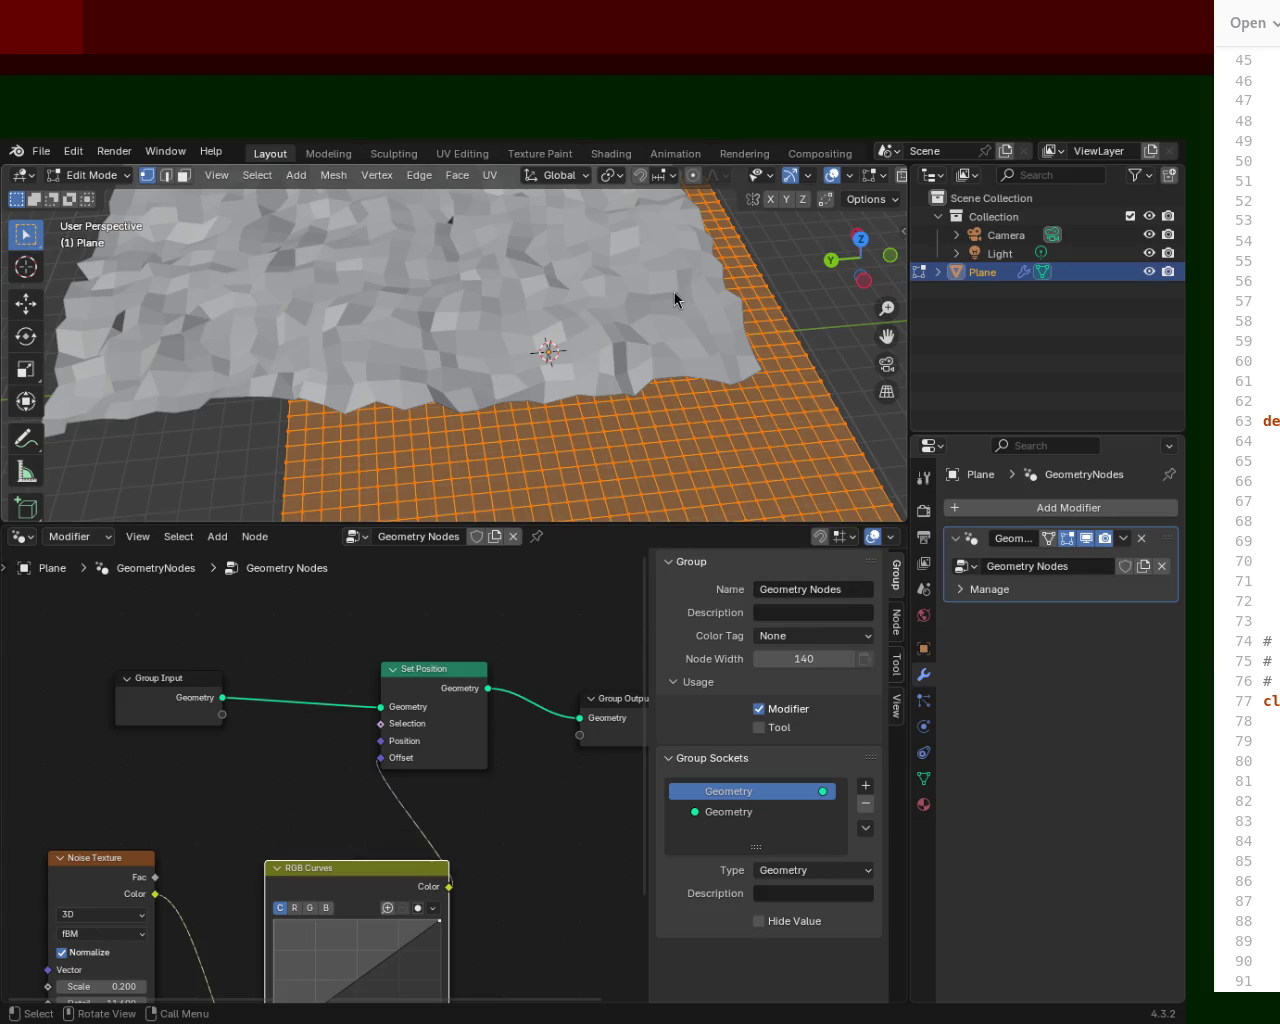
scroll(440, 723, "down", 3)
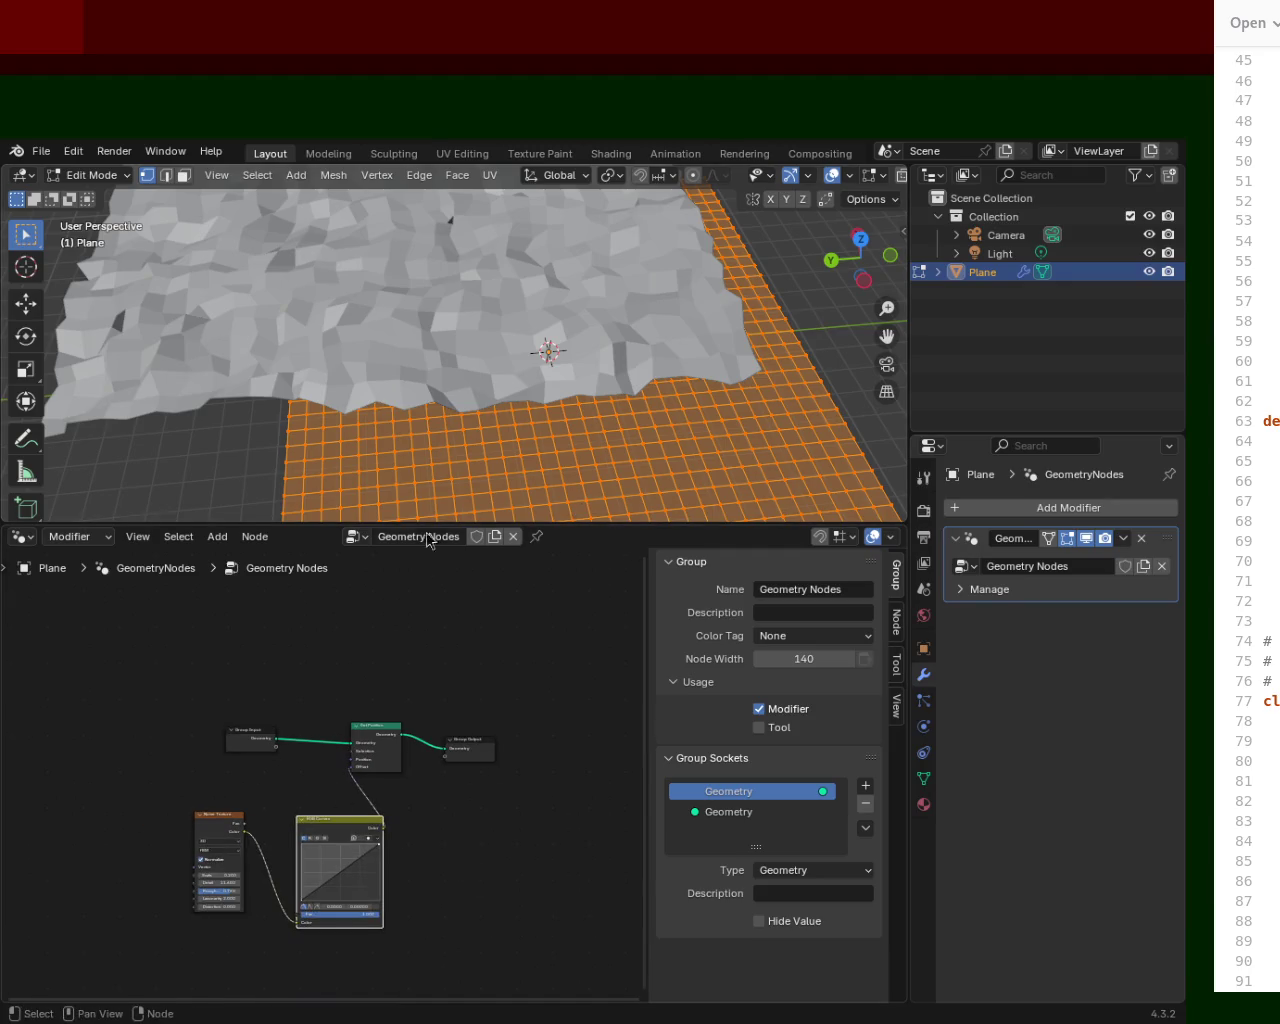
Add RGB Curves control points to bend the height curve and lower its peak.
middle_click_drag(530, 478, 590, 350)
scroll(243, 880, "up", 3)
scroll(245, 845, "up", 1)
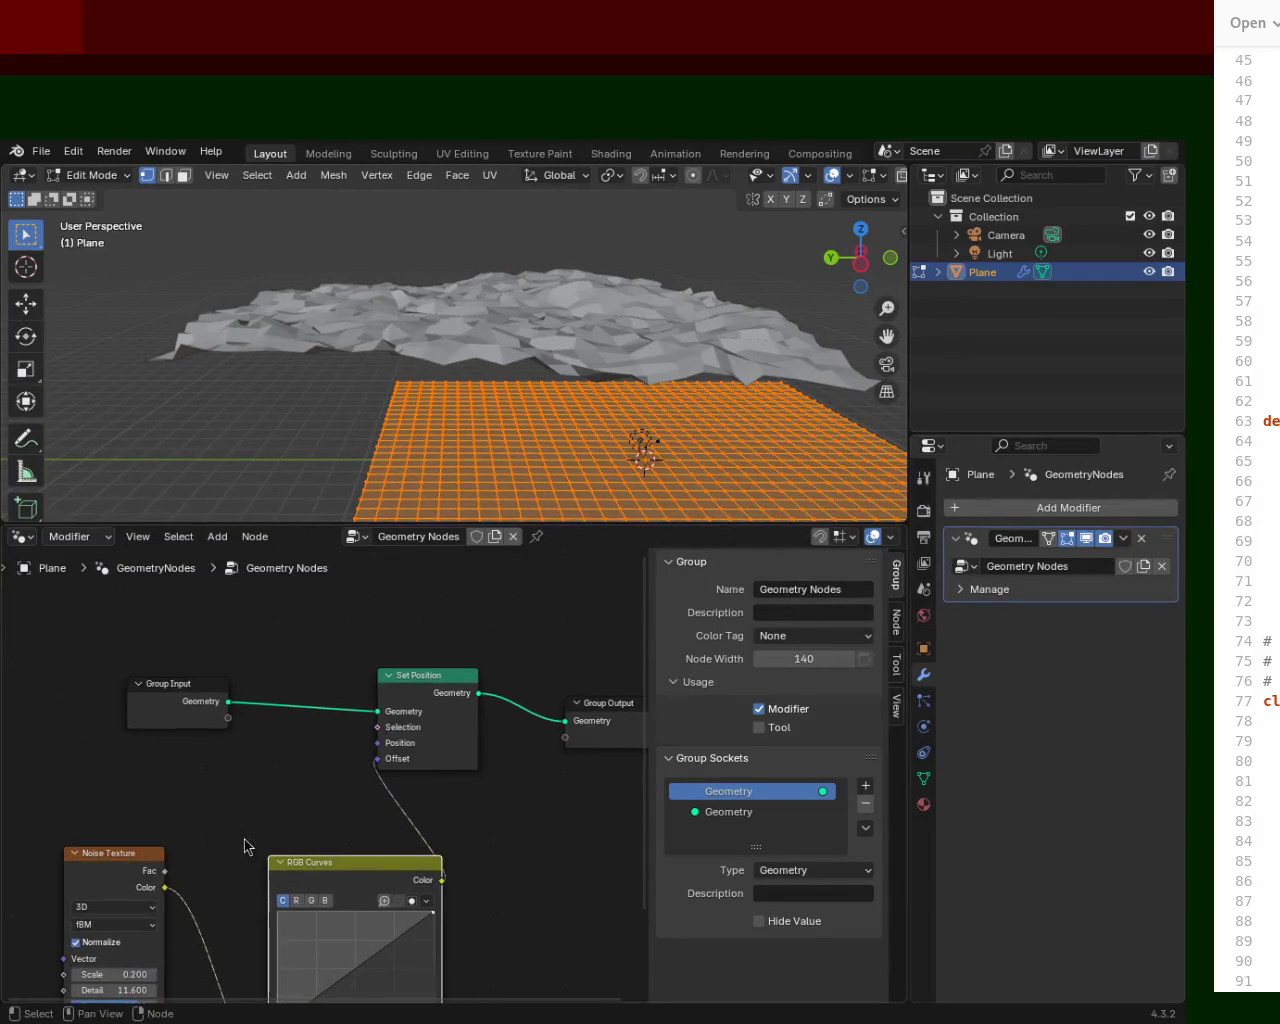
middle_click_drag(245, 845, 251, 734)
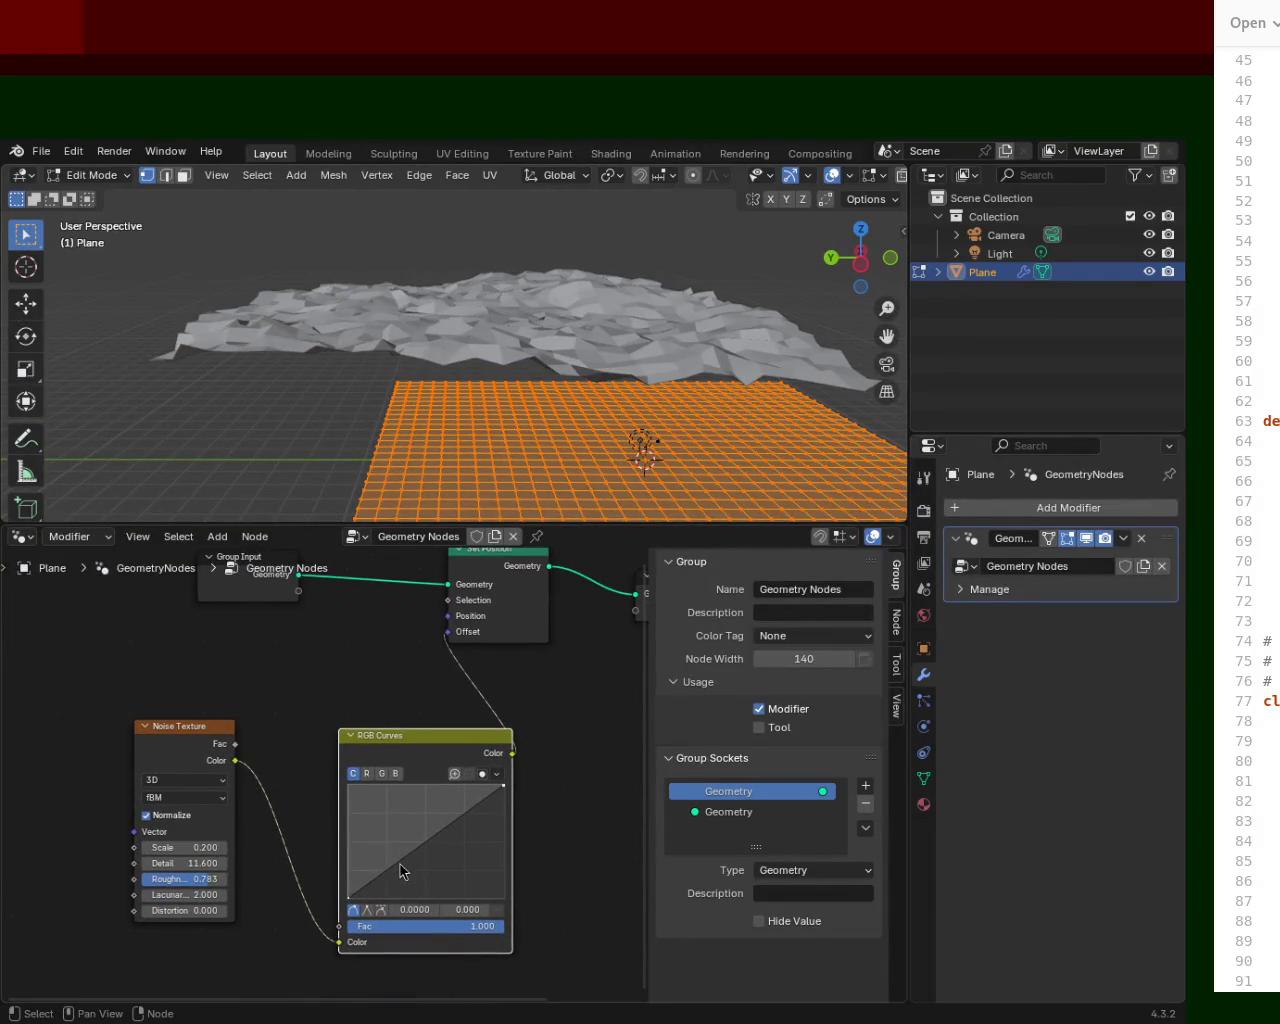
mouse_move(417, 859)
left_mouse_down()
mouse_move(392, 803)
mouse_move(380, 888)
mouse_move(426, 799)
left_mouse_up()
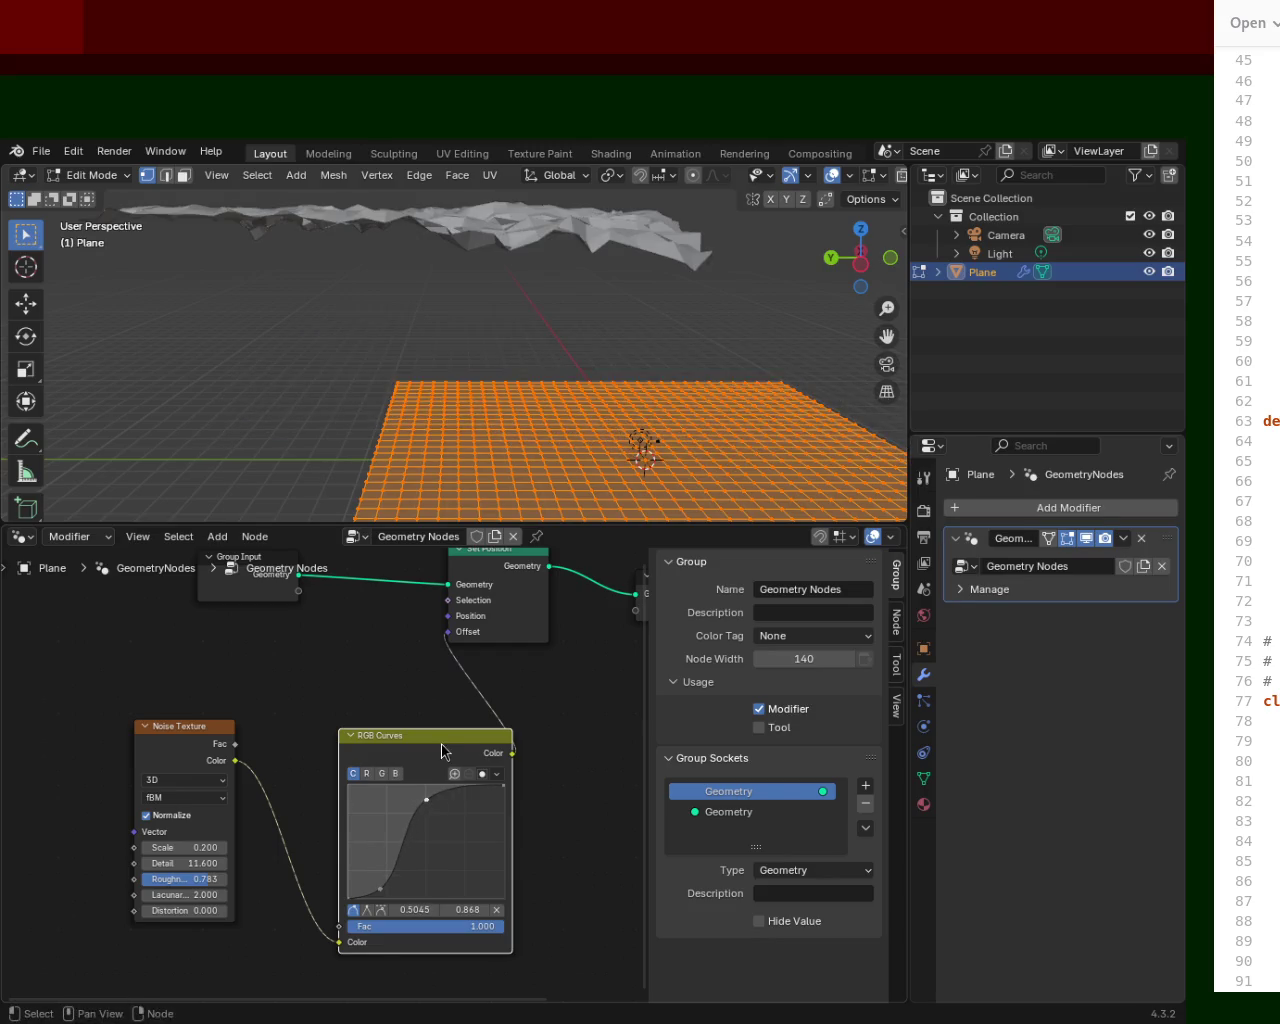
middle_click_drag(550, 366, 600, 345)
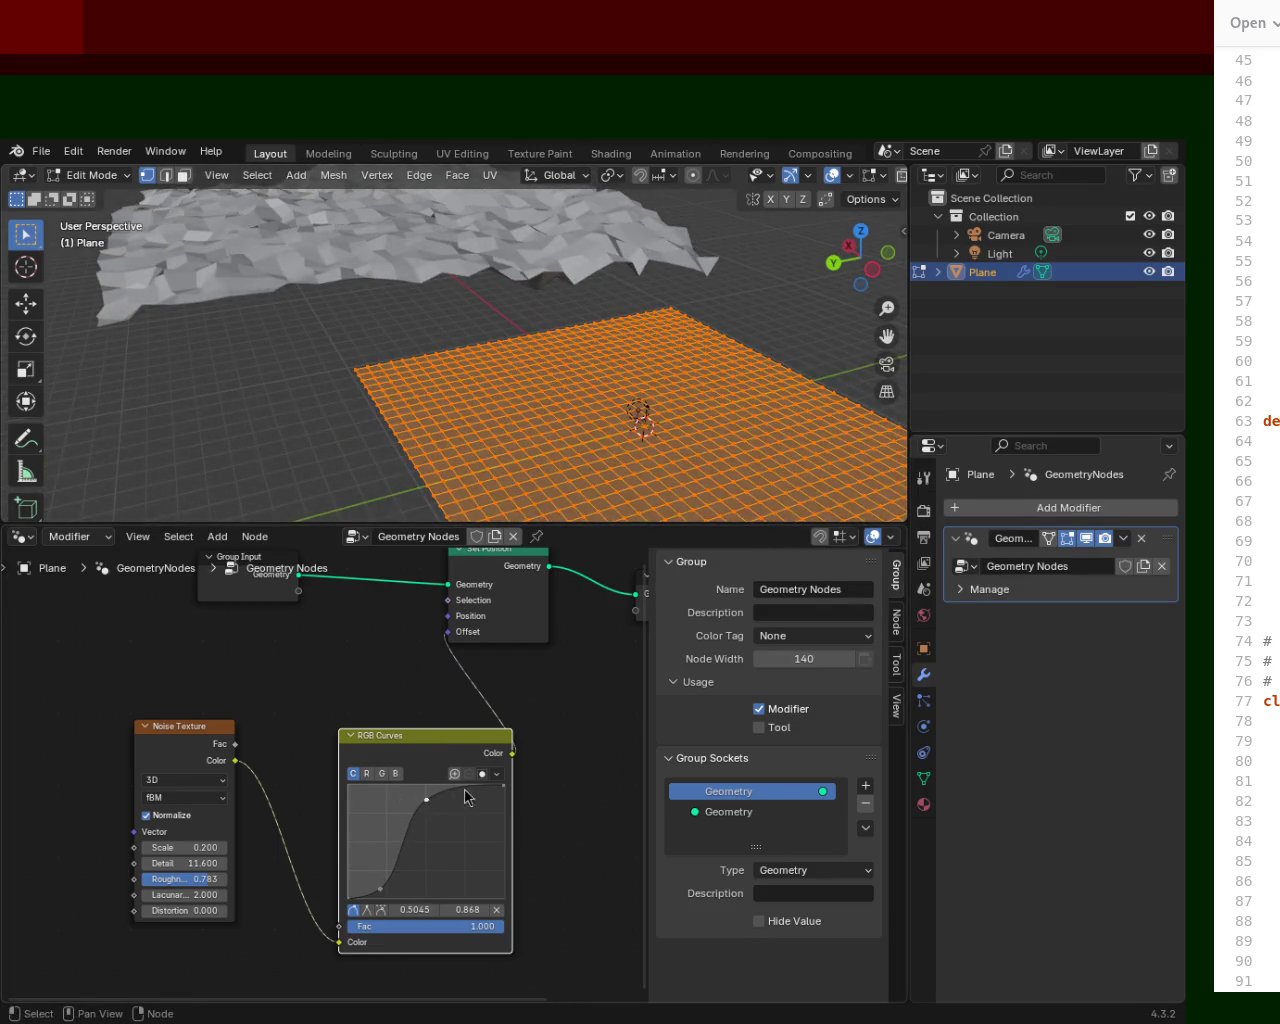
left_click_drag(466, 797, 479, 860)
mouse_move(420, 800)
left_mouse_down()
mouse_move(413, 869)
mouse_move(367, 831)
left_mouse_up()
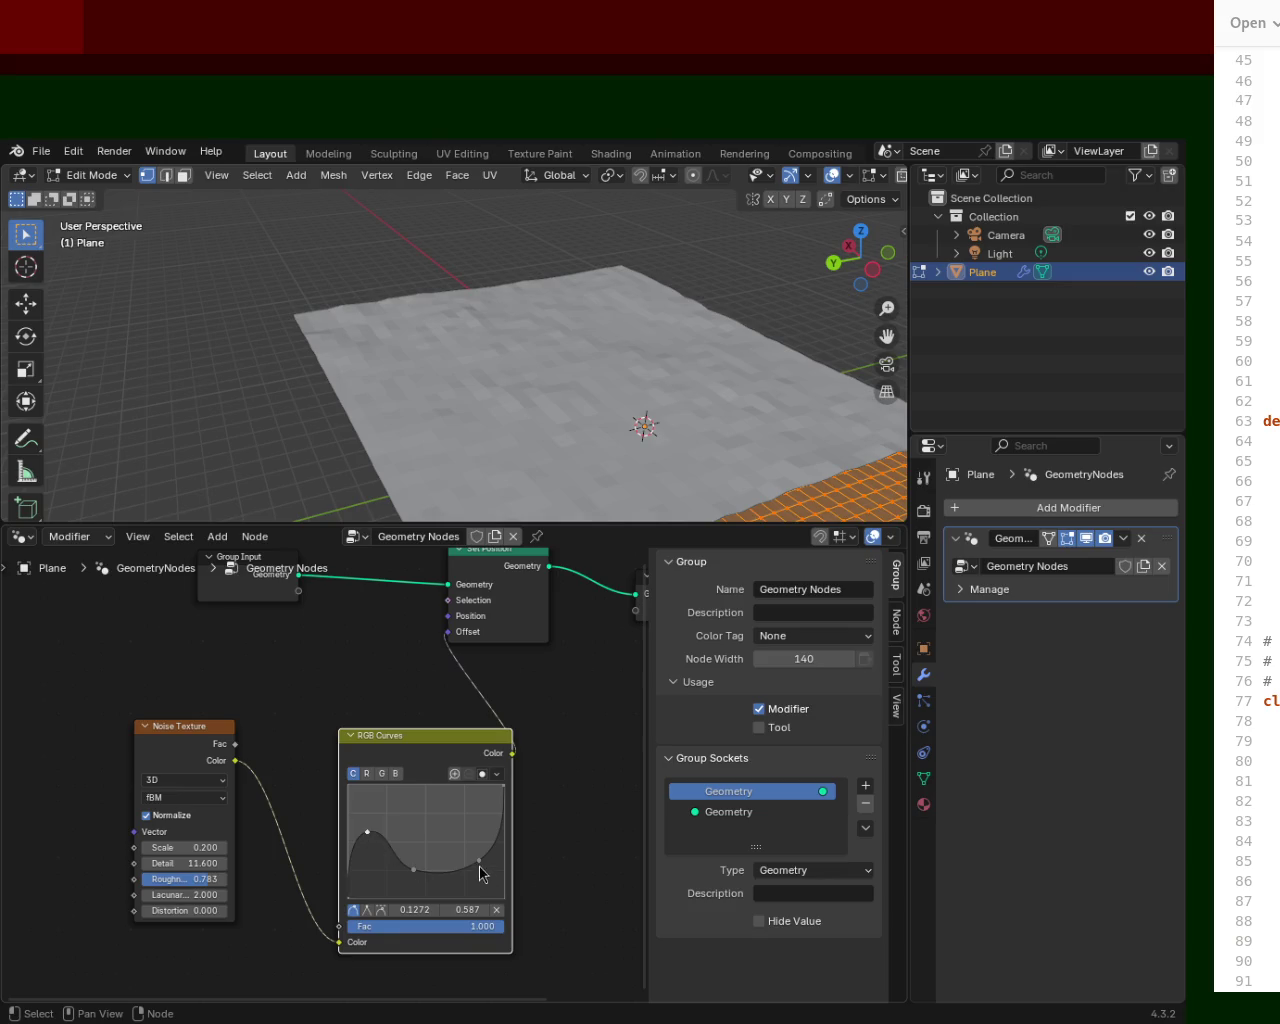
Adjust the curve into a gentle S-shape with a low point at 0.1500, 0.293.
left_click_drag(479, 862, 456, 803)
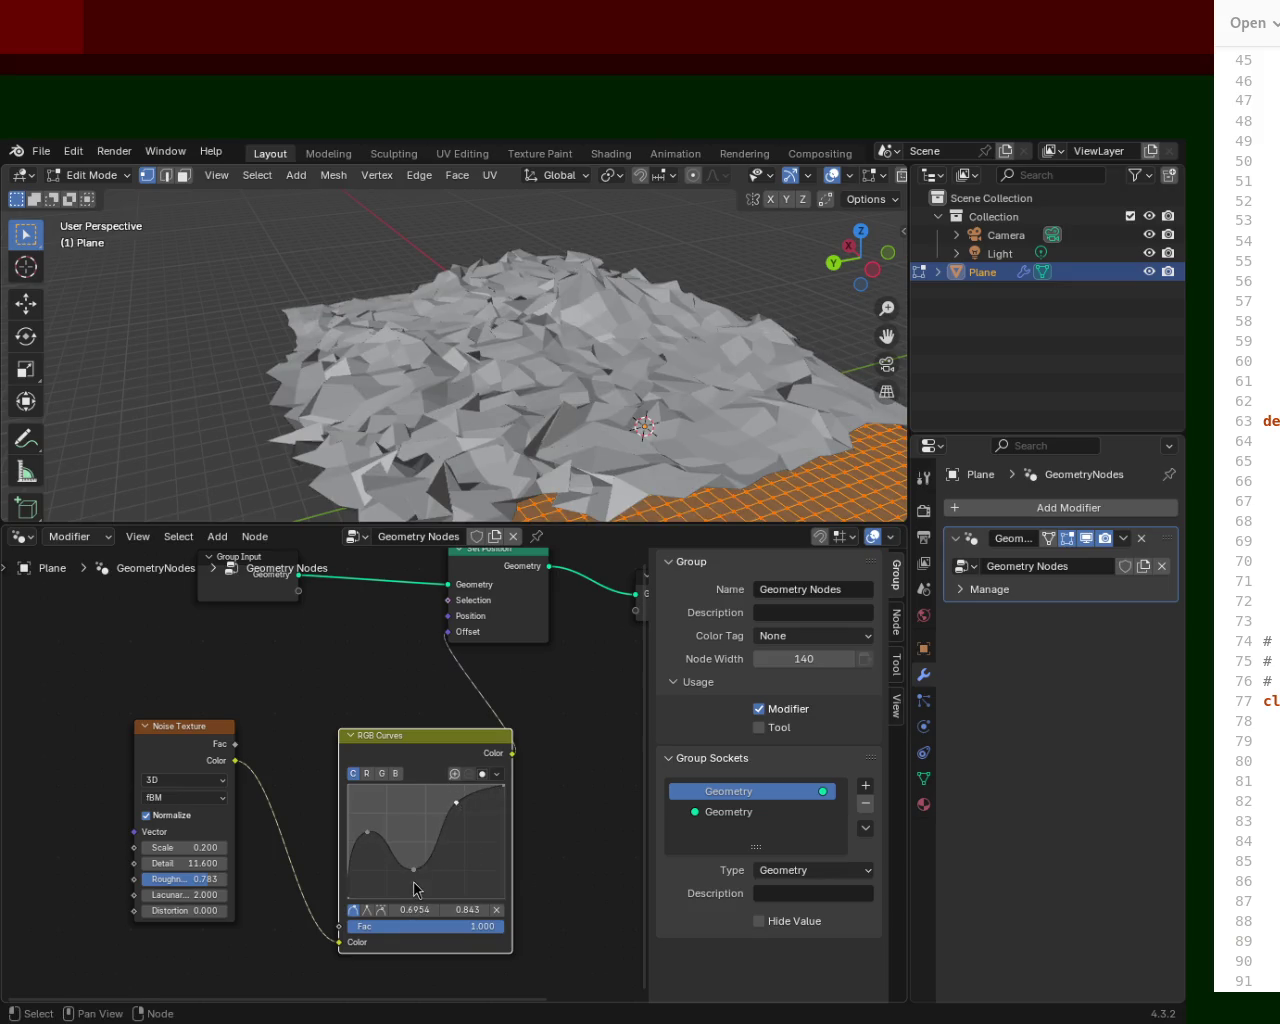
left_click_drag(413, 869, 413, 854)
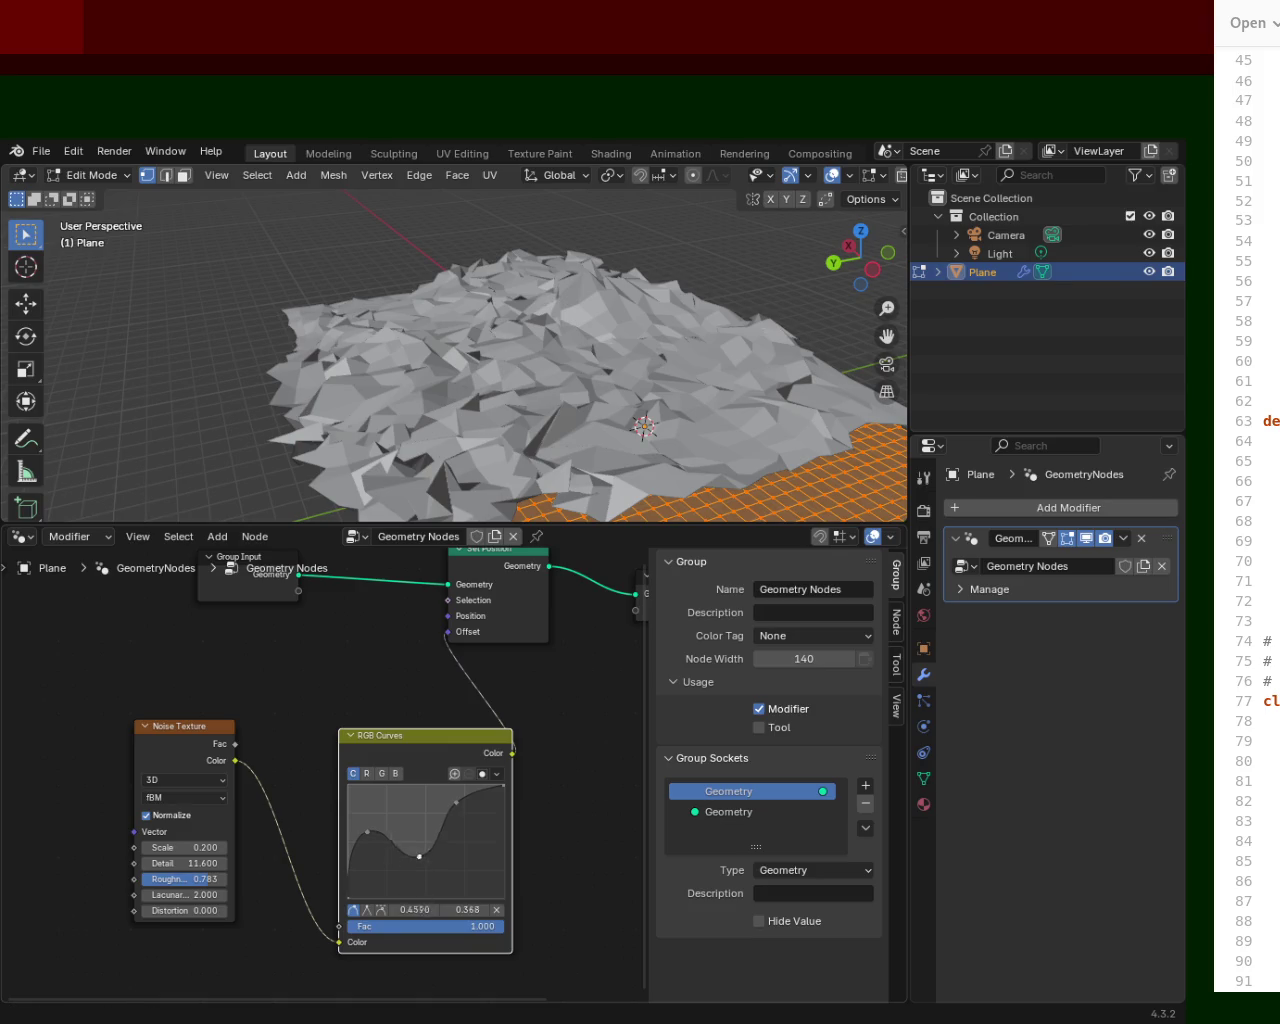
middle_click_drag(490, 400, 509, 246)
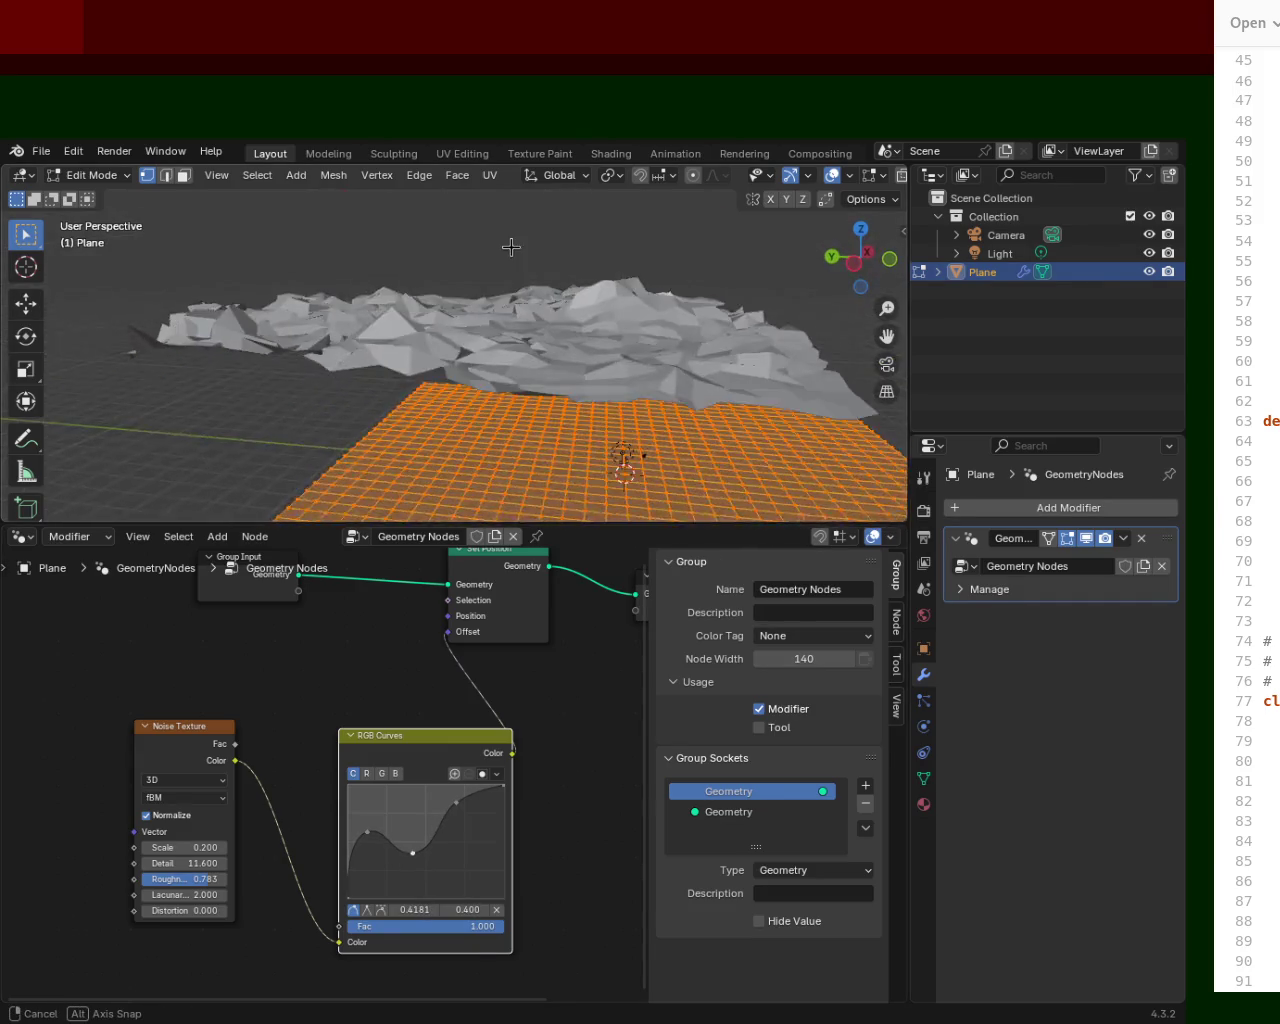
left_click_drag(370, 833, 371, 865)
mouse_move(540, 400)
middle_mouse_down()
mouse_move(560, 328)
mouse_move(541, 289)
middle_mouse_up()
scroll(541, 289, "down", 5)
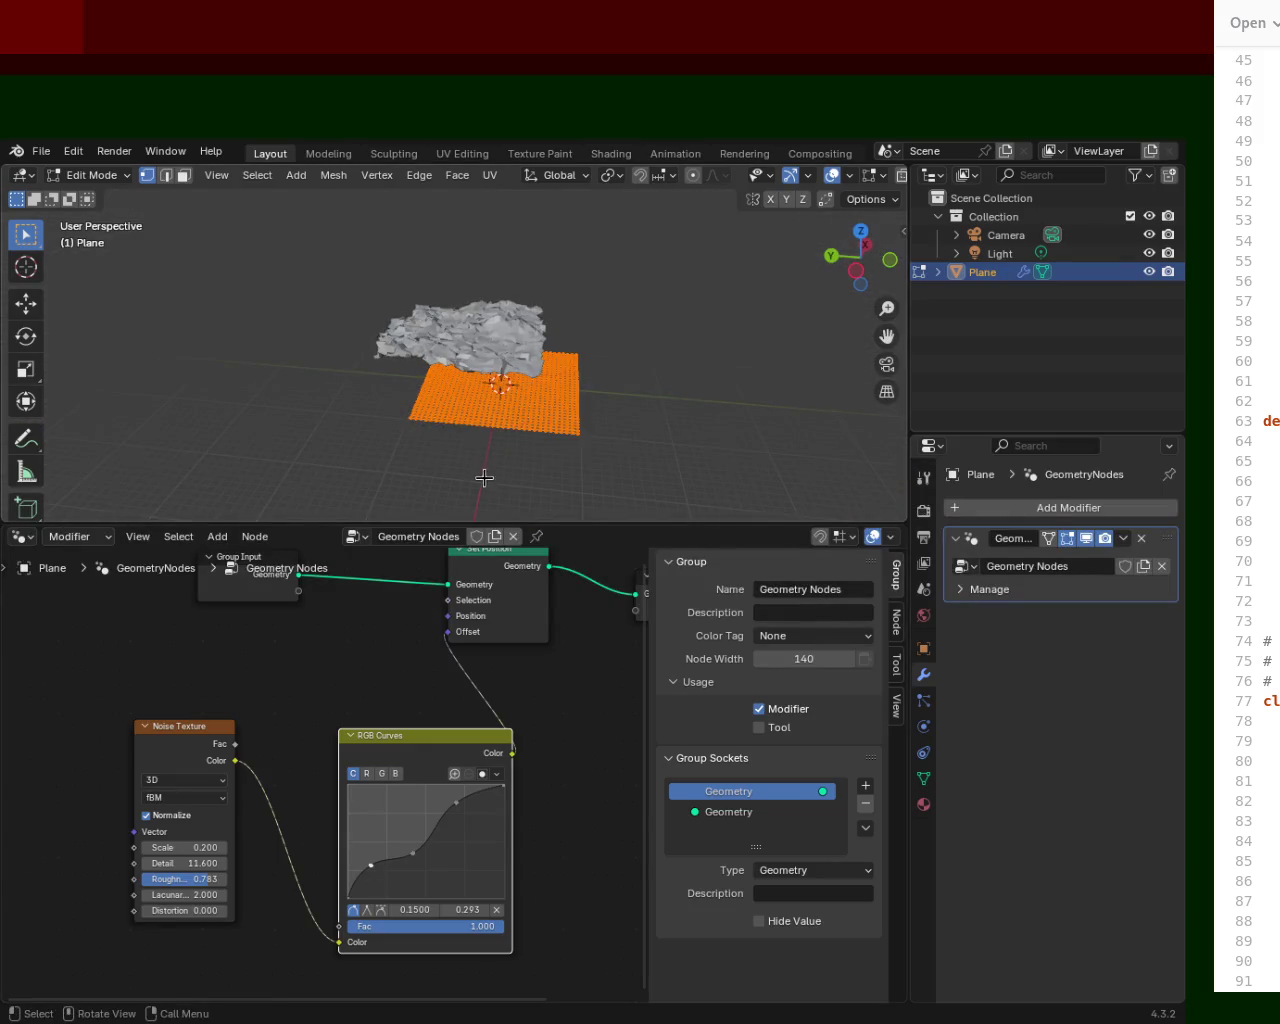
key("g")
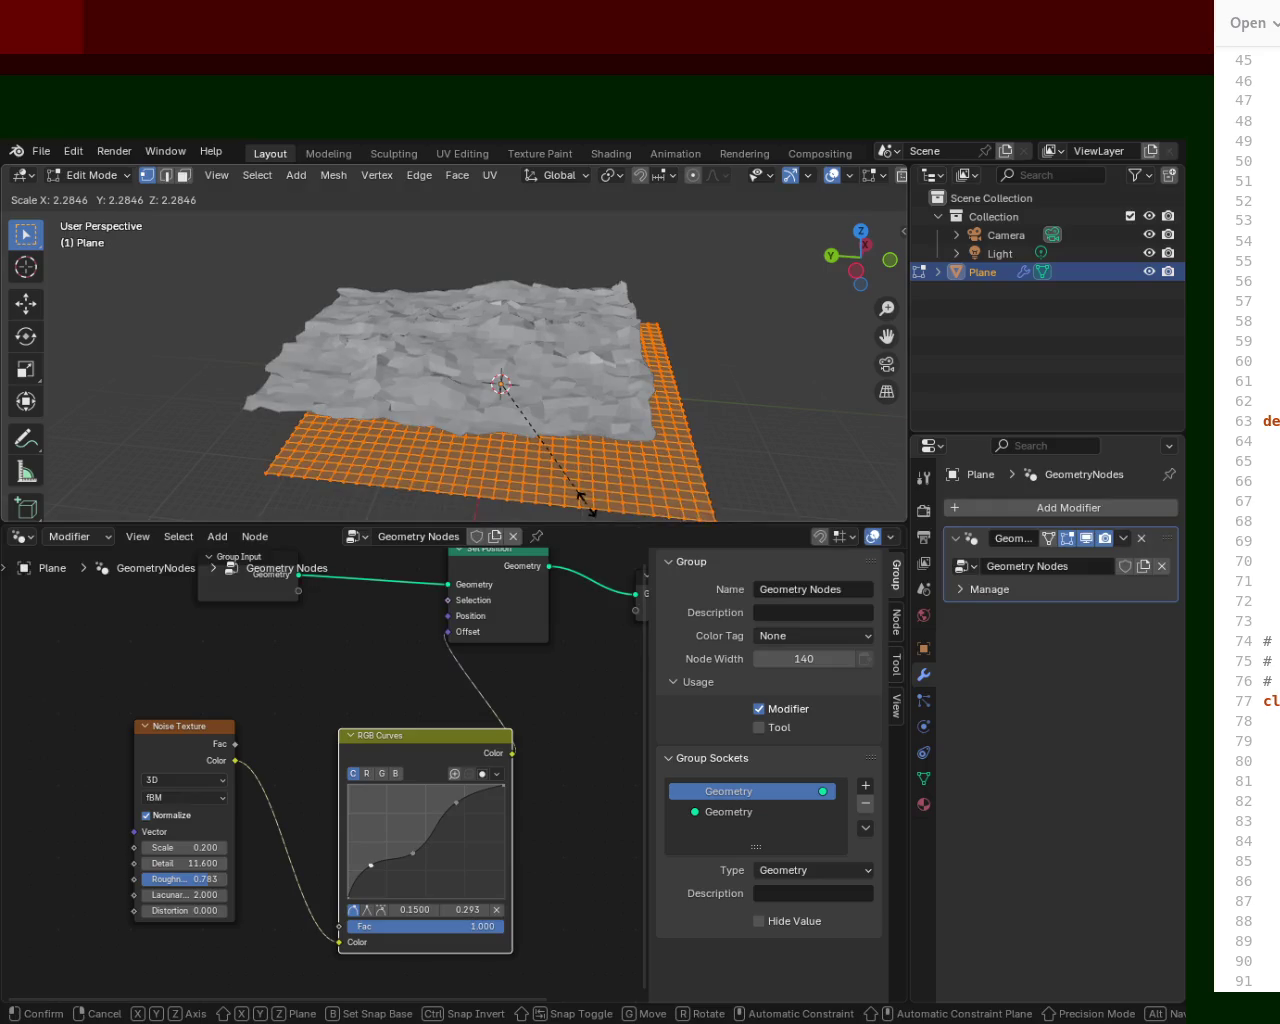
Confirm the terrain plane enlarged about 2.3x and save the file as terrain_1.blend.
left_click(586, 503)
key("ctrl+s")
mouse_move(484, 403)
middle_mouse_down()
mouse_move(546, 435)
mouse_move(495, 418)
mouse_move(535, 295)
mouse_move(679, 371)
mouse_move(600, 420)
middle_mouse_up()
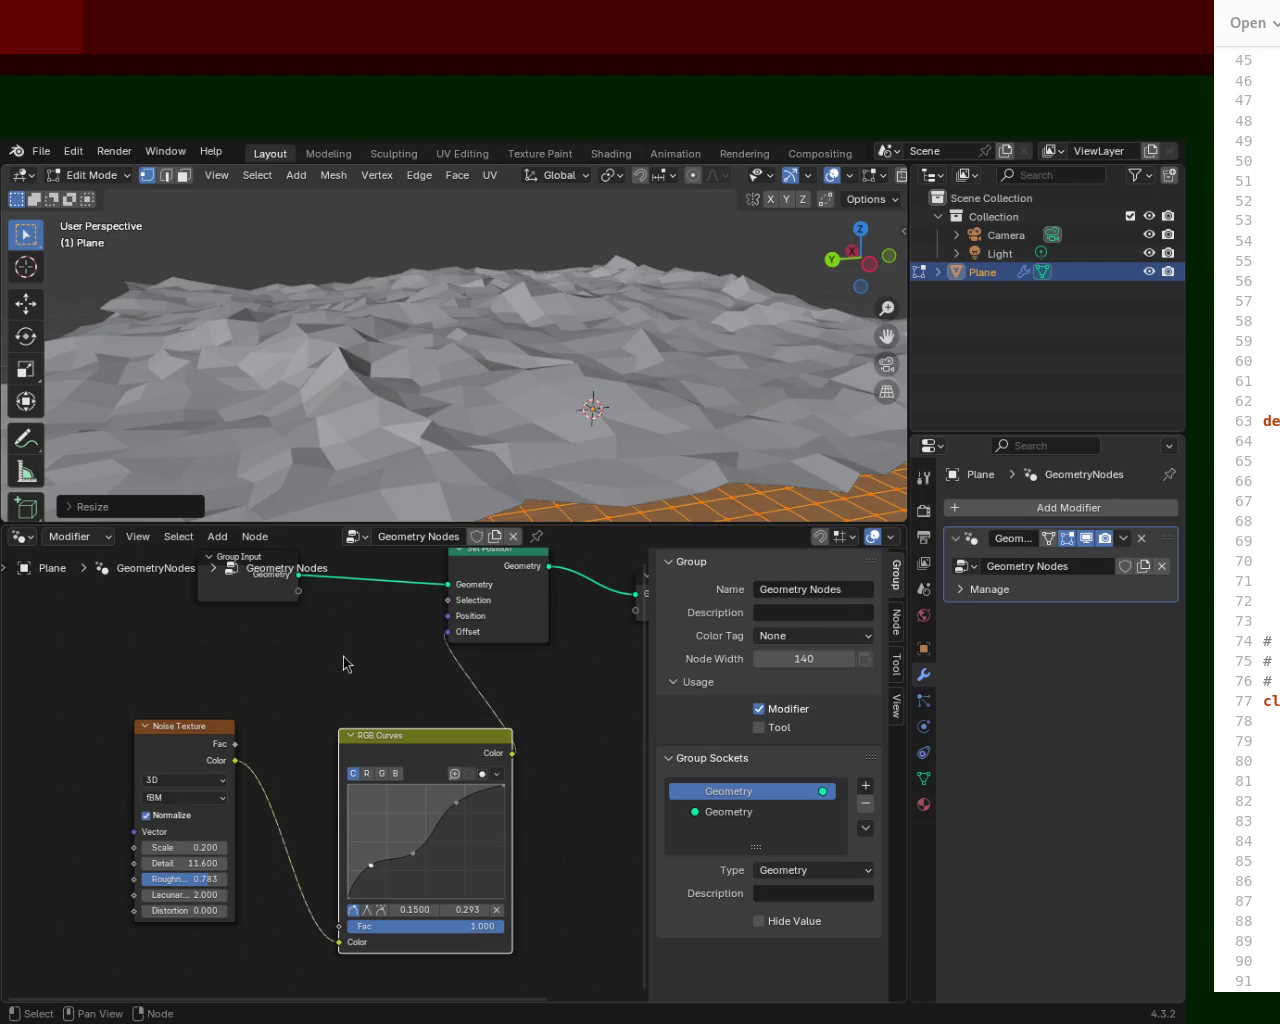
key("shift+a")
Insert a Subdivide Mesh node between Group Input and Set Position.
left_click(343, 656)
type("sub")
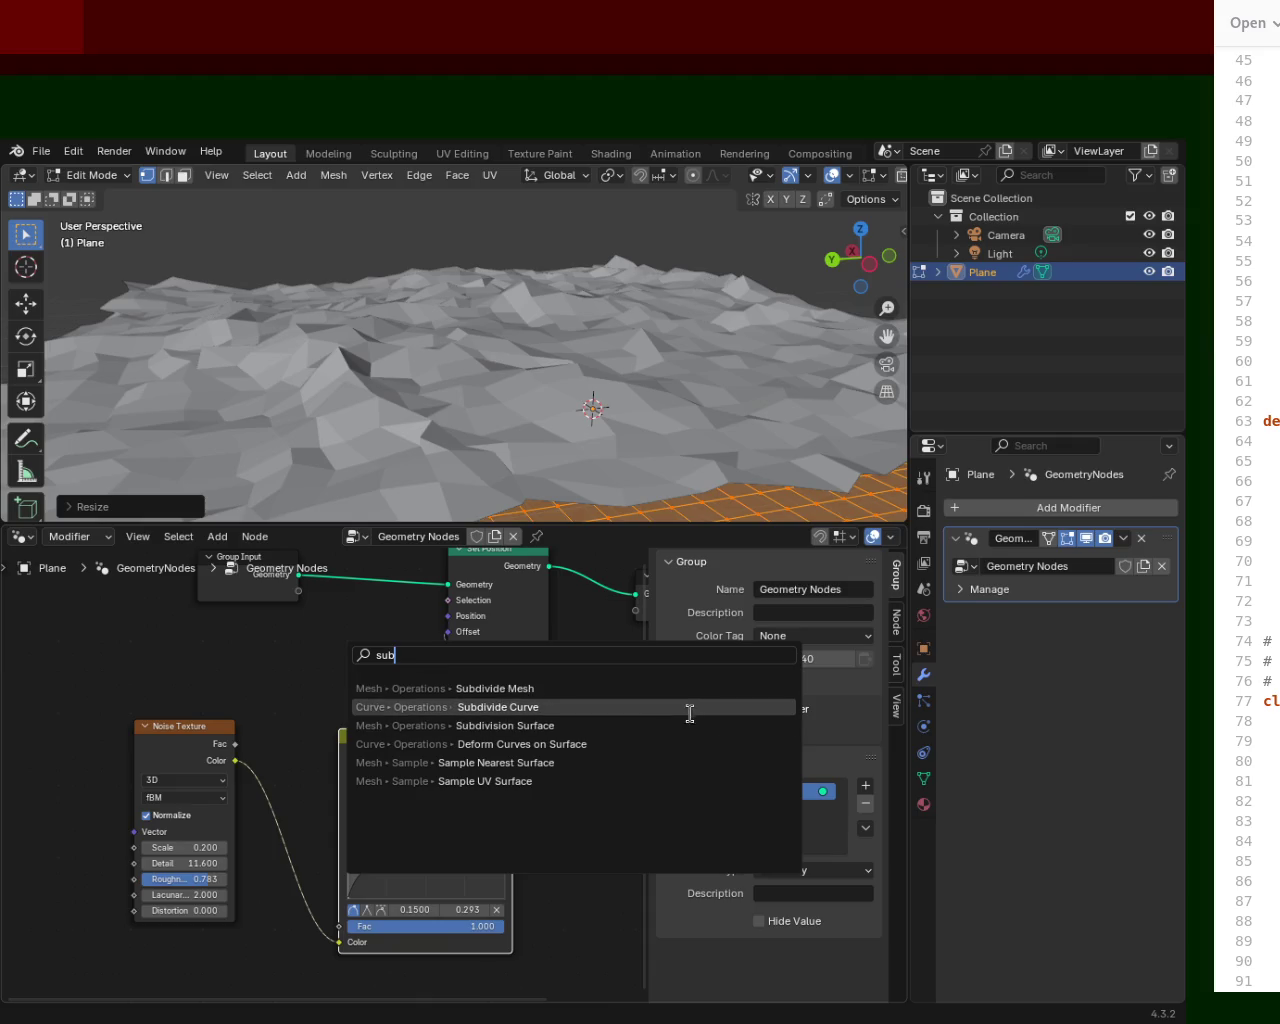
left_click(654, 688)
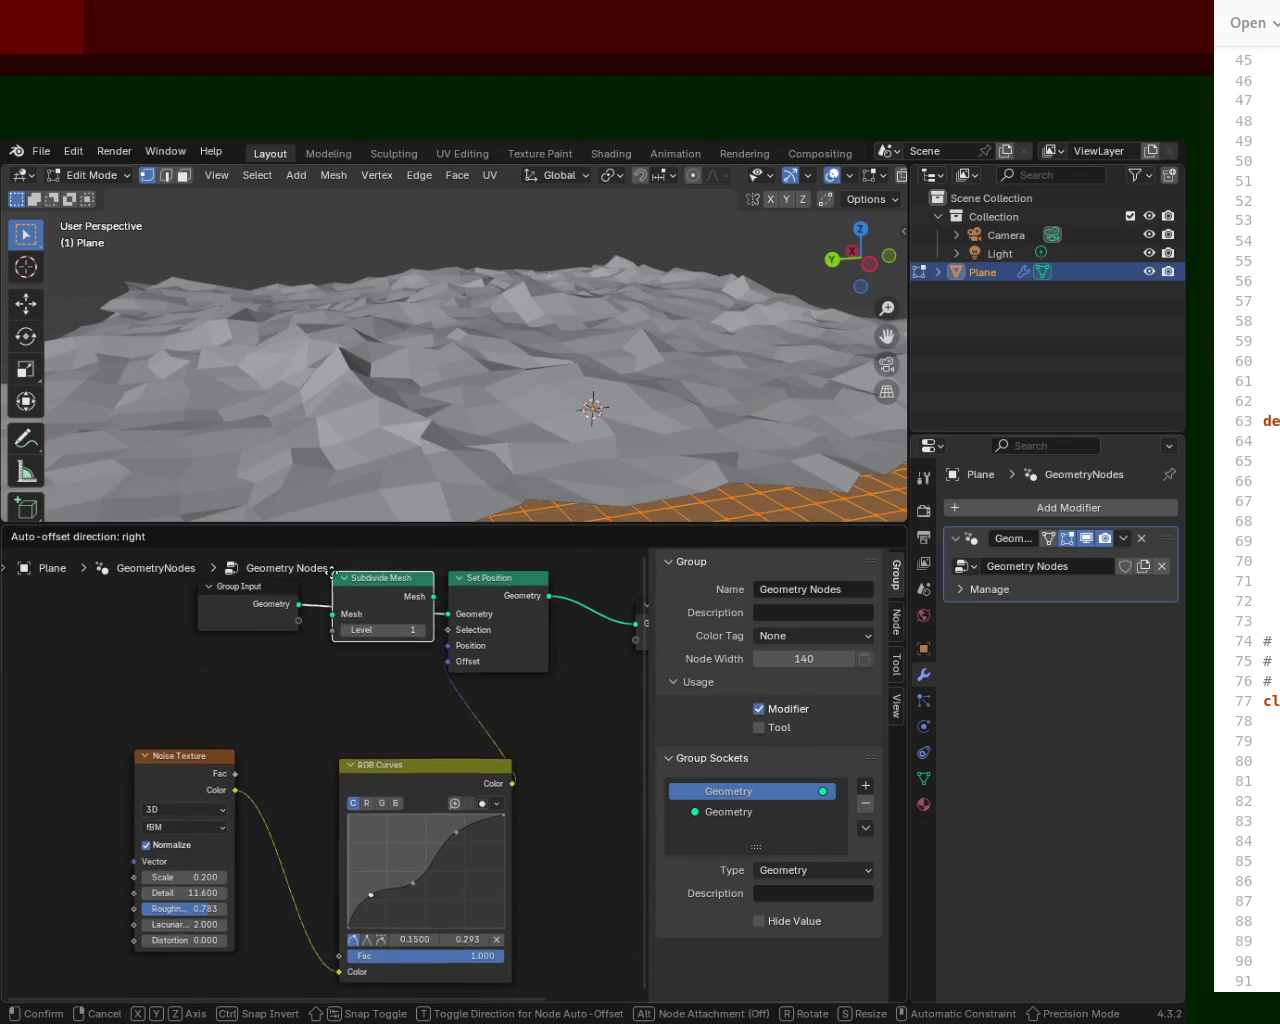
left_click(334, 646)
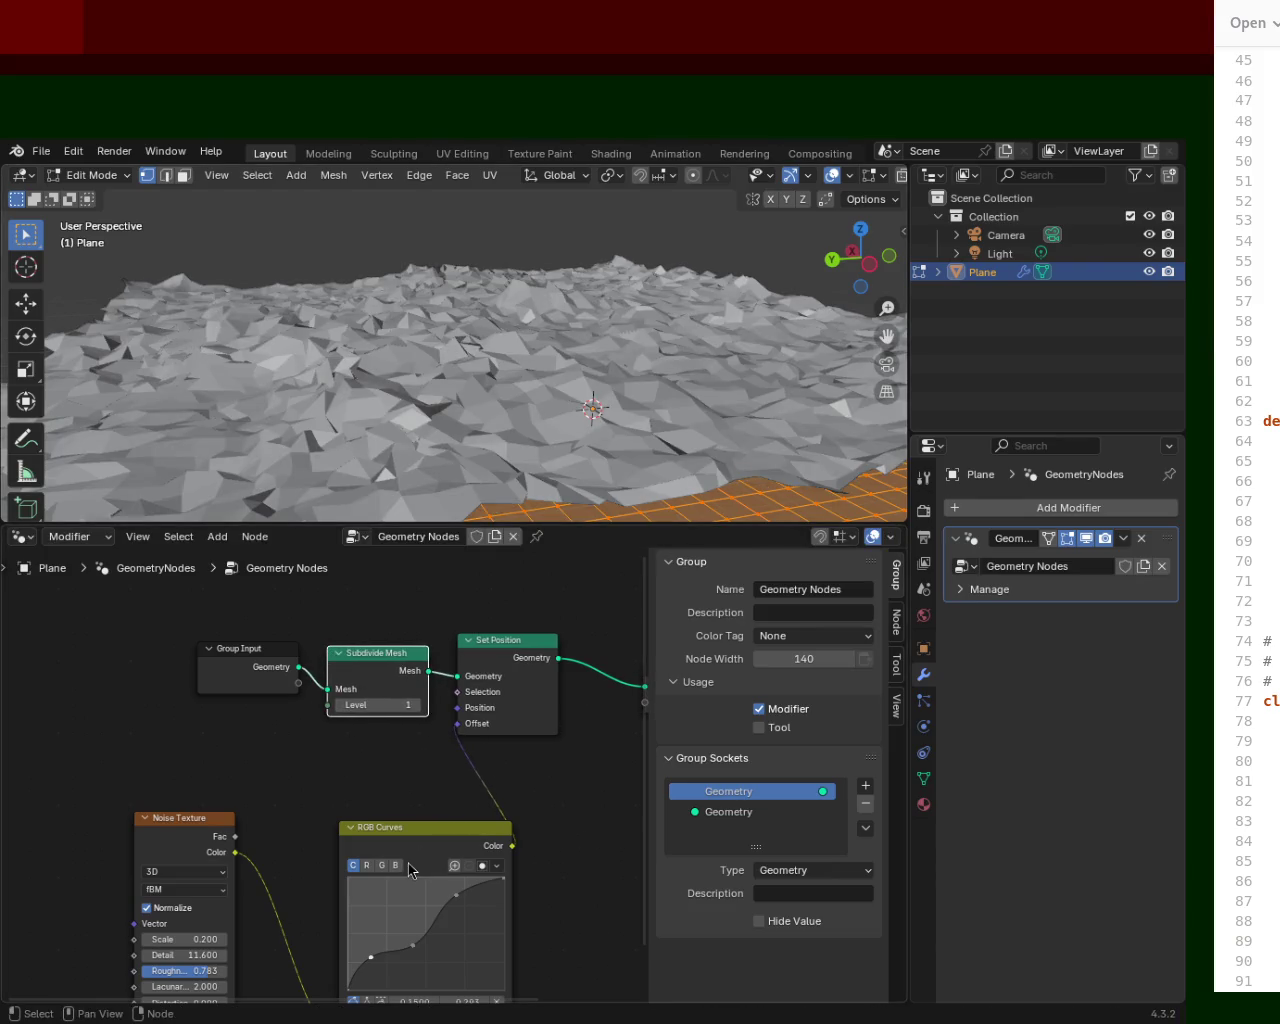
mouse_move(594, 377)
middle_mouse_down()
mouse_move(608, 314)
mouse_move(600, 420)
middle_mouse_up()
Steepen the height curve slightly and set Subdivide Mesh Level to 2.
left_click_drag(456, 895, 443, 893)
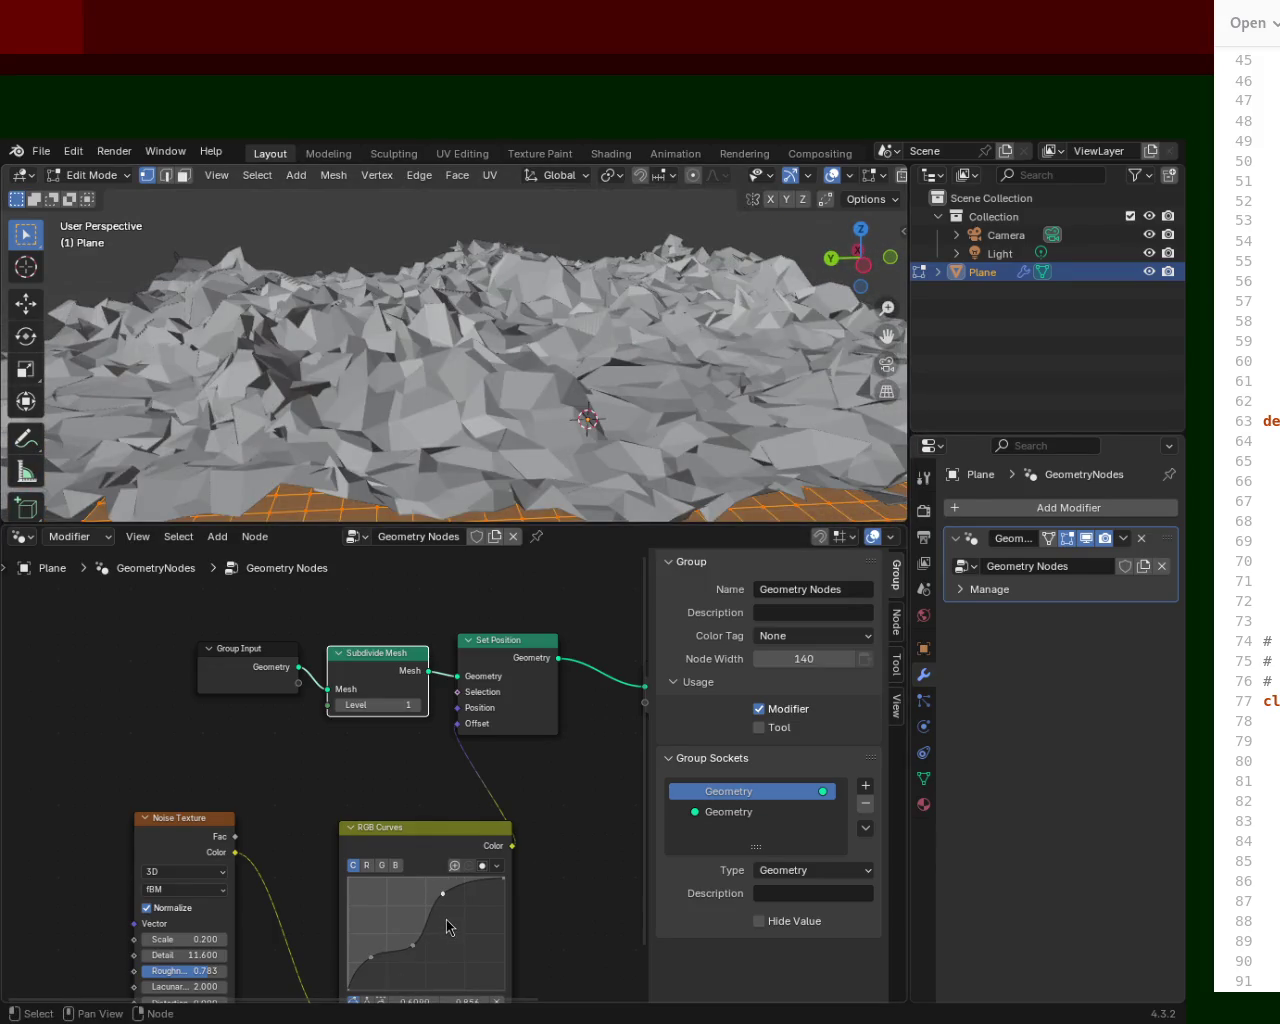
left_click_drag(410, 947, 414, 941)
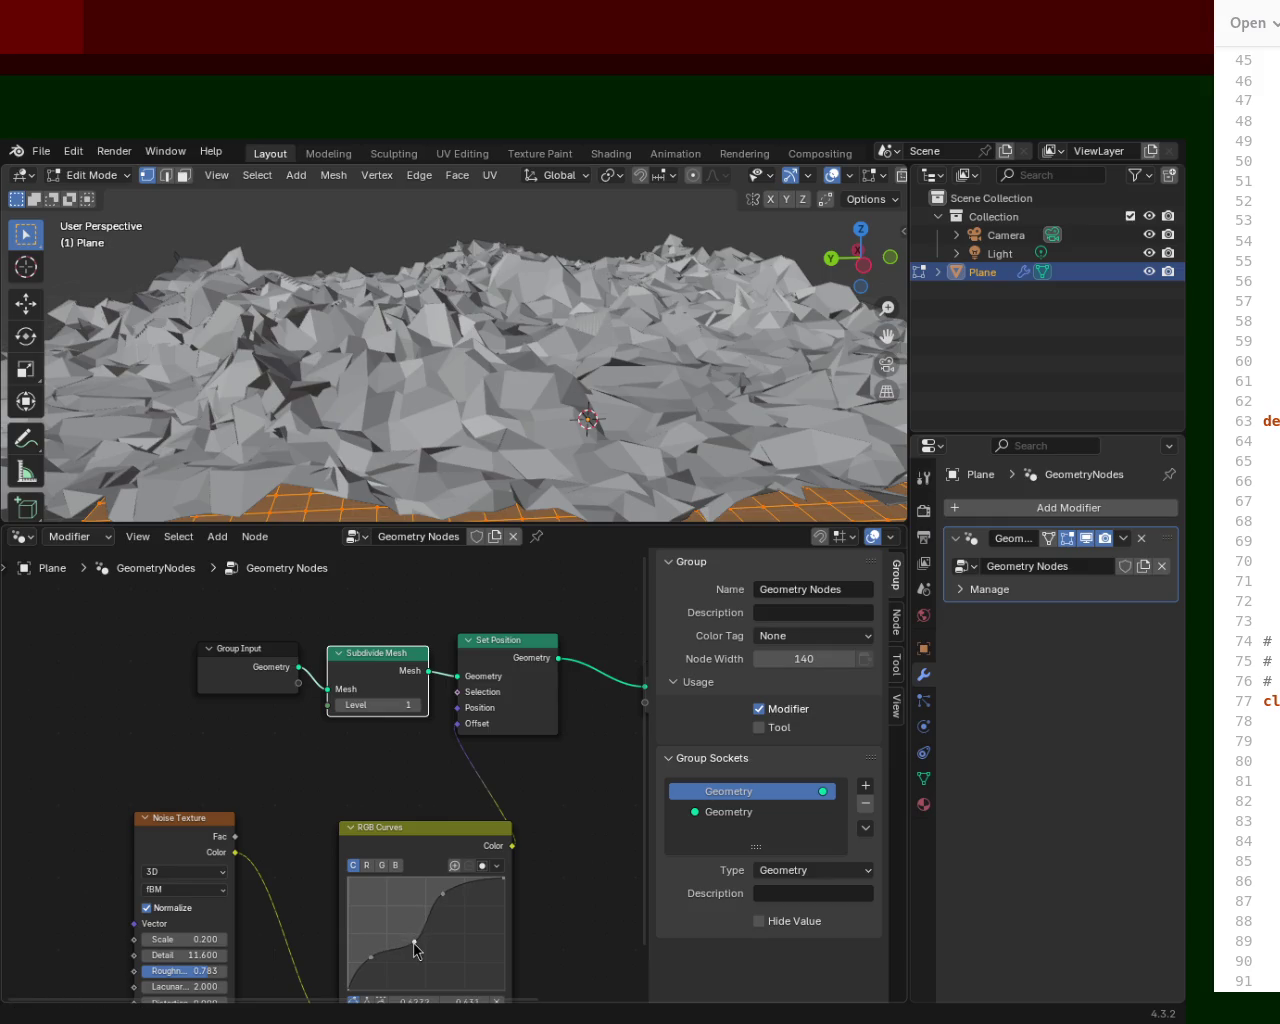
left_click(394, 705)
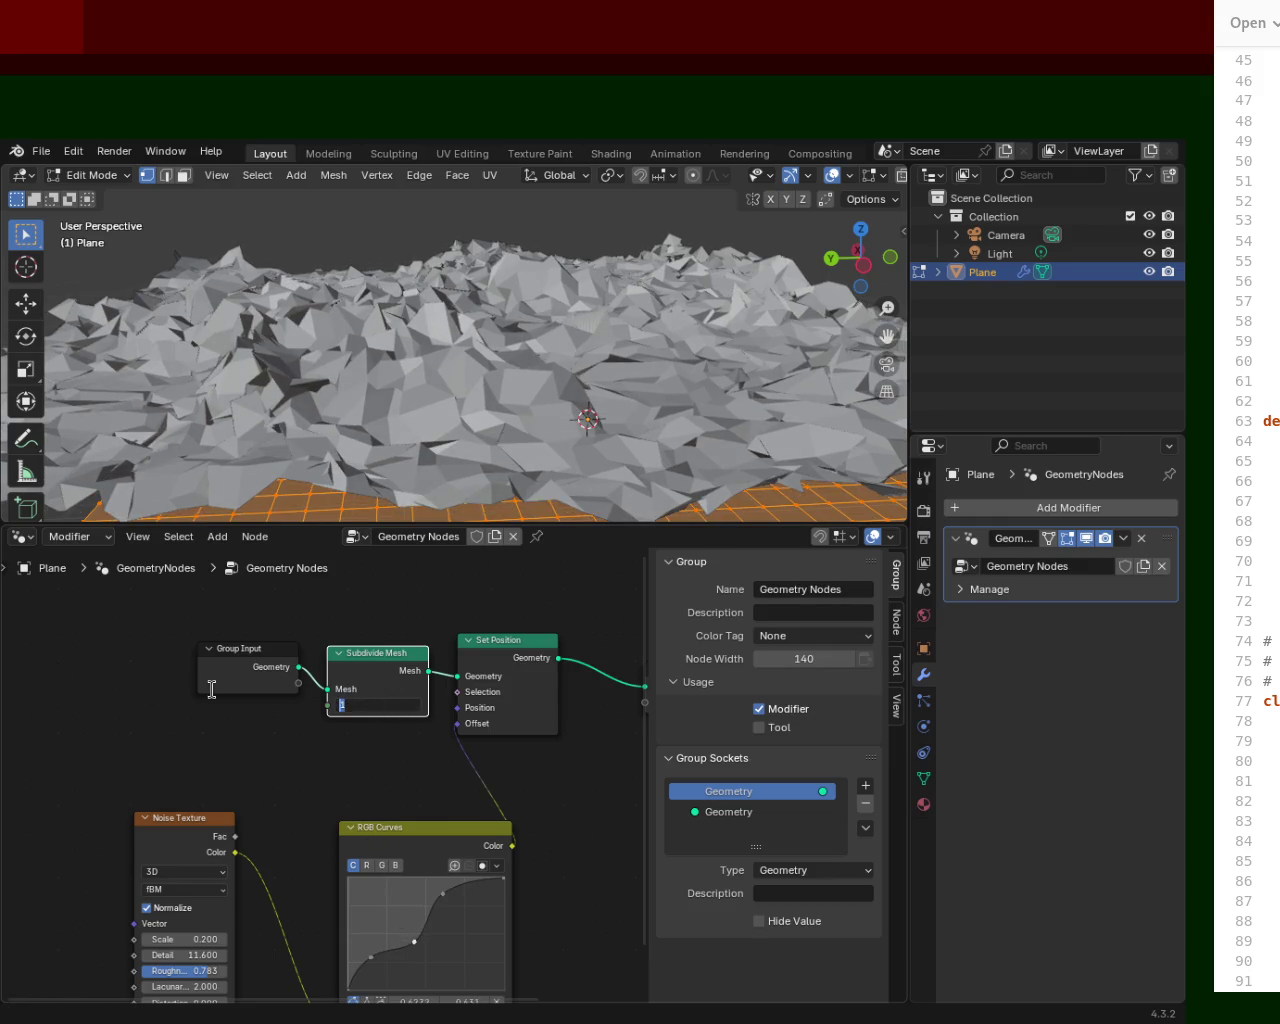
type("2")
key("Return")
Scale the denser terrain up twice more and enlarge the 3D viewport area.
mouse_move(418, 374)
middle_mouse_down()
mouse_move(528, 375)
mouse_move(560, 420)
middle_mouse_up()
key("s")
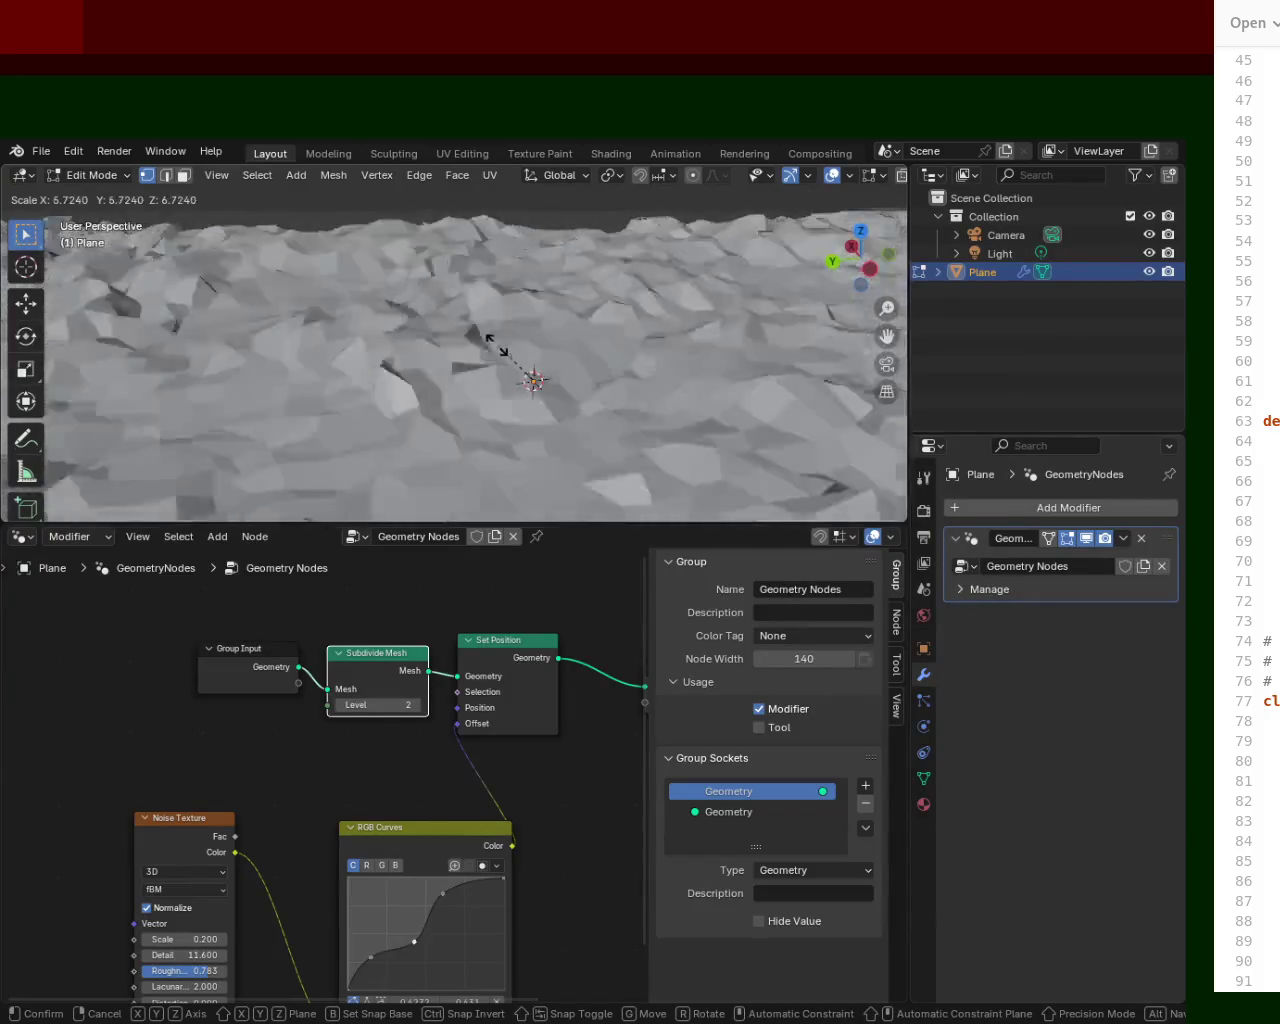
left_click(538, 409)
key("s")
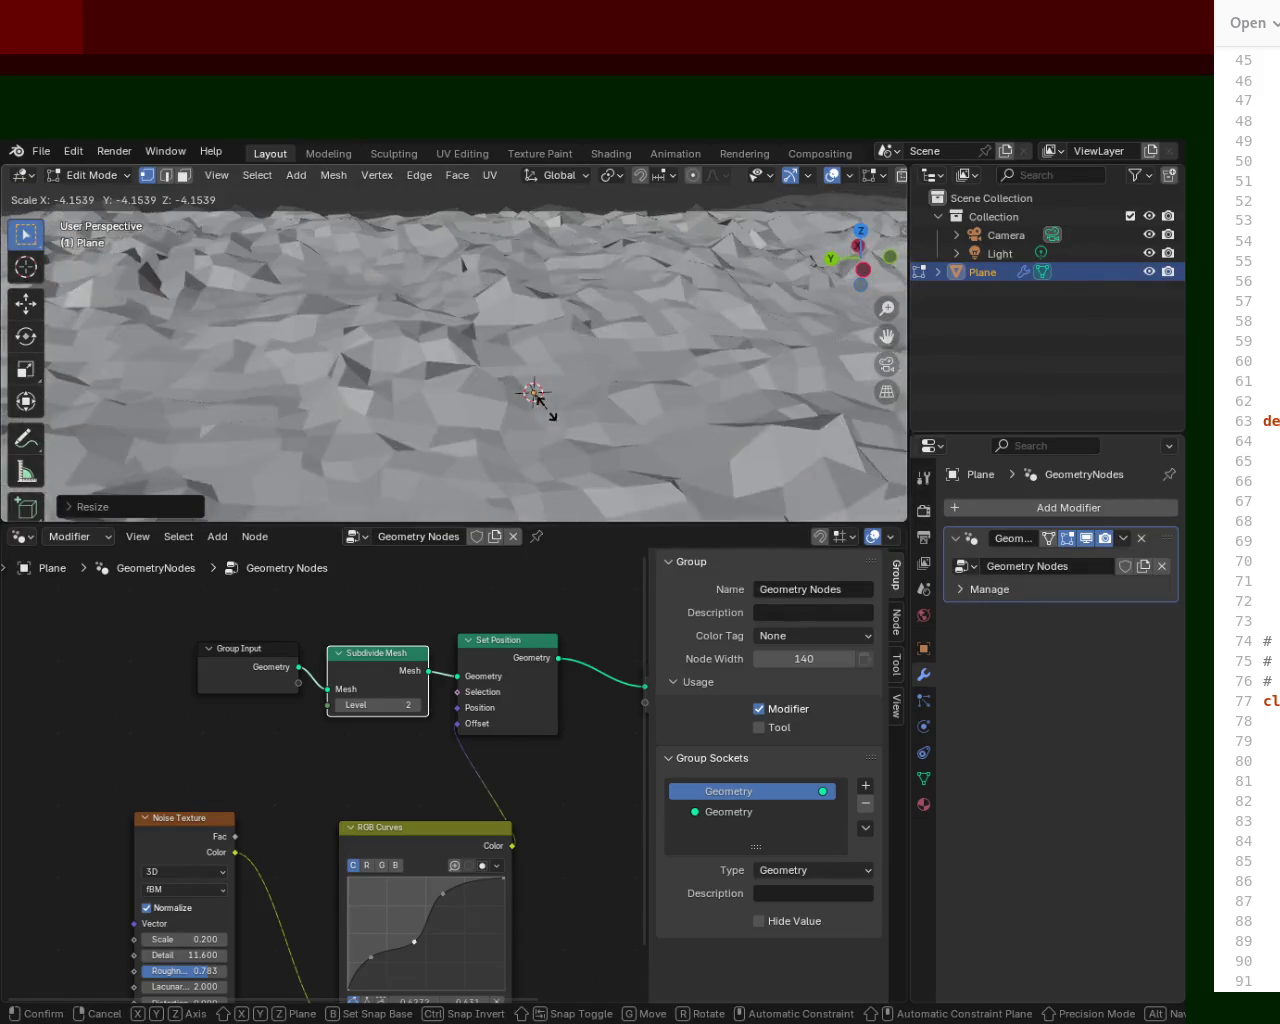
left_click(543, 403)
middle_click_drag(543, 403, 798, 297)
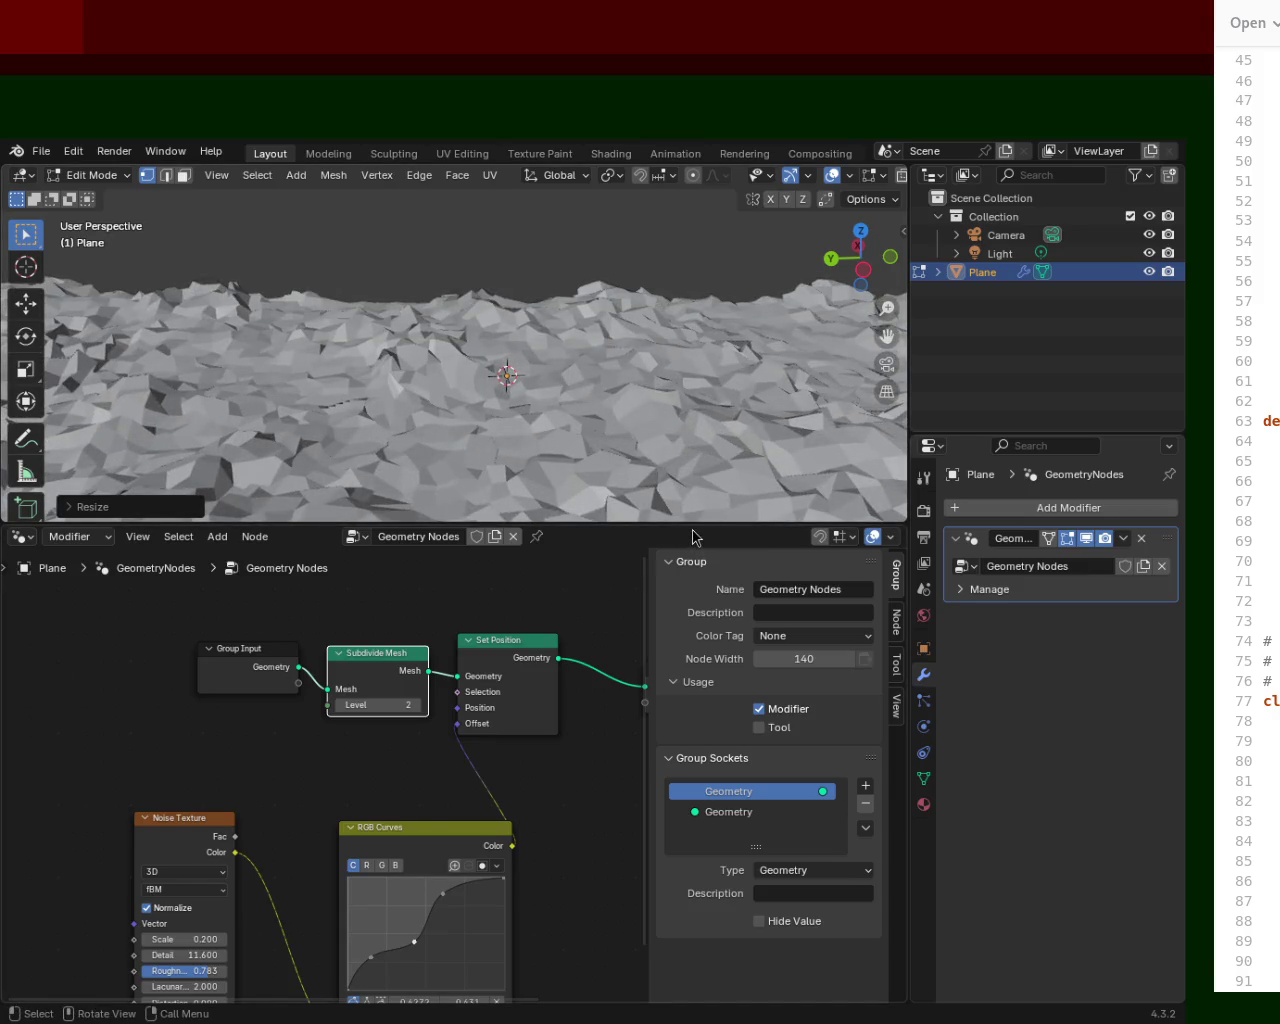
left_click_drag(693, 524, 693, 757)
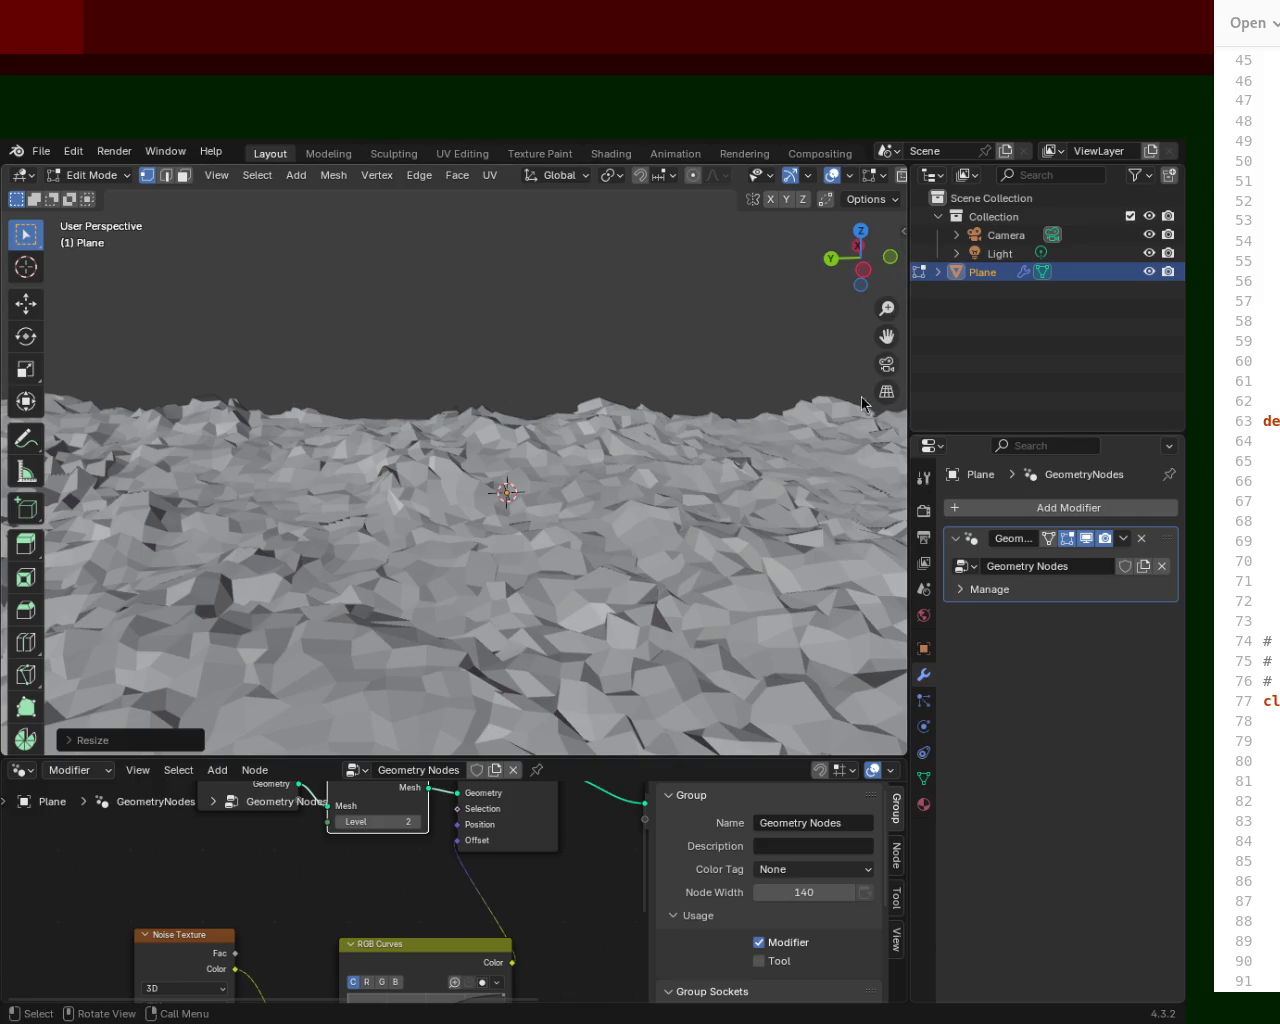
Set the viewport Clip End to 100000 m in the sidebar's View tab, then hide the sidebar.
left_click(904, 233)
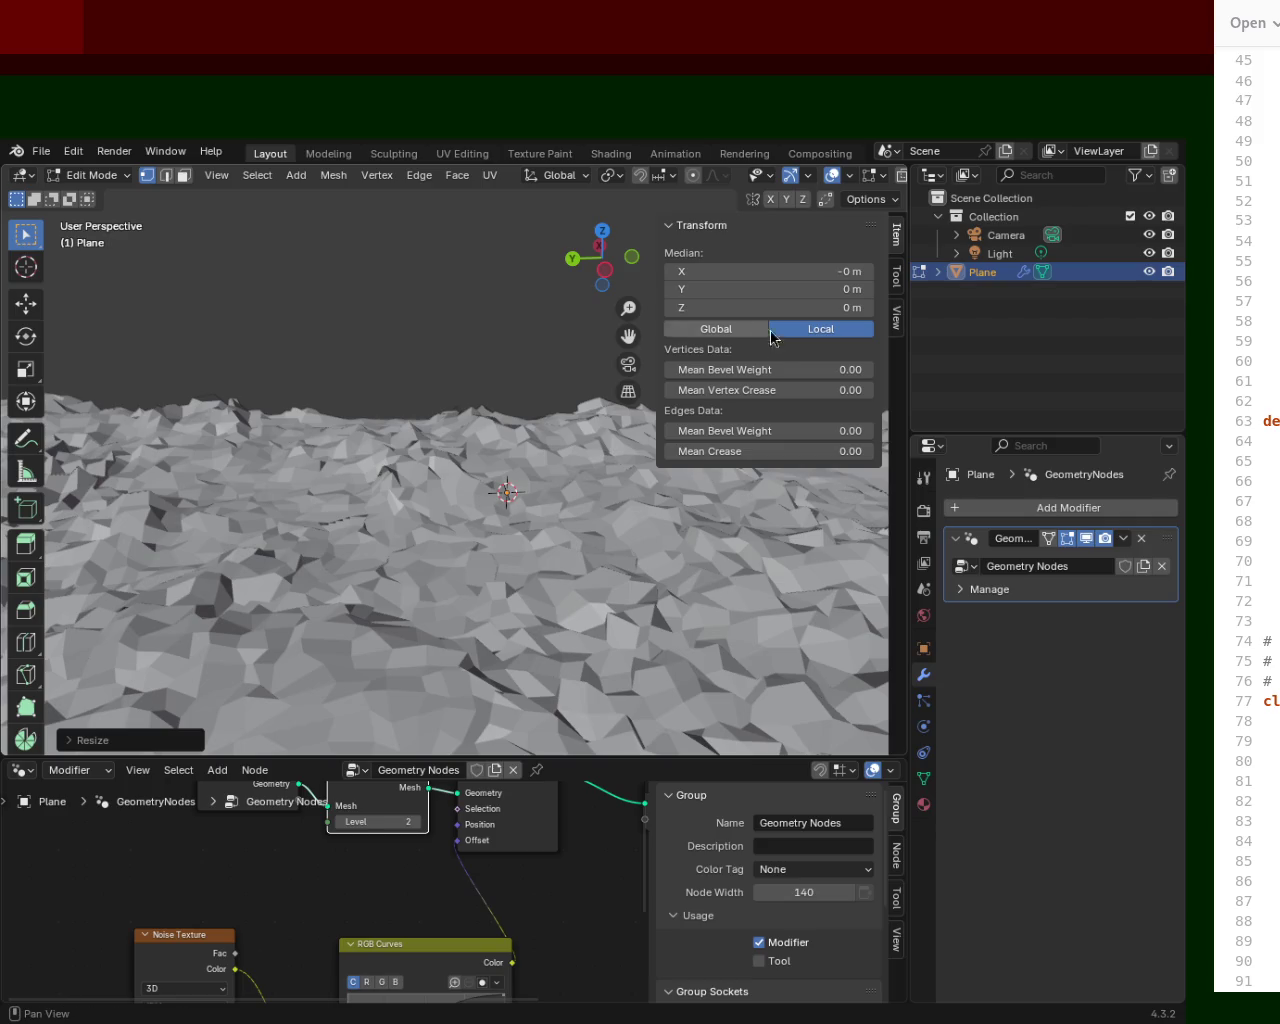
left_click(897, 280)
left_click(895, 322)
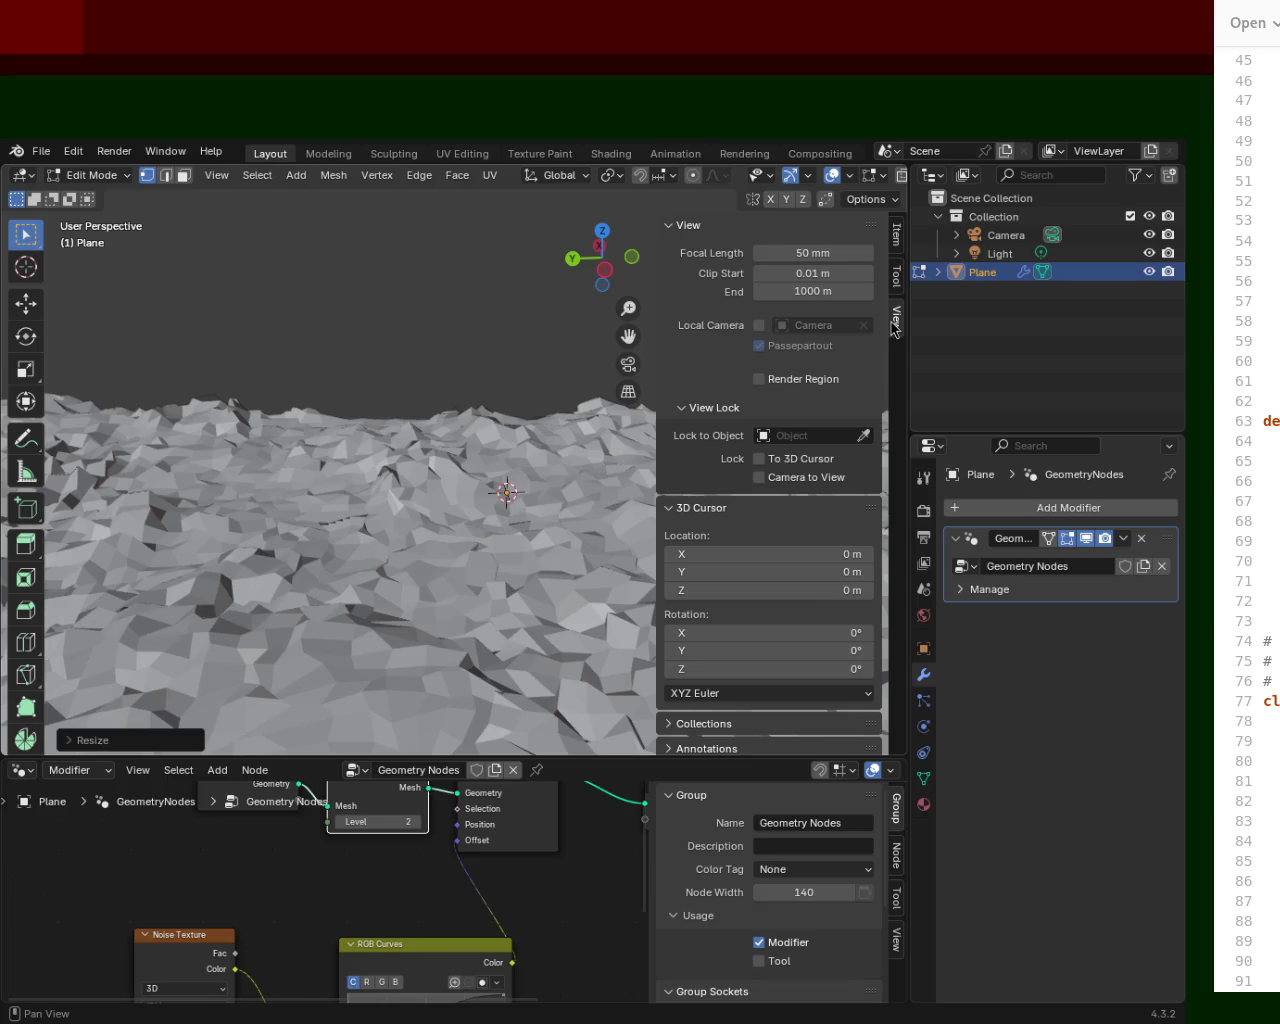
left_click(800, 291)
type("1")
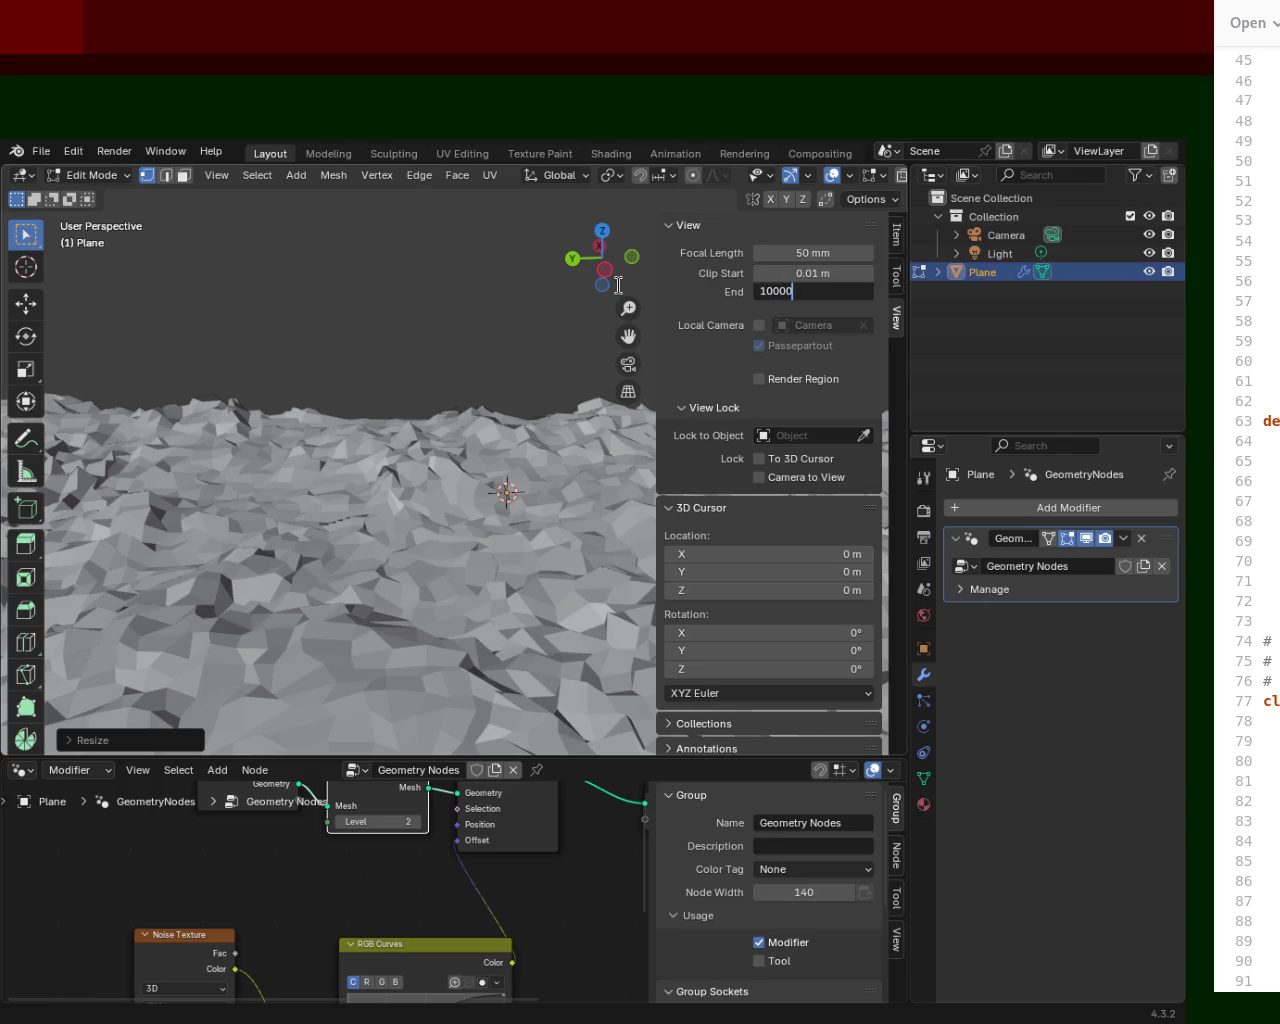
key("Return")
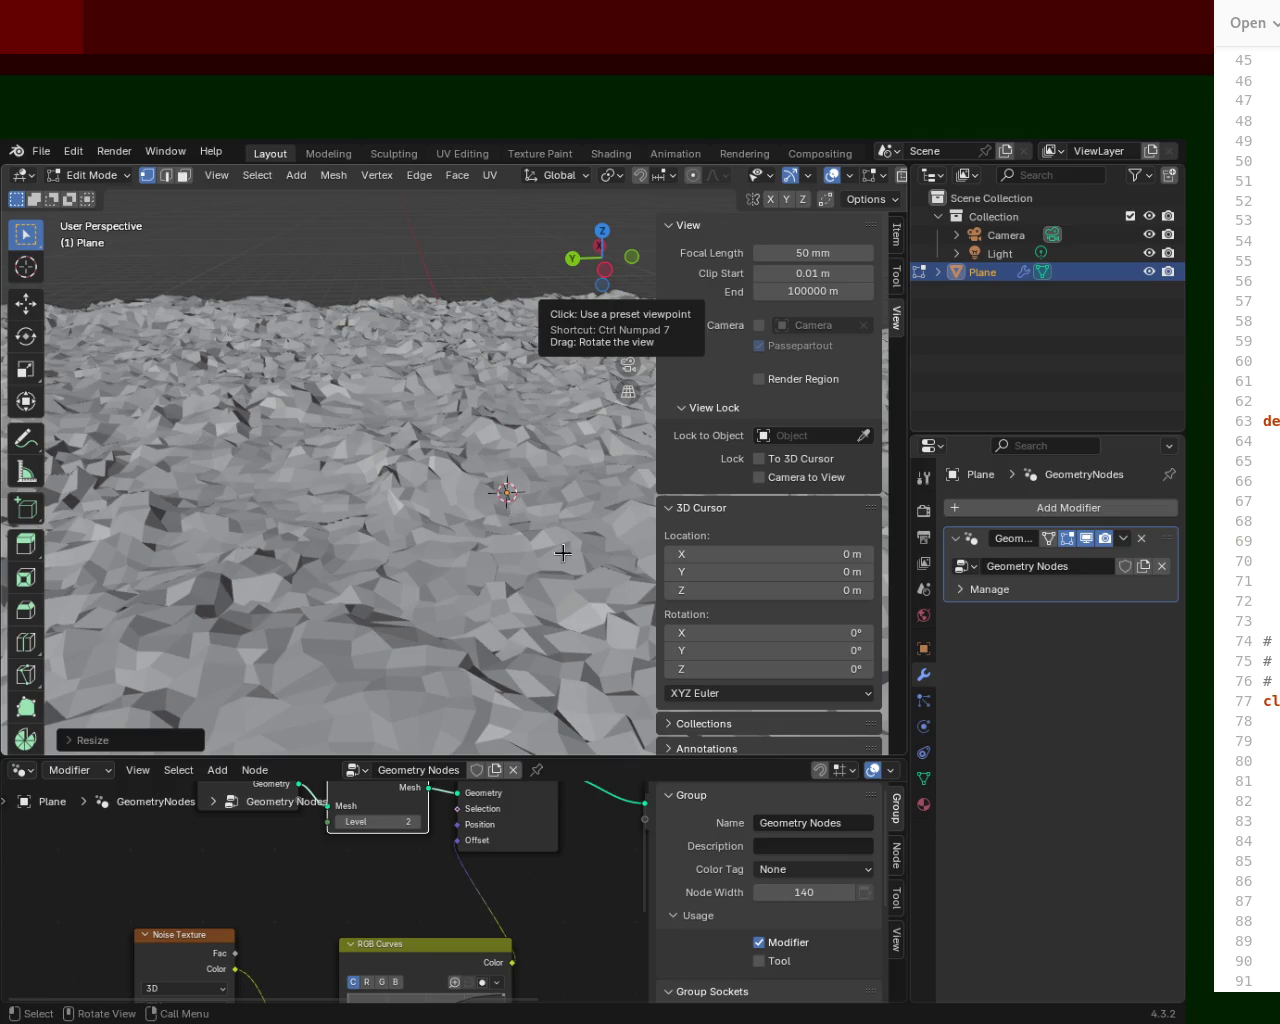
key("n")
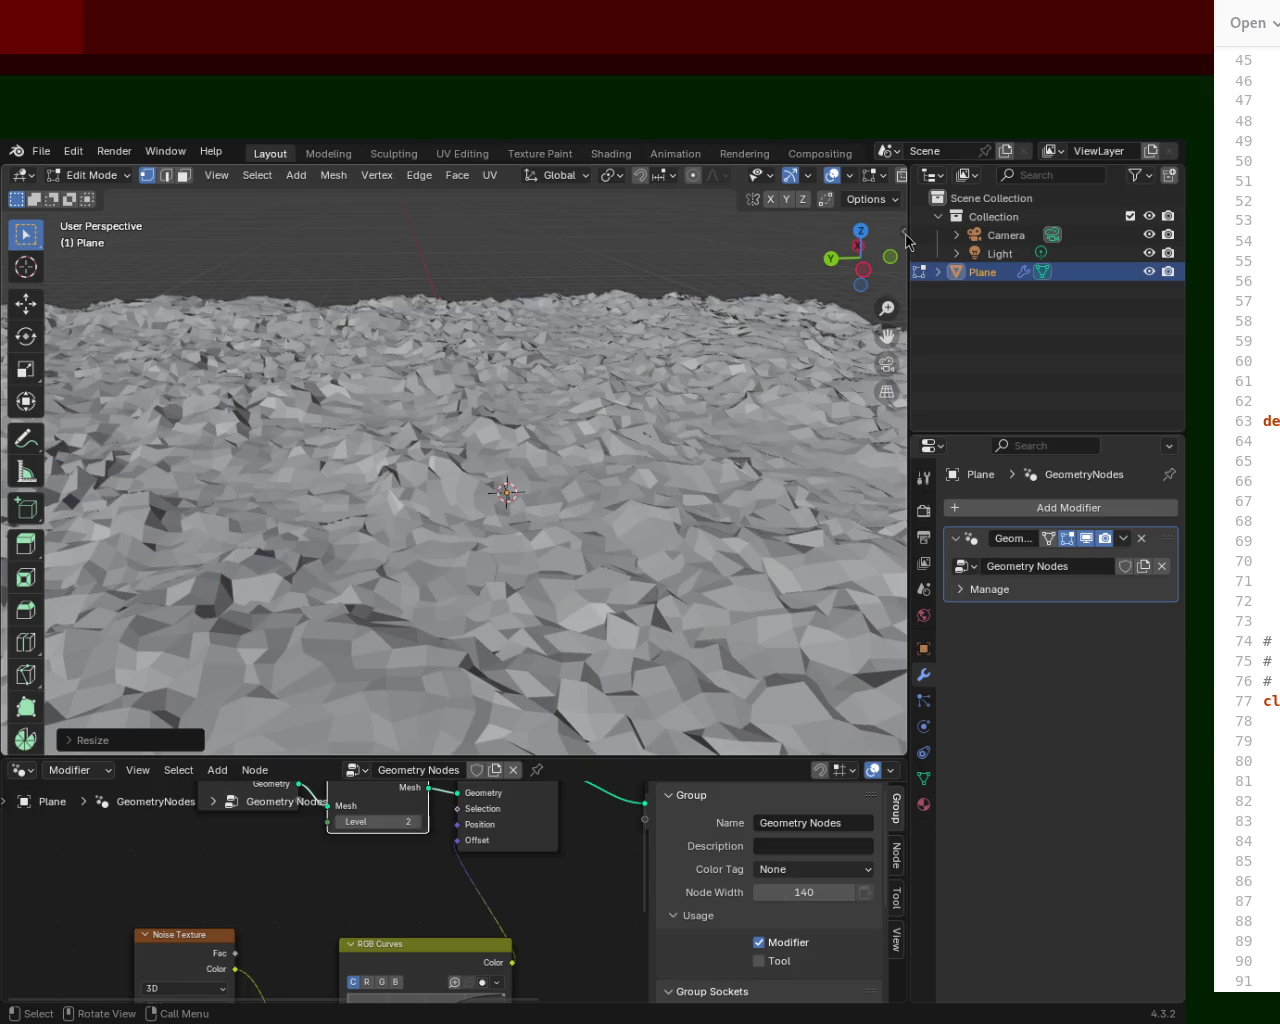
mouse_move(653, 422)
middle_mouse_down()
mouse_move(613, 487)
mouse_move(375, 318)
middle_mouse_up()
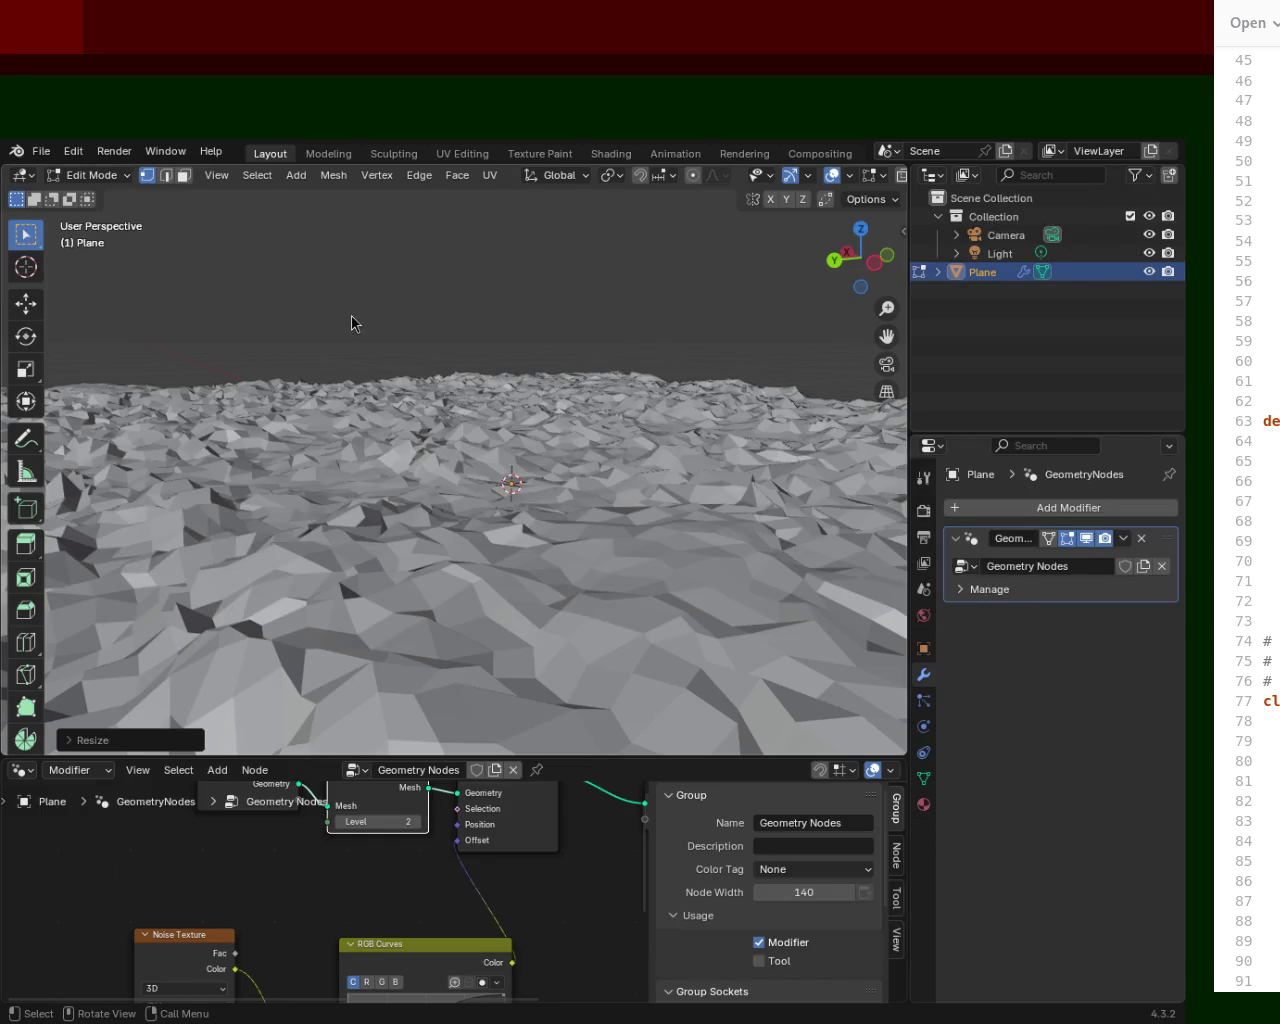
mouse_move(490, 438)
middle_mouse_down()
mouse_move(567, 585)
mouse_move(457, 373)
middle_mouse_up()
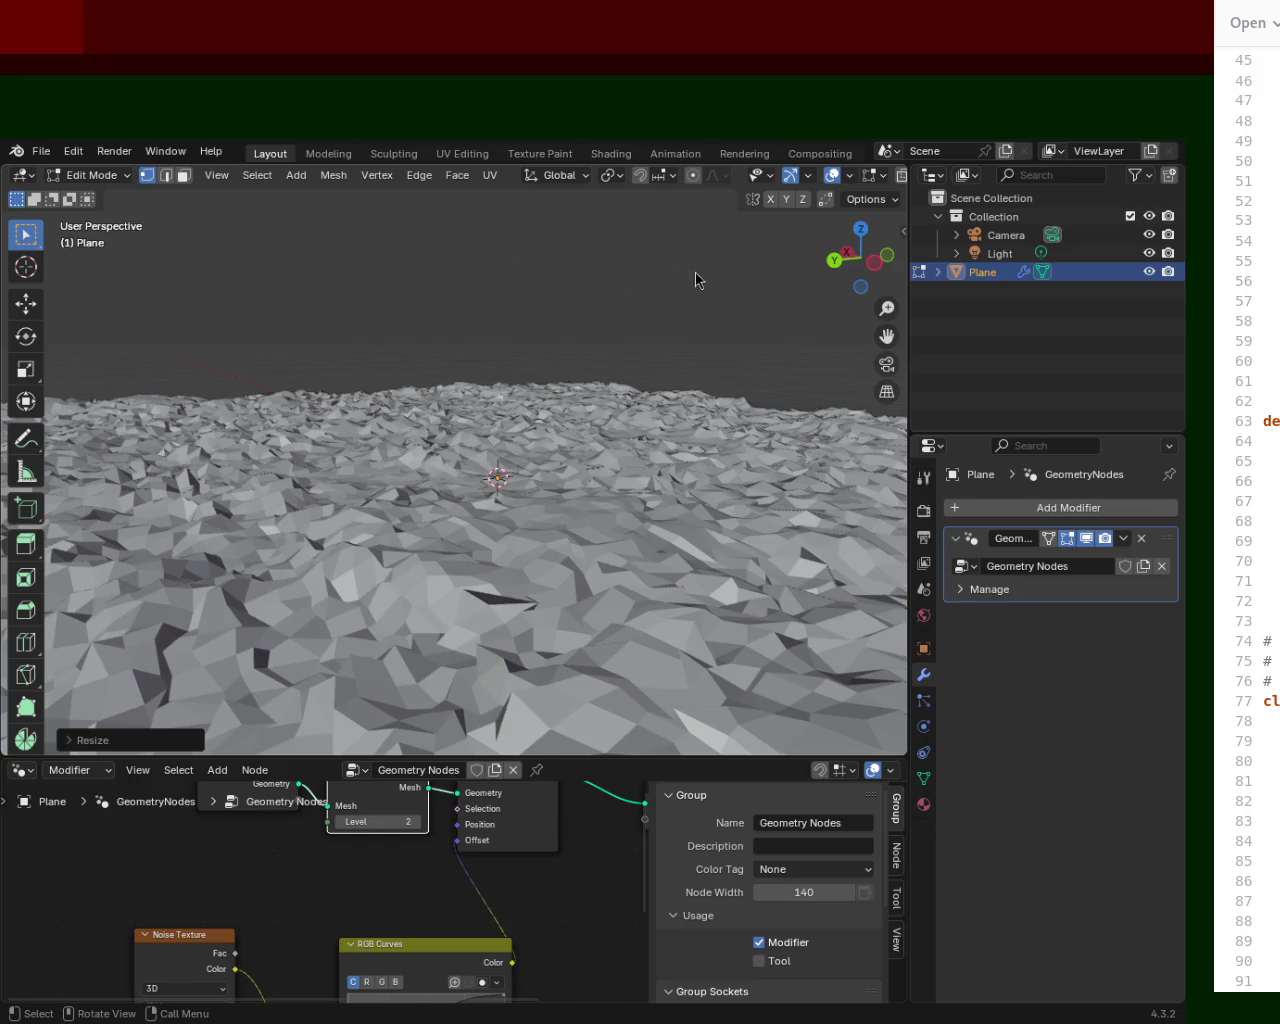
left_click(903, 228)
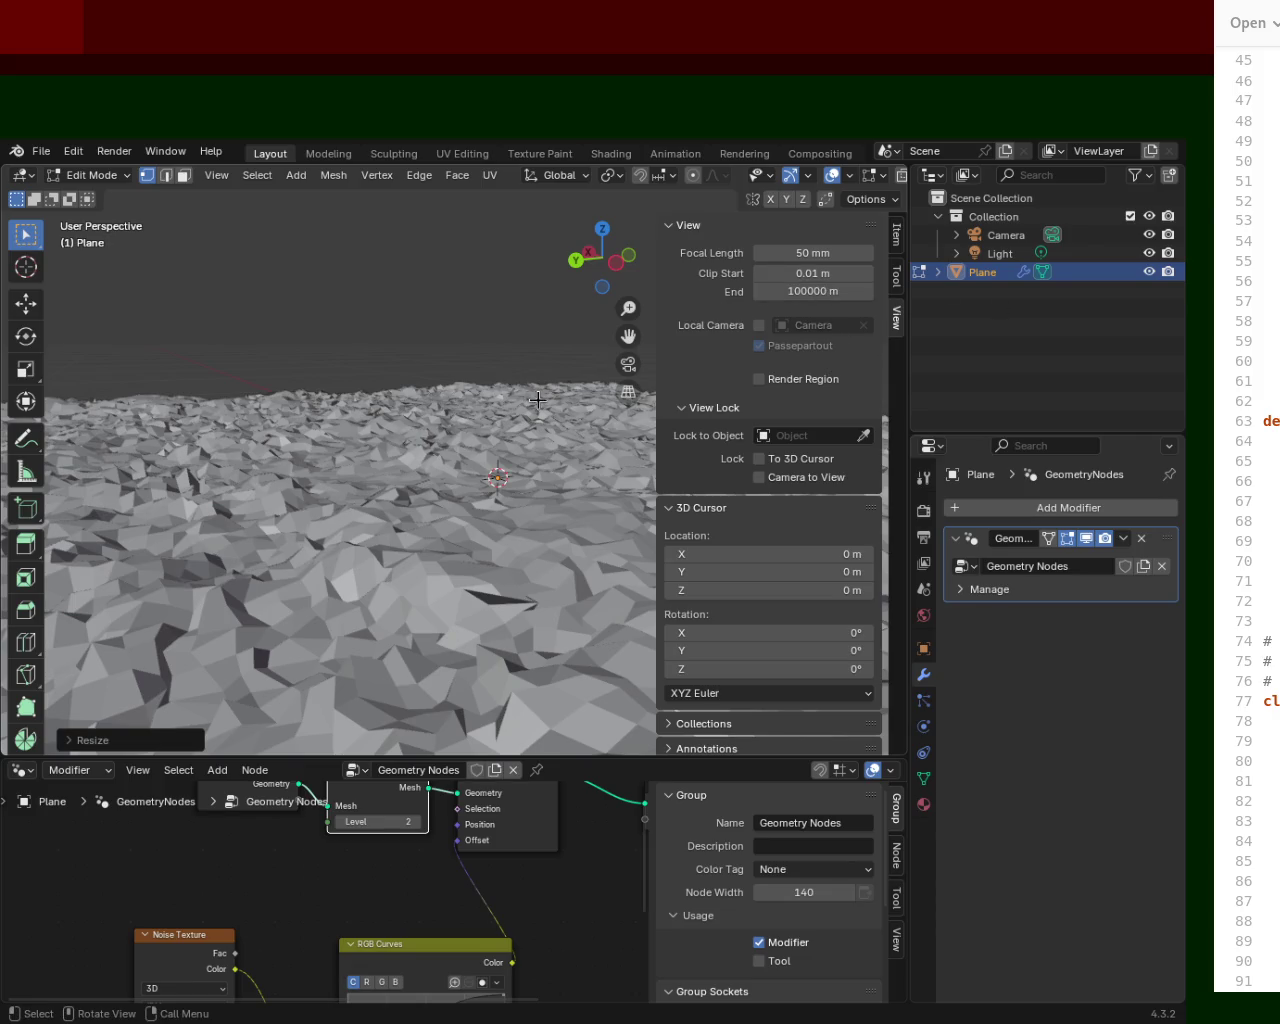
key("n")
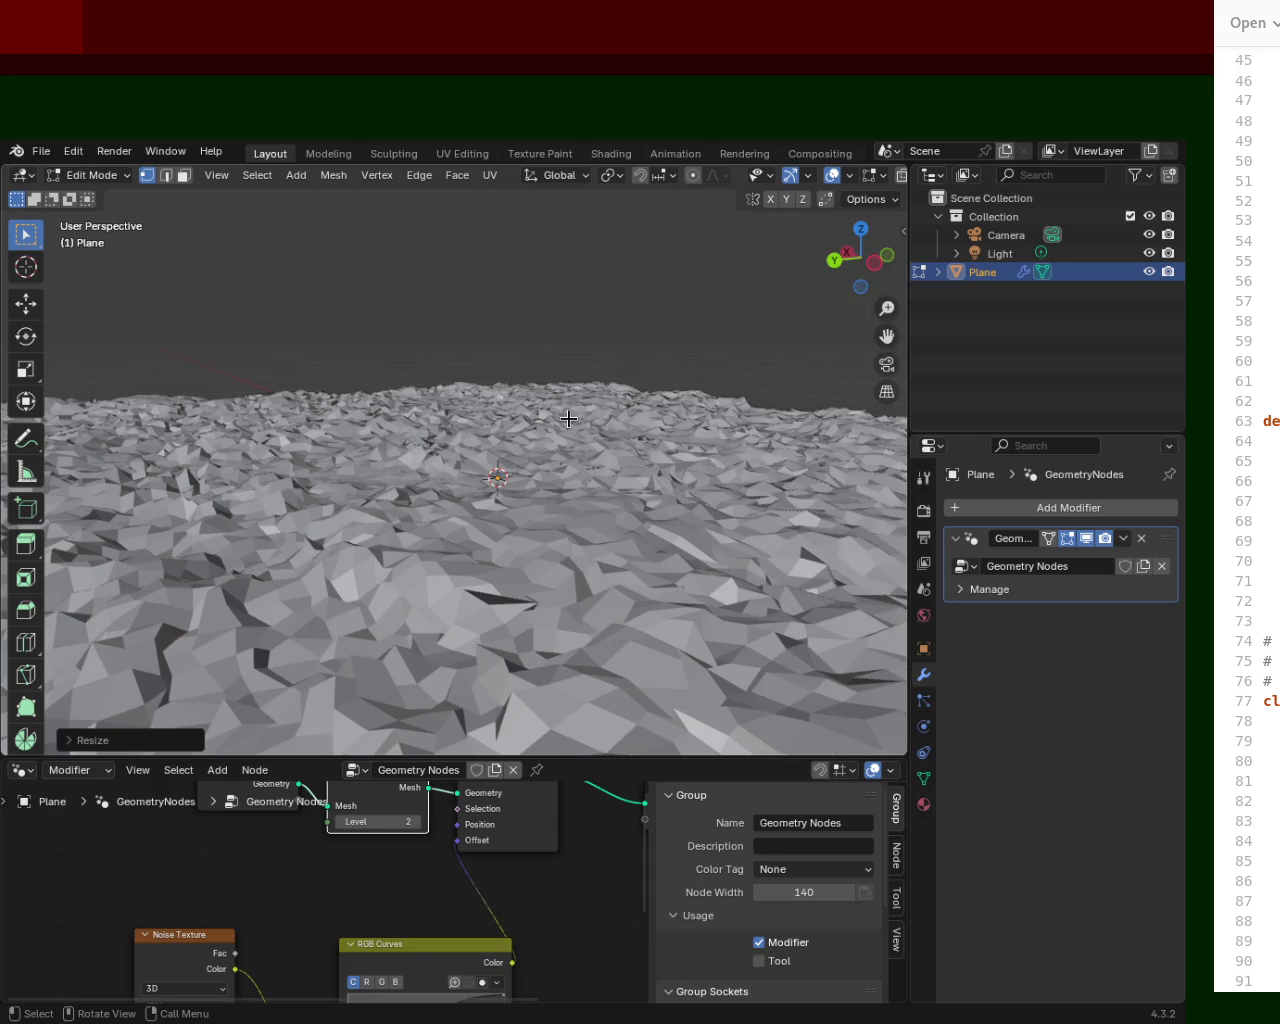
middle_click_drag(517, 363, 511, 392, "ctrl")
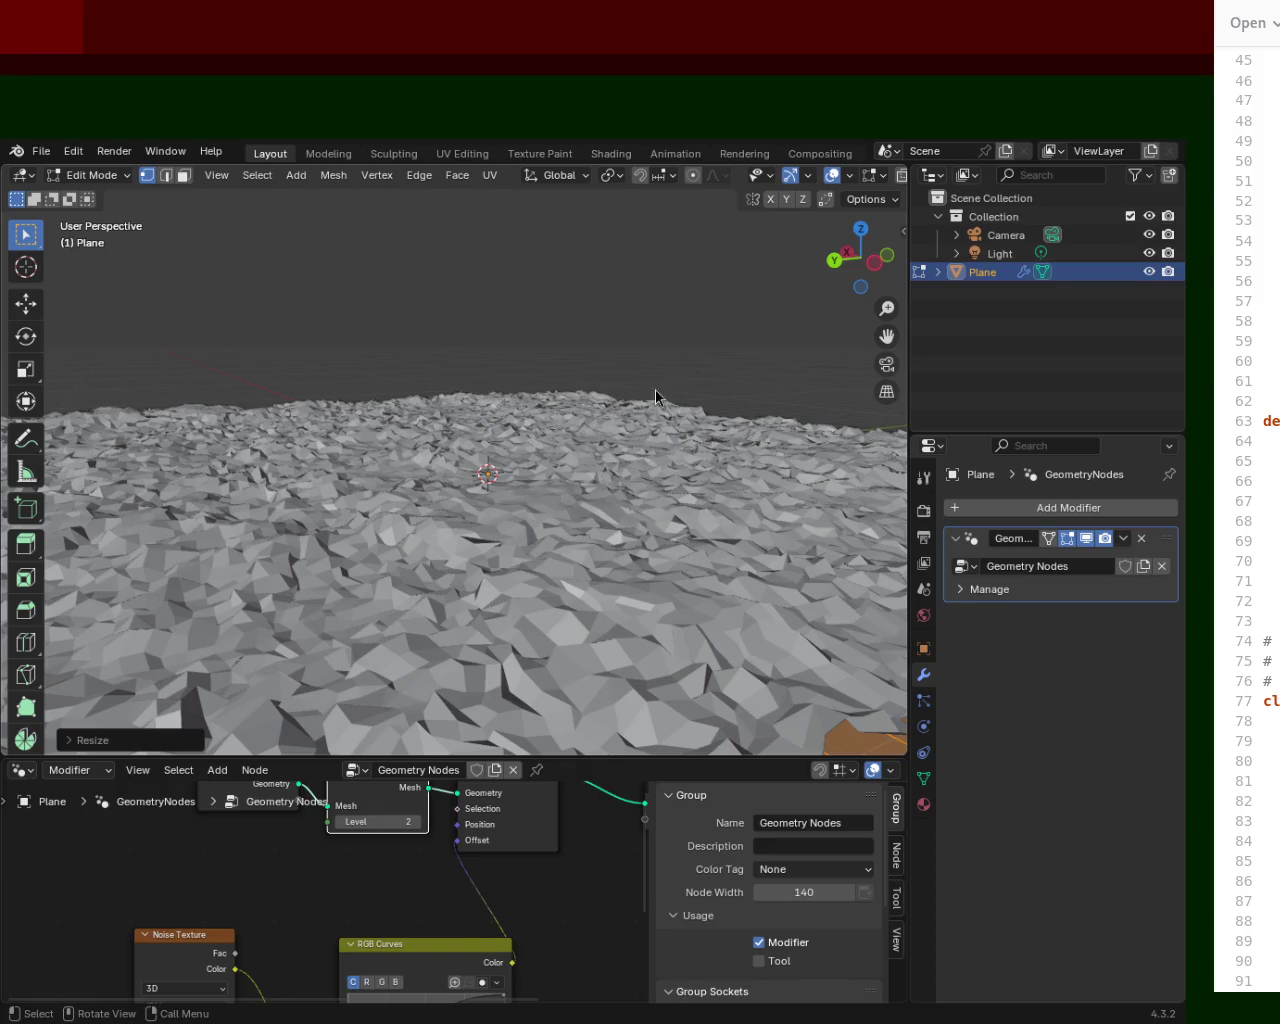
key("s")
right_click(585, 367)
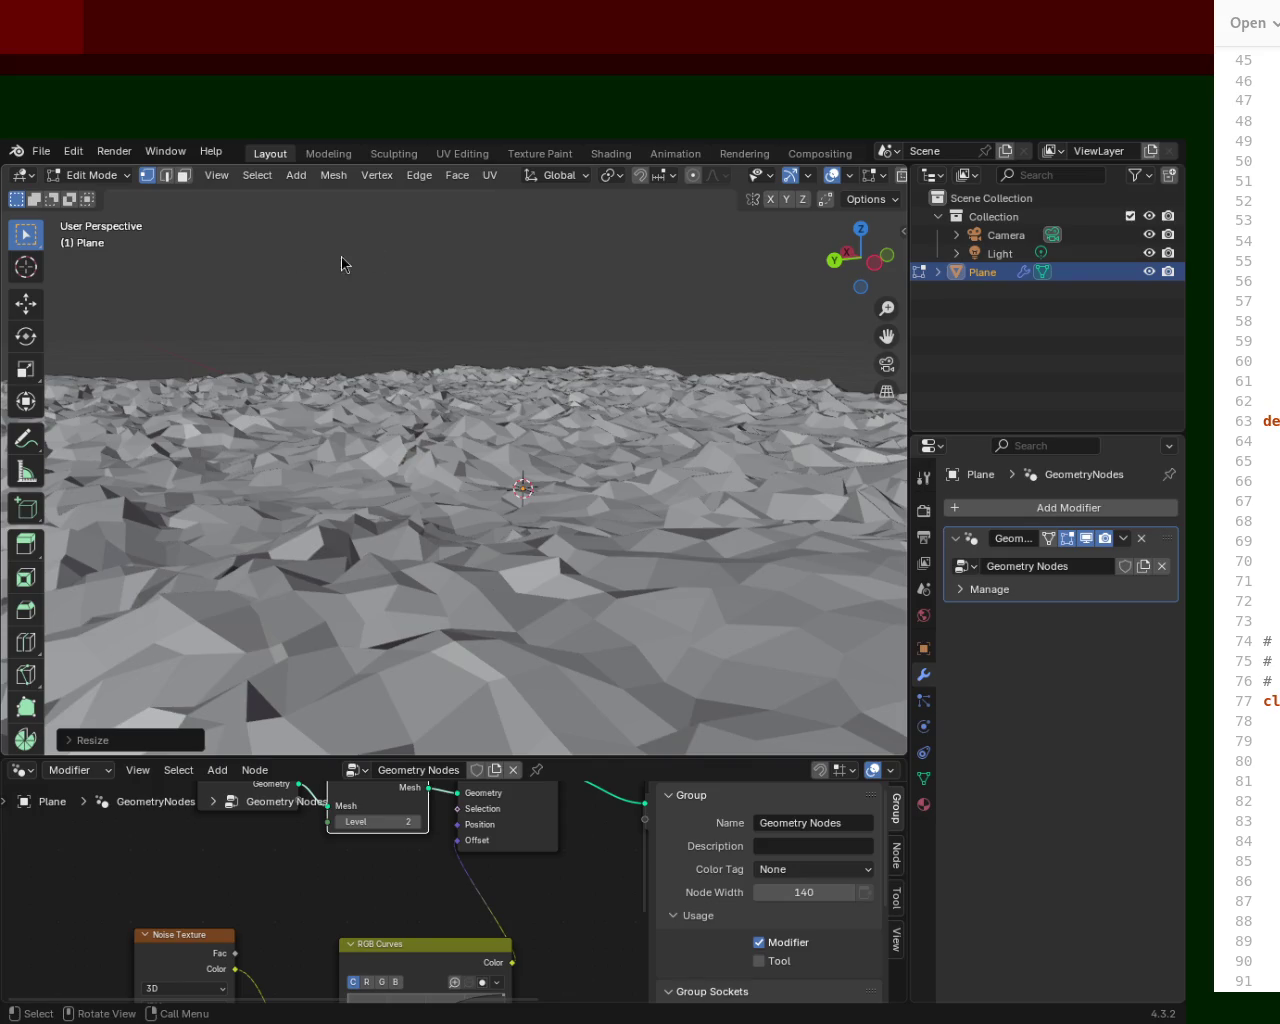
Zoom out to a tilted view of the displaced plane and enlarge the node editor.
mouse_move(720, 339)
middle_mouse_down("ctrl")
mouse_move(559, 453)
mouse_move(442, 378)
middle_mouse_up("ctrl")
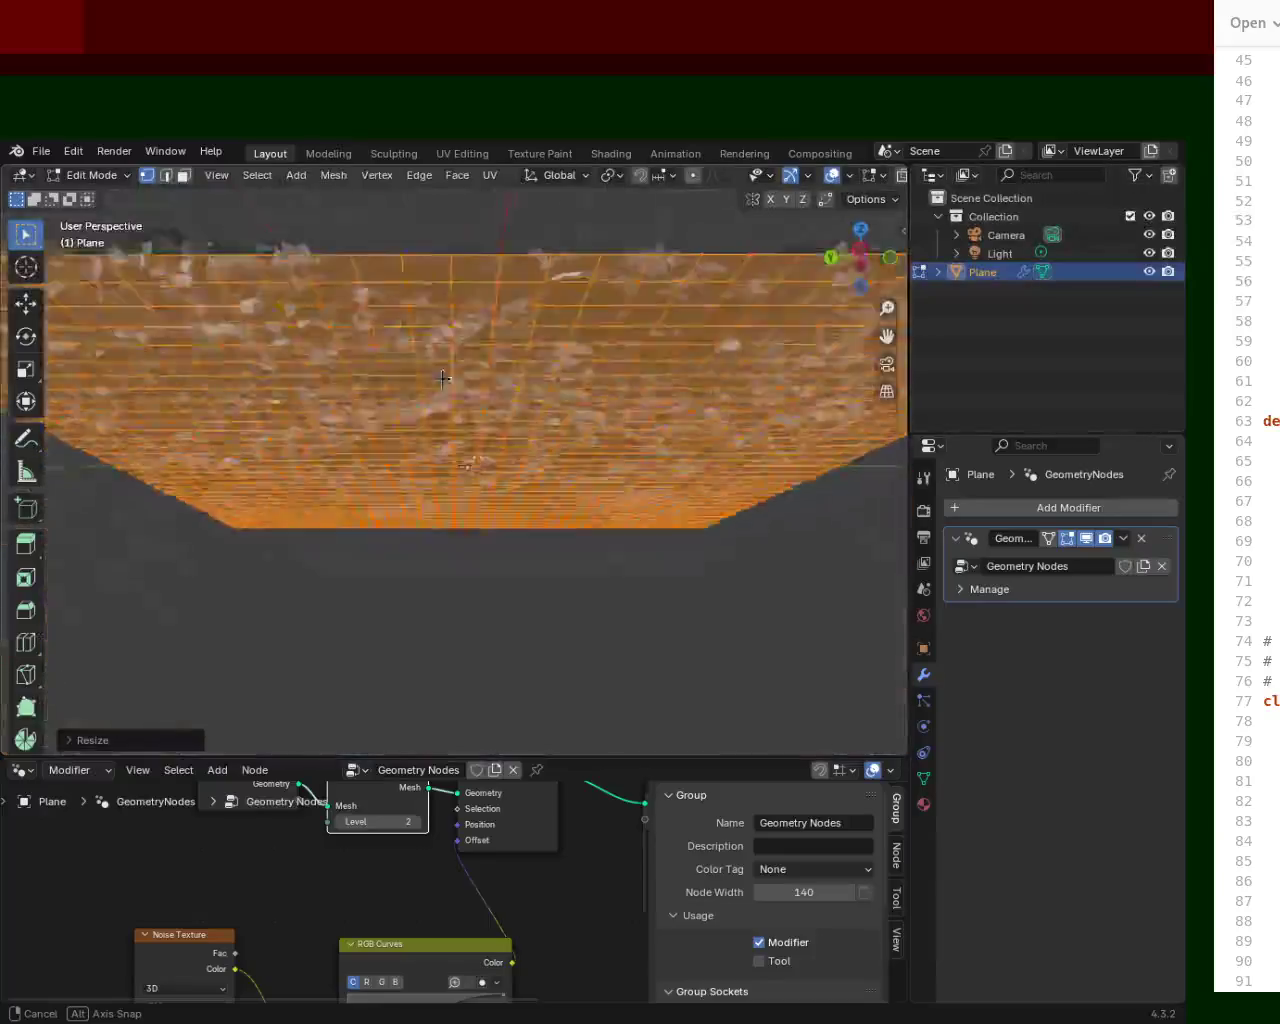
mouse_move(443, 378)
middle_mouse_down()
mouse_move(614, 397)
mouse_move(599, 362)
mouse_move(563, 738)
middle_mouse_up()
left_click_drag(574, 757, 617, 463)
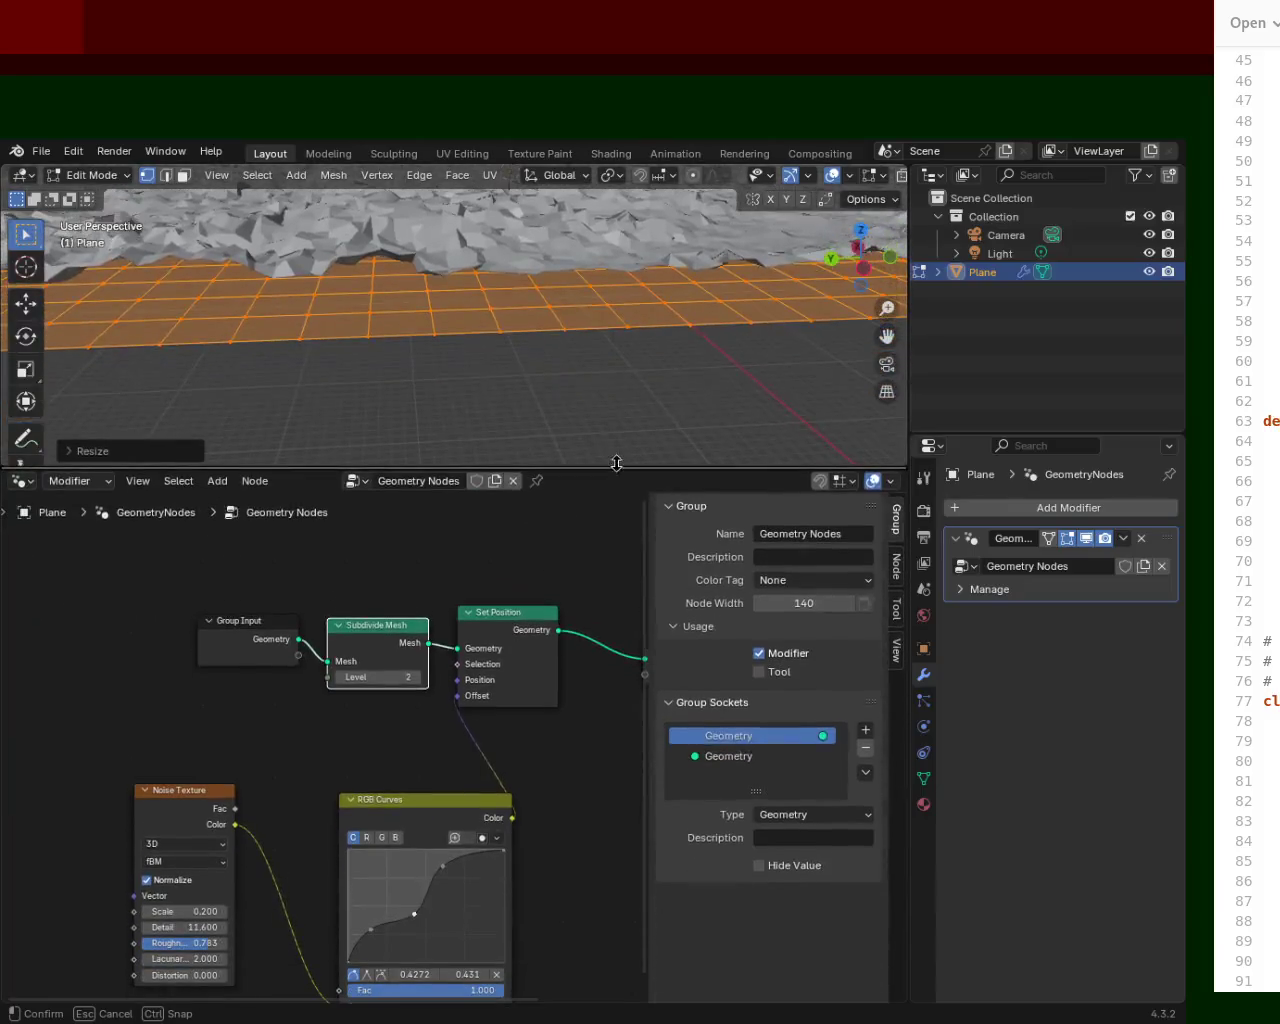
Add a point to the RGB Curves graph, drag points into a dip, then undo the last change.
left_click_drag(443, 866, 366, 849)
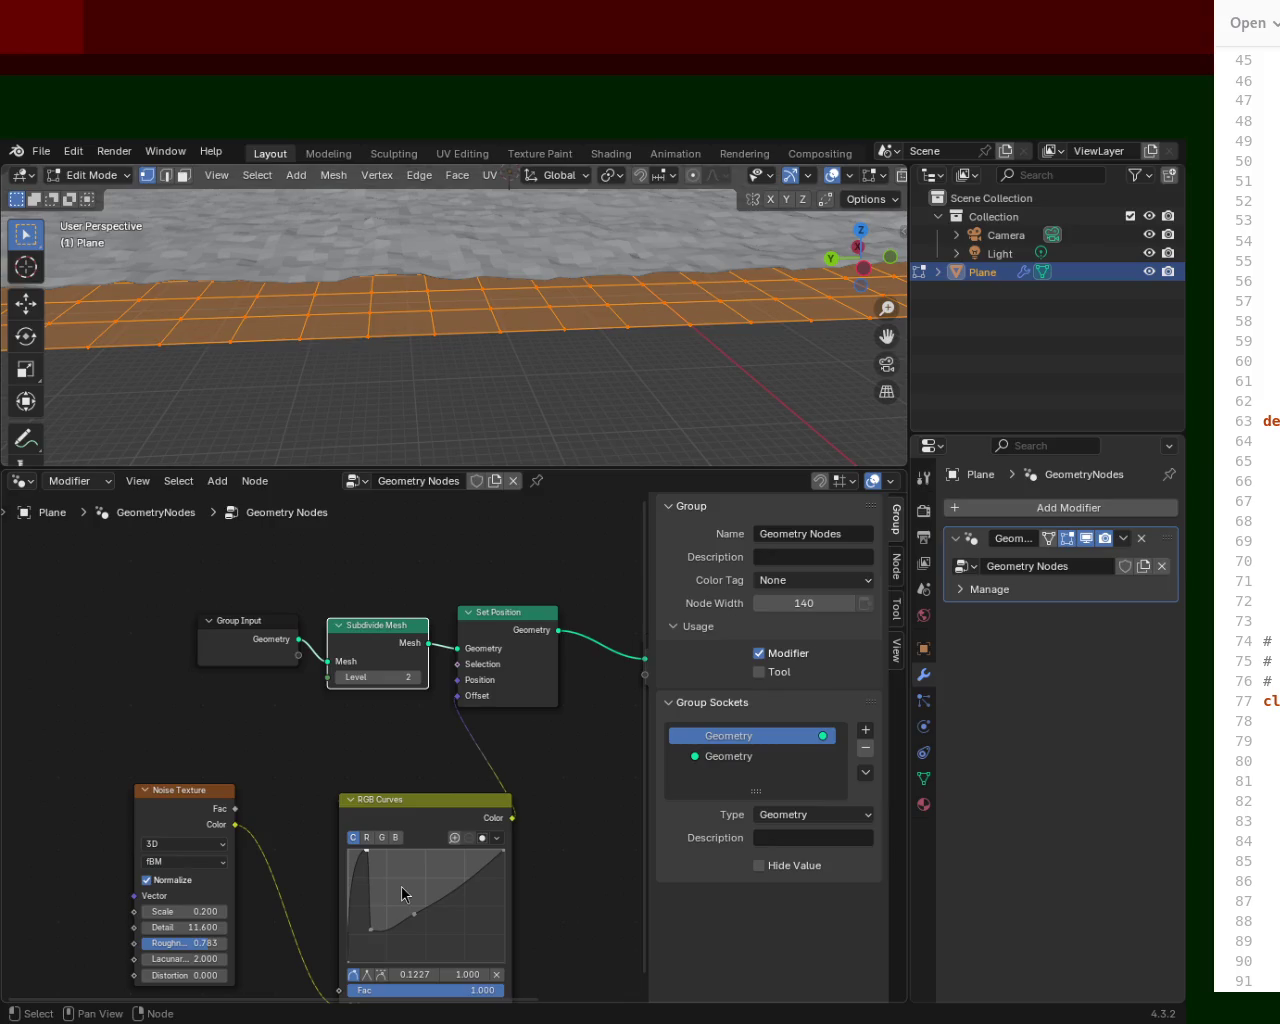
left_click_drag(497, 906, 459, 860)
left_click_drag(373, 868, 377, 893)
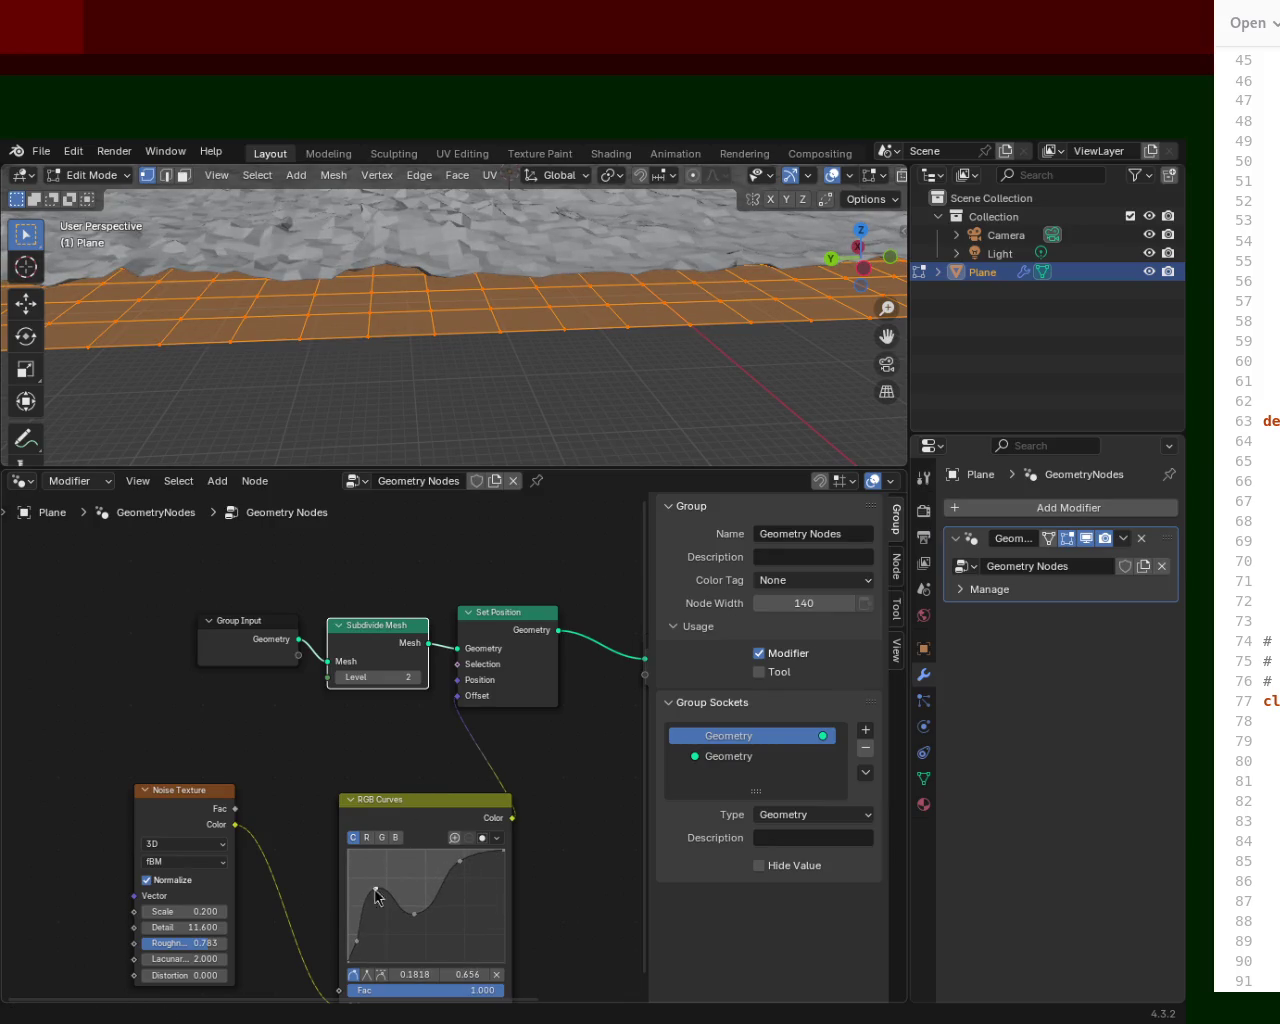
left_click_drag(416, 915, 422, 921)
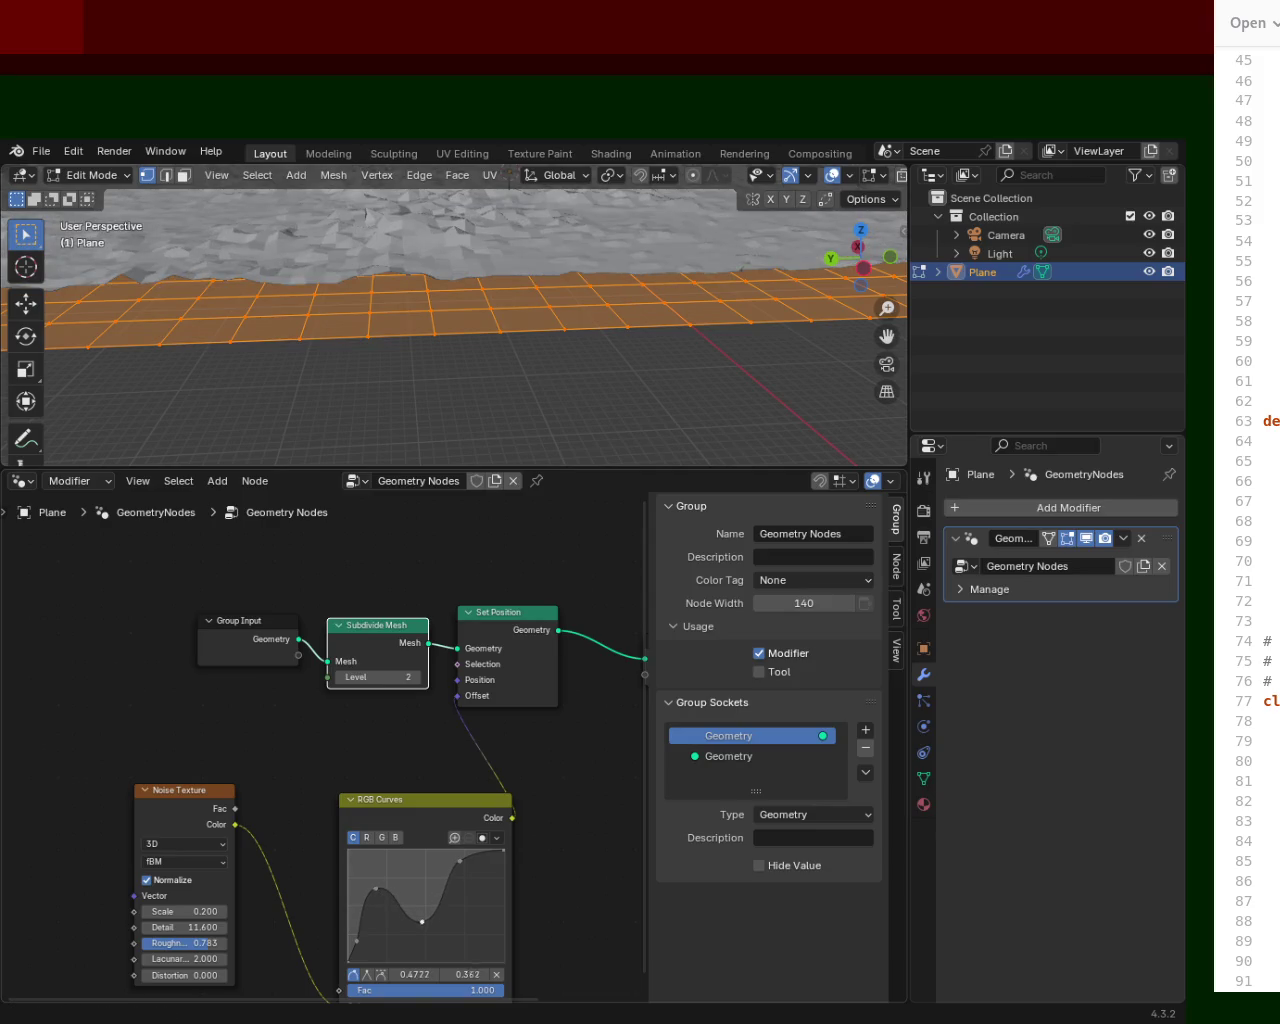
scroll(567, 315, "up", 5)
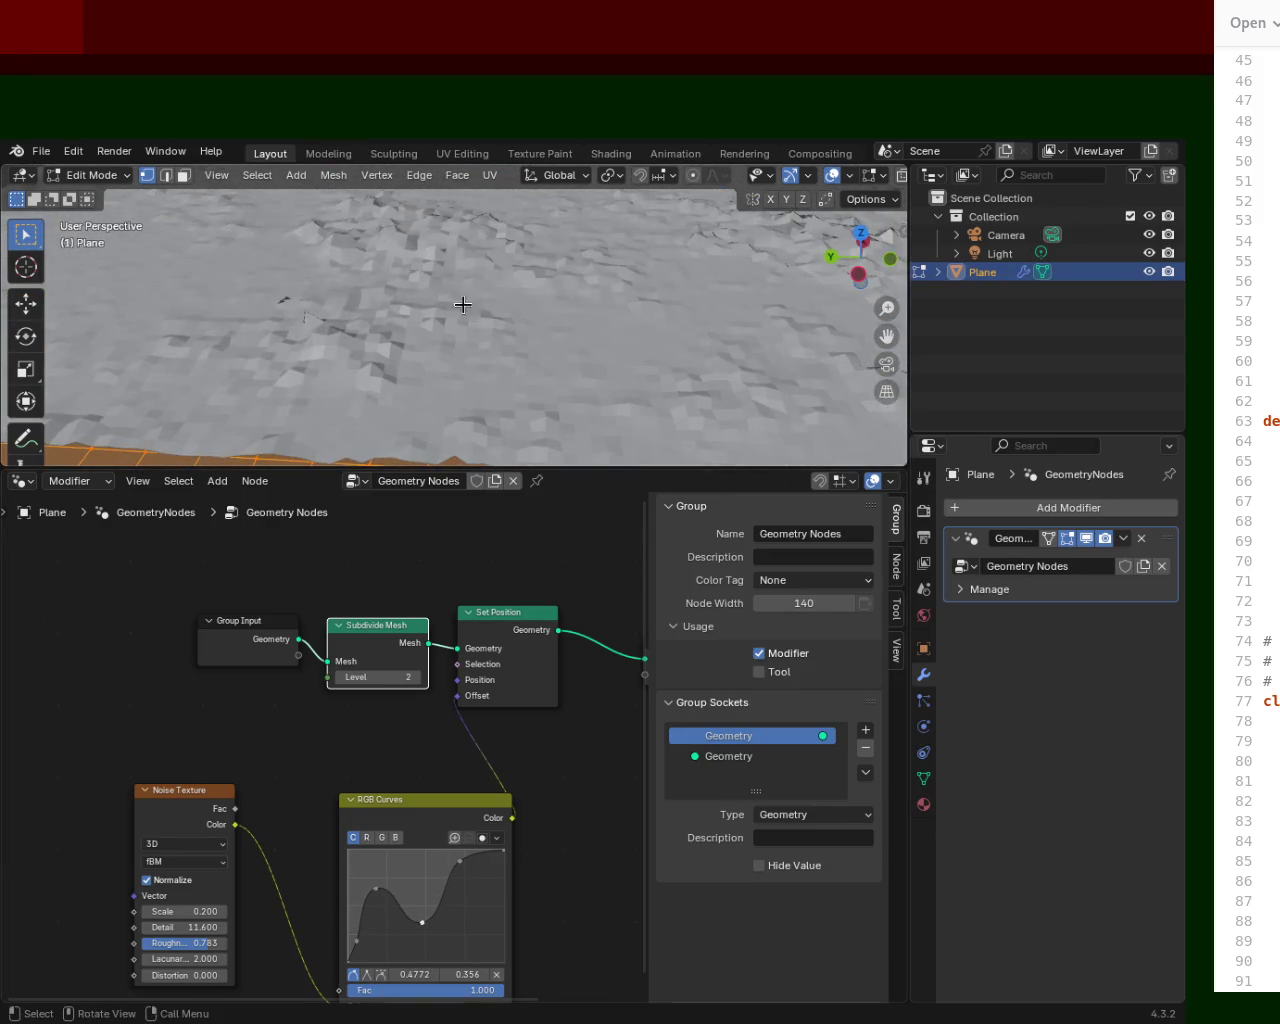
scroll(462, 305, "down", 5)
left_click(68, 152)
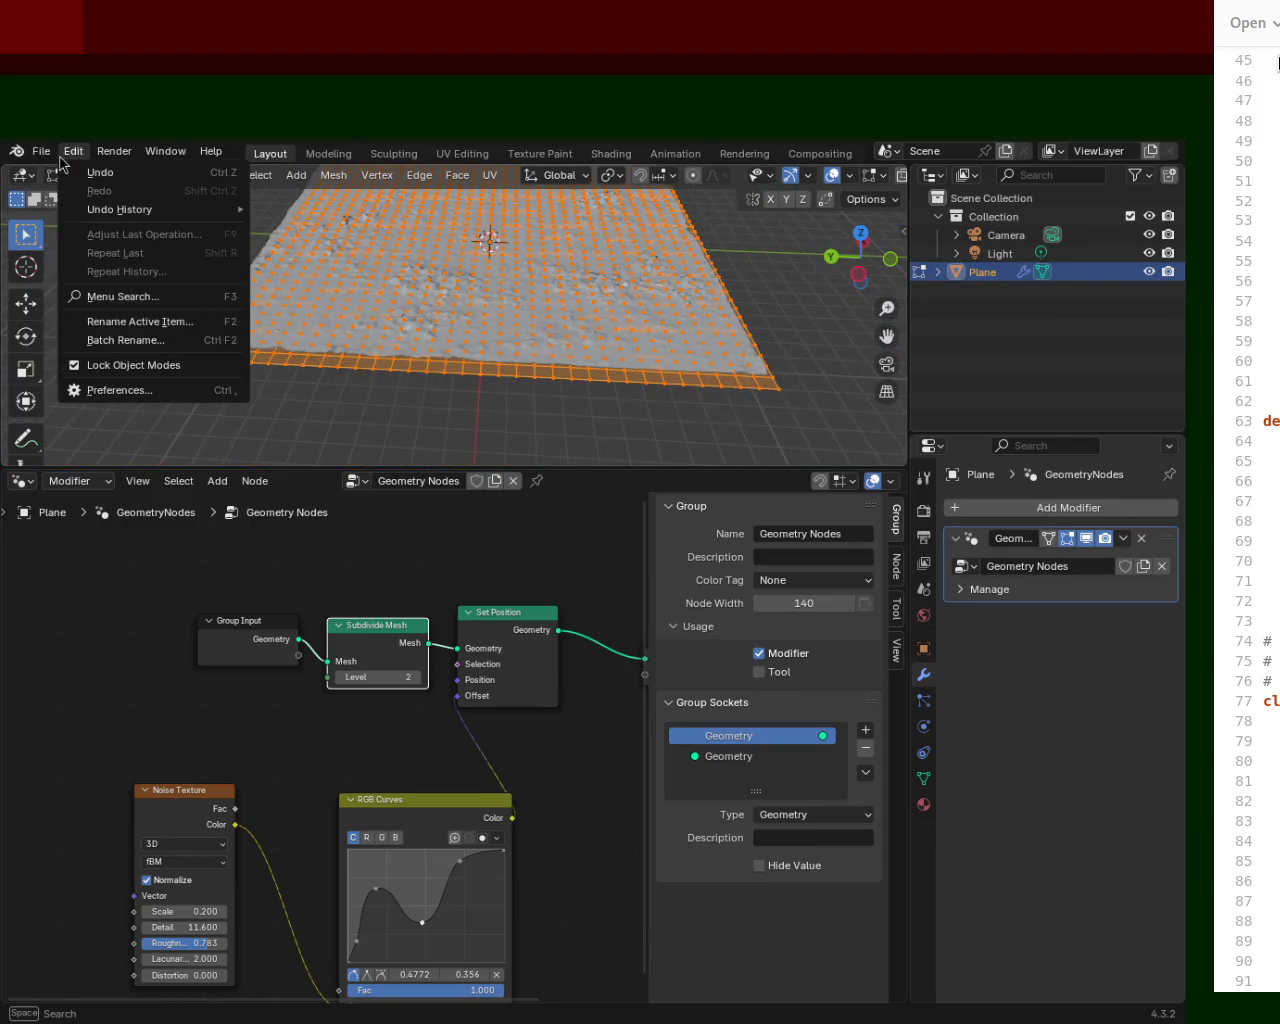
left_click(100, 172)
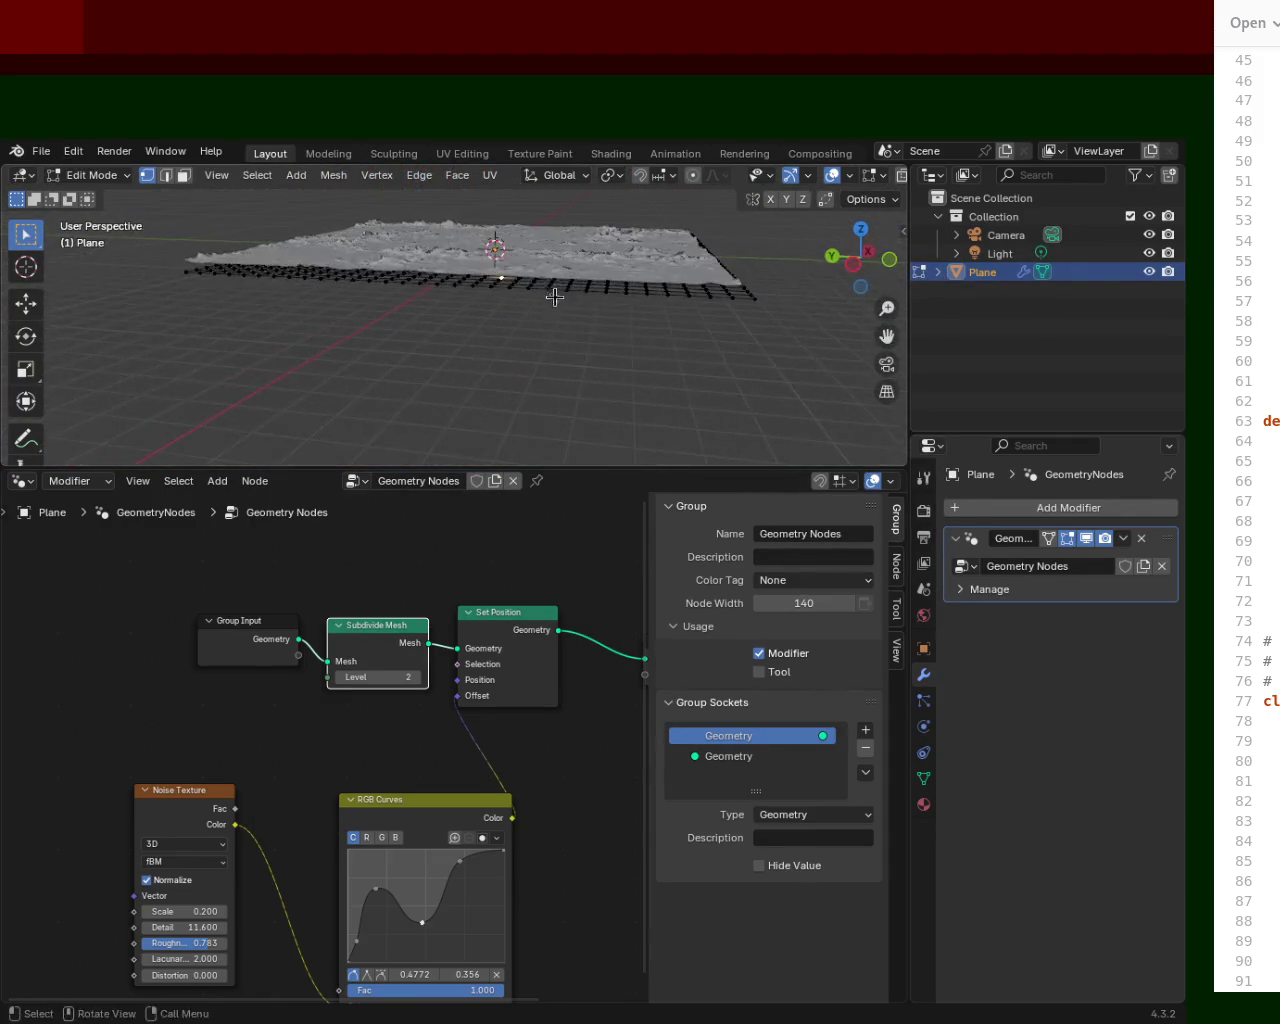
Lift the upper curve point to 0.70, 0.956 and pull another down to 0.24, 0.08.
middle_click_drag(586, 320, 543, 257)
scroll(549, 337, "up", 3)
scroll(520, 384, "up", 2)
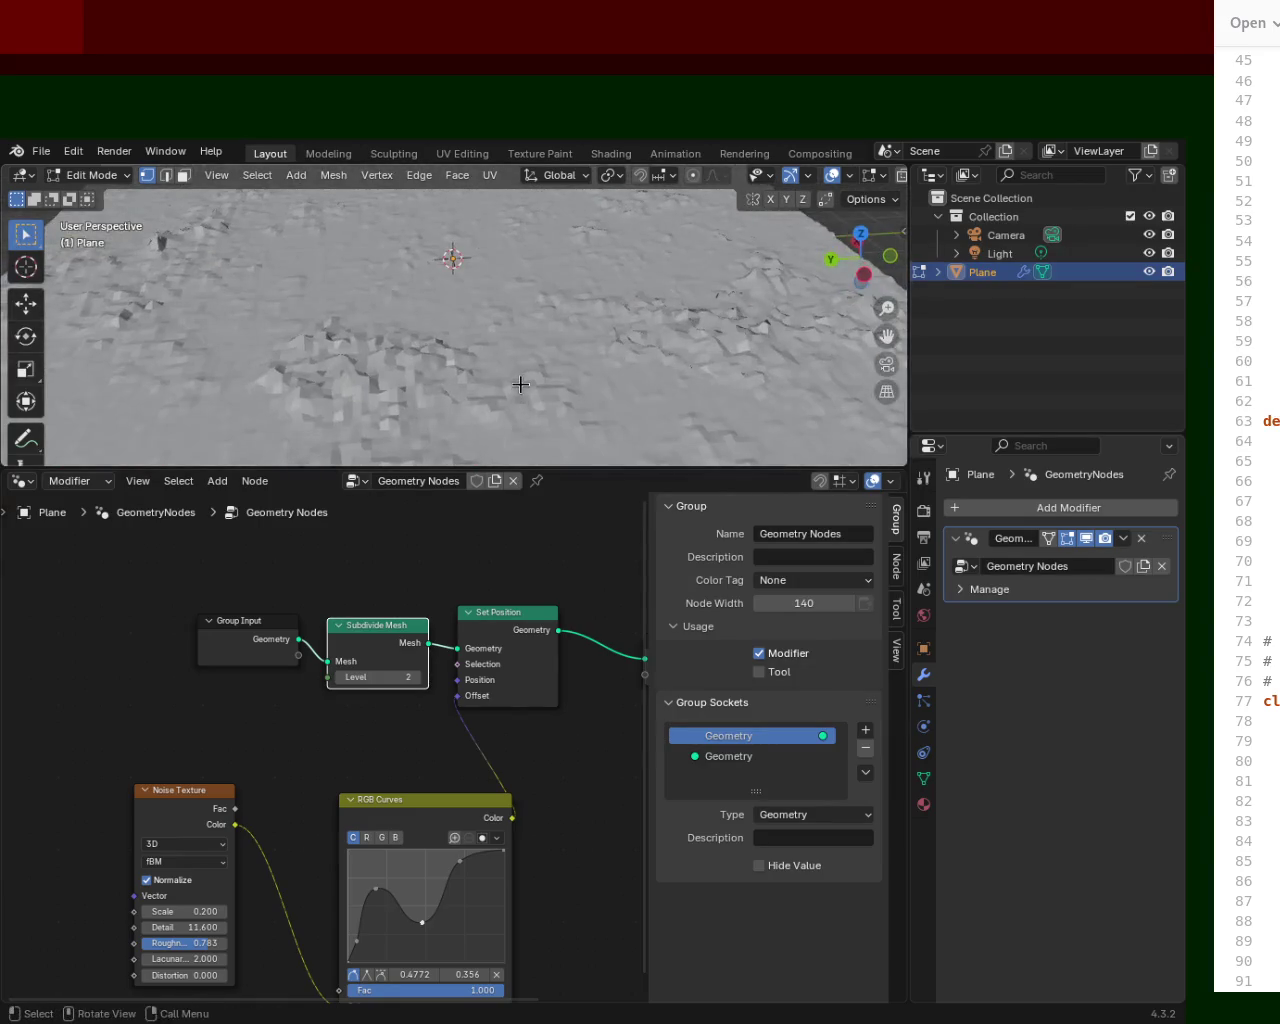
left_click_drag(459, 860, 457, 855)
mouse_move(378, 896)
left_mouse_down()
mouse_move(385, 953)
mouse_move(420, 876)
mouse_move(367, 928)
mouse_move(410, 945)
left_mouse_up()
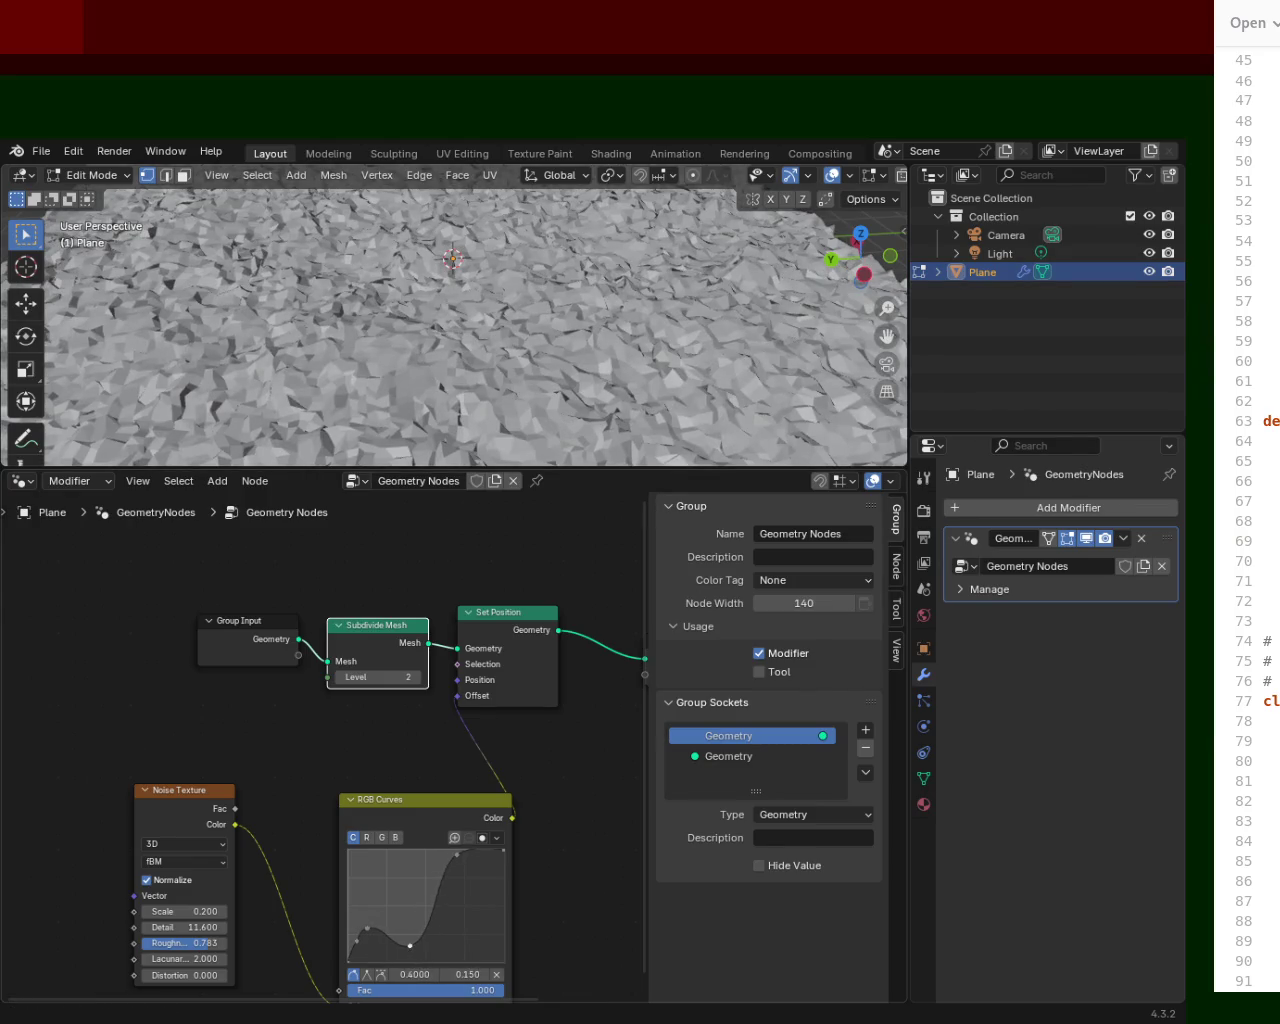
mouse_move(590, 330)
middle_mouse_down()
mouse_move(594, 237)
mouse_move(615, 263)
middle_mouse_up()
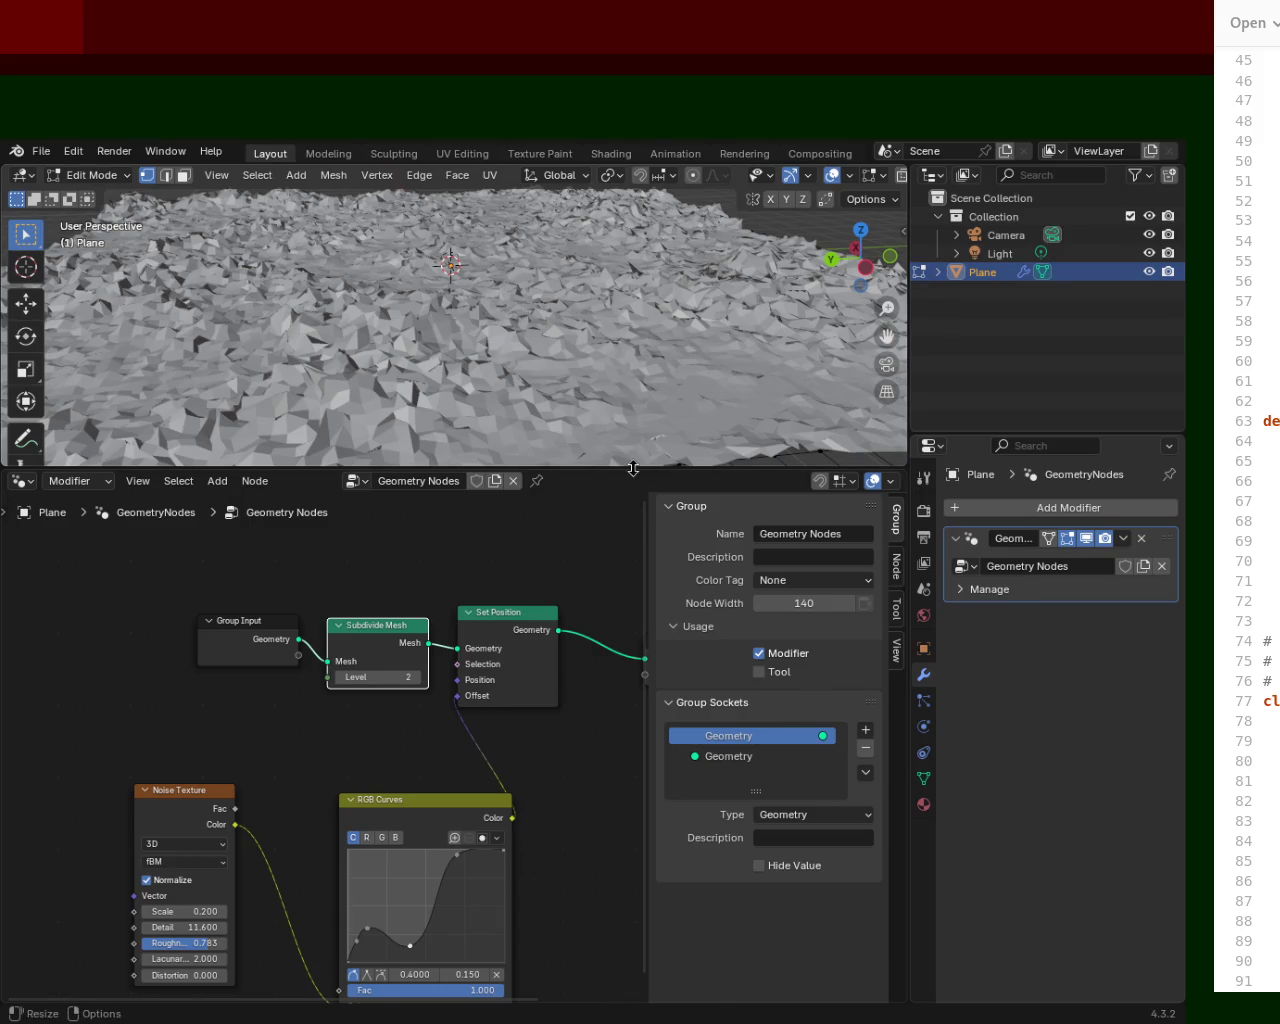
left_click_drag(629, 466, 629, 645)
middle_click_drag(585, 394, 586, 336)
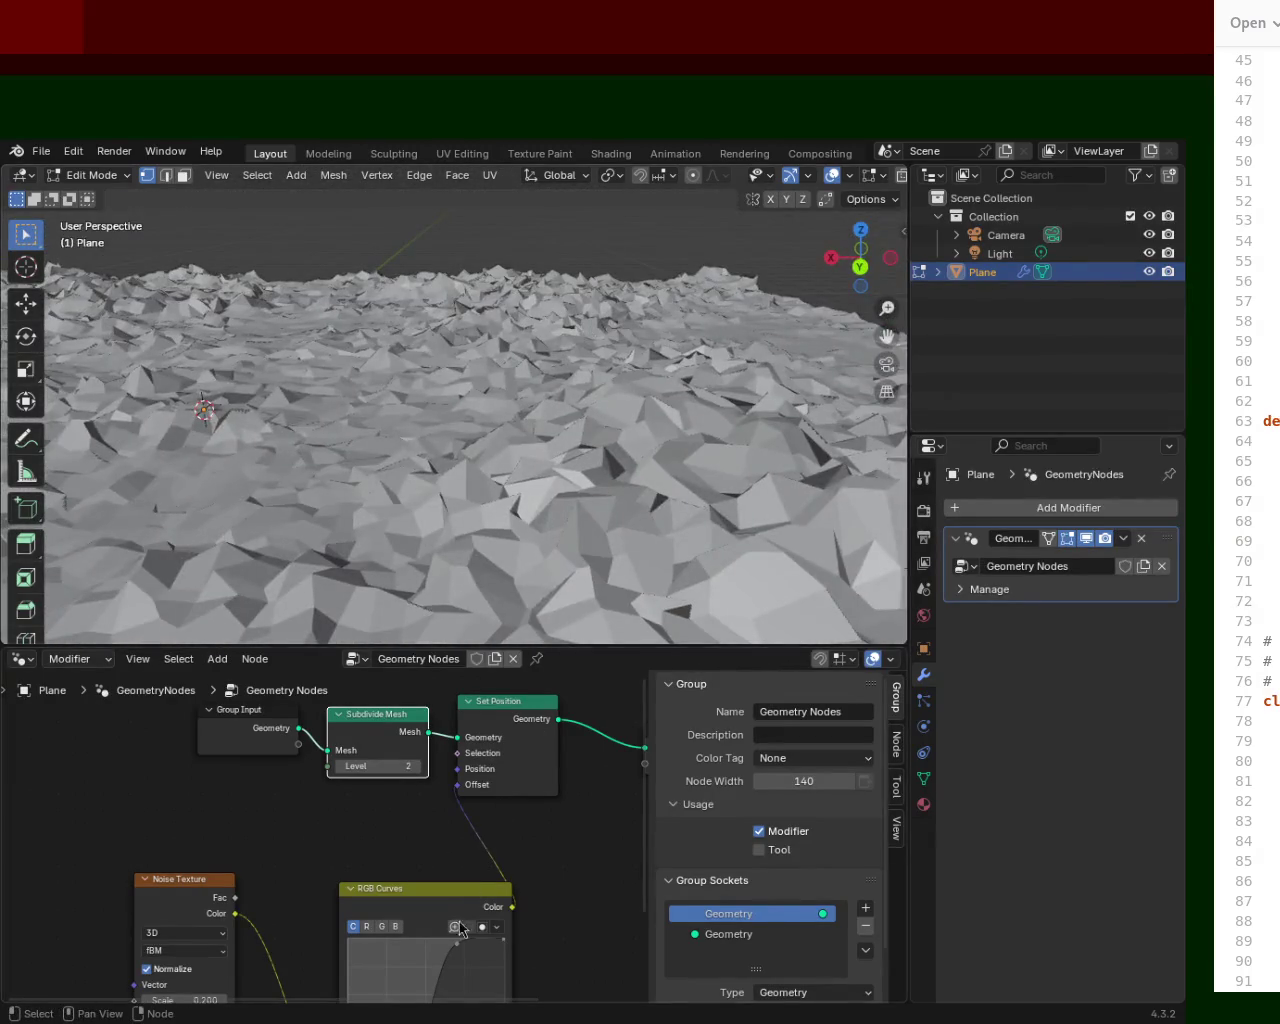
Move the RGB Curves node aside and drag curve points into an early peak and a hump.
mouse_move(466, 912)
left_mouse_down()
mouse_move(434, 865)
mouse_move(440, 915)
mouse_move(430, 904)
left_mouse_up()
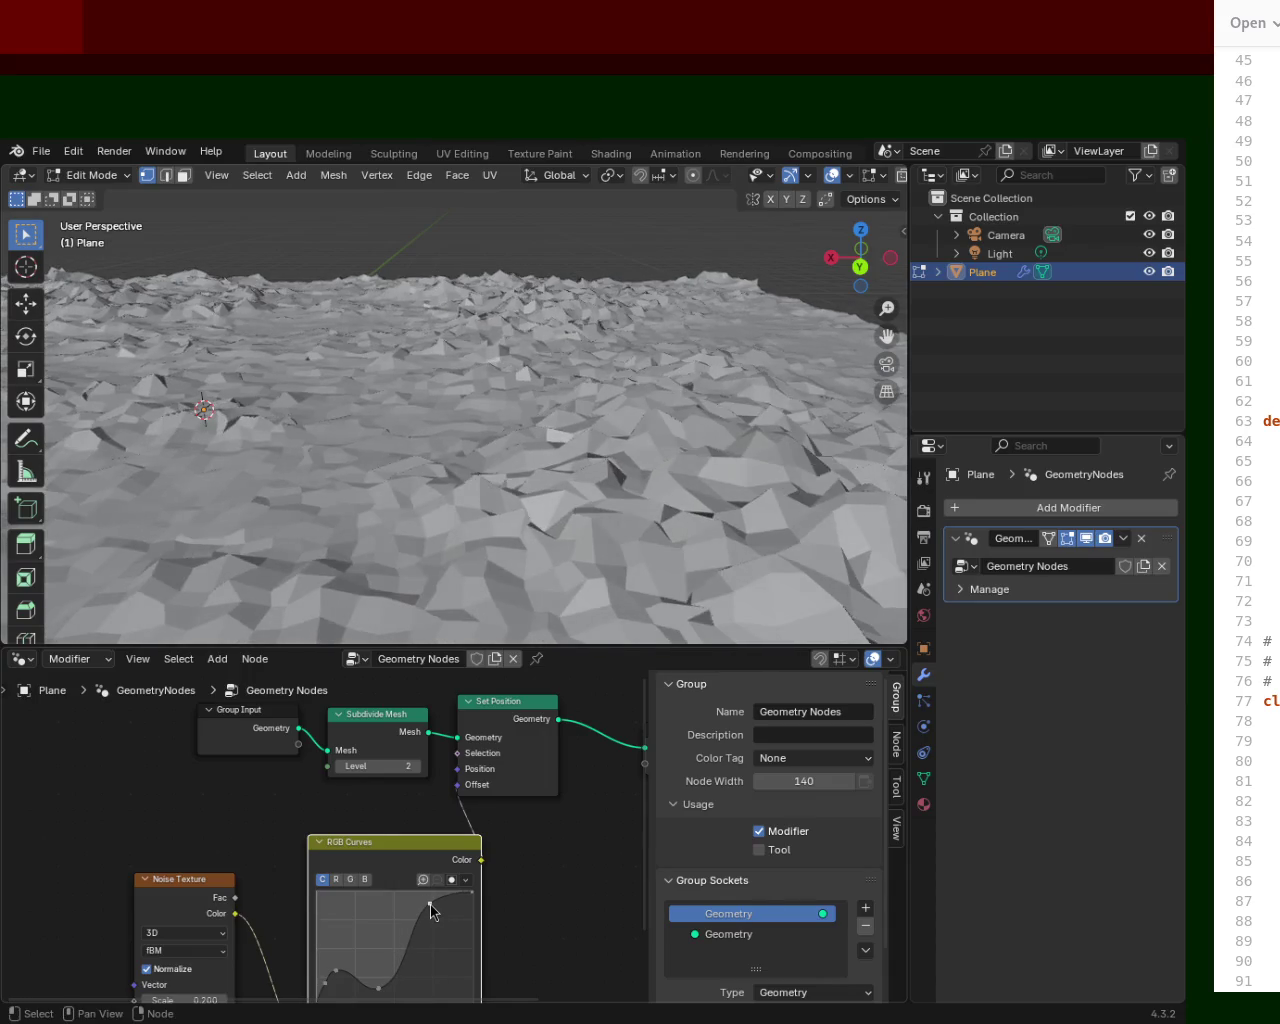
scroll(591, 571, "up", 2)
mouse_move(443, 260)
middle_mouse_down()
mouse_move(487, 367)
mouse_move(543, 357)
middle_mouse_up()
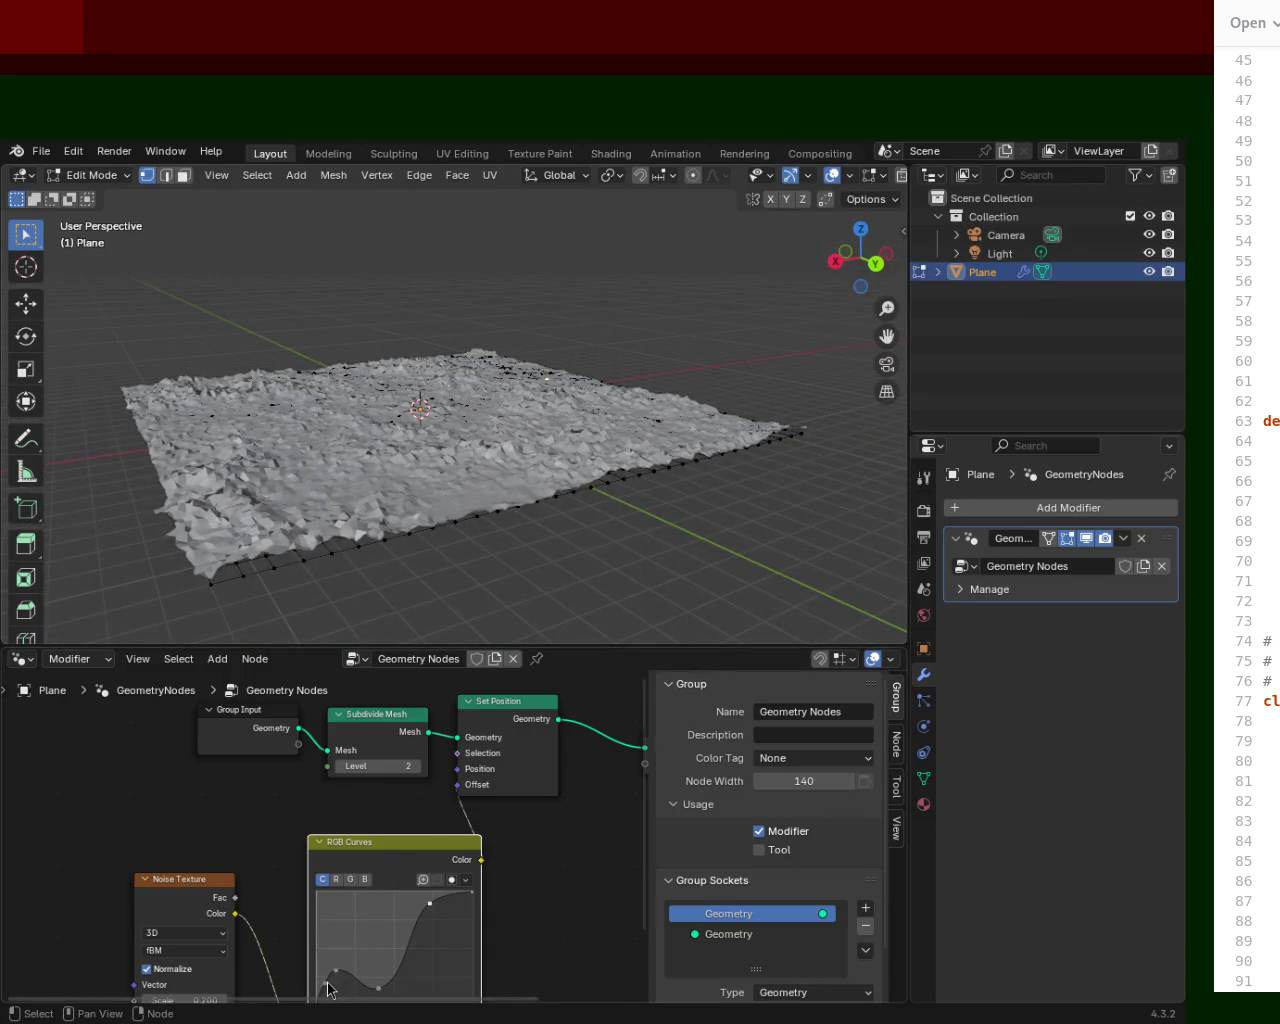
mouse_move(335, 975)
left_mouse_down()
mouse_move(340, 935)
mouse_move(354, 986)
mouse_move(410, 973)
left_mouse_up()
left_click(379, 985)
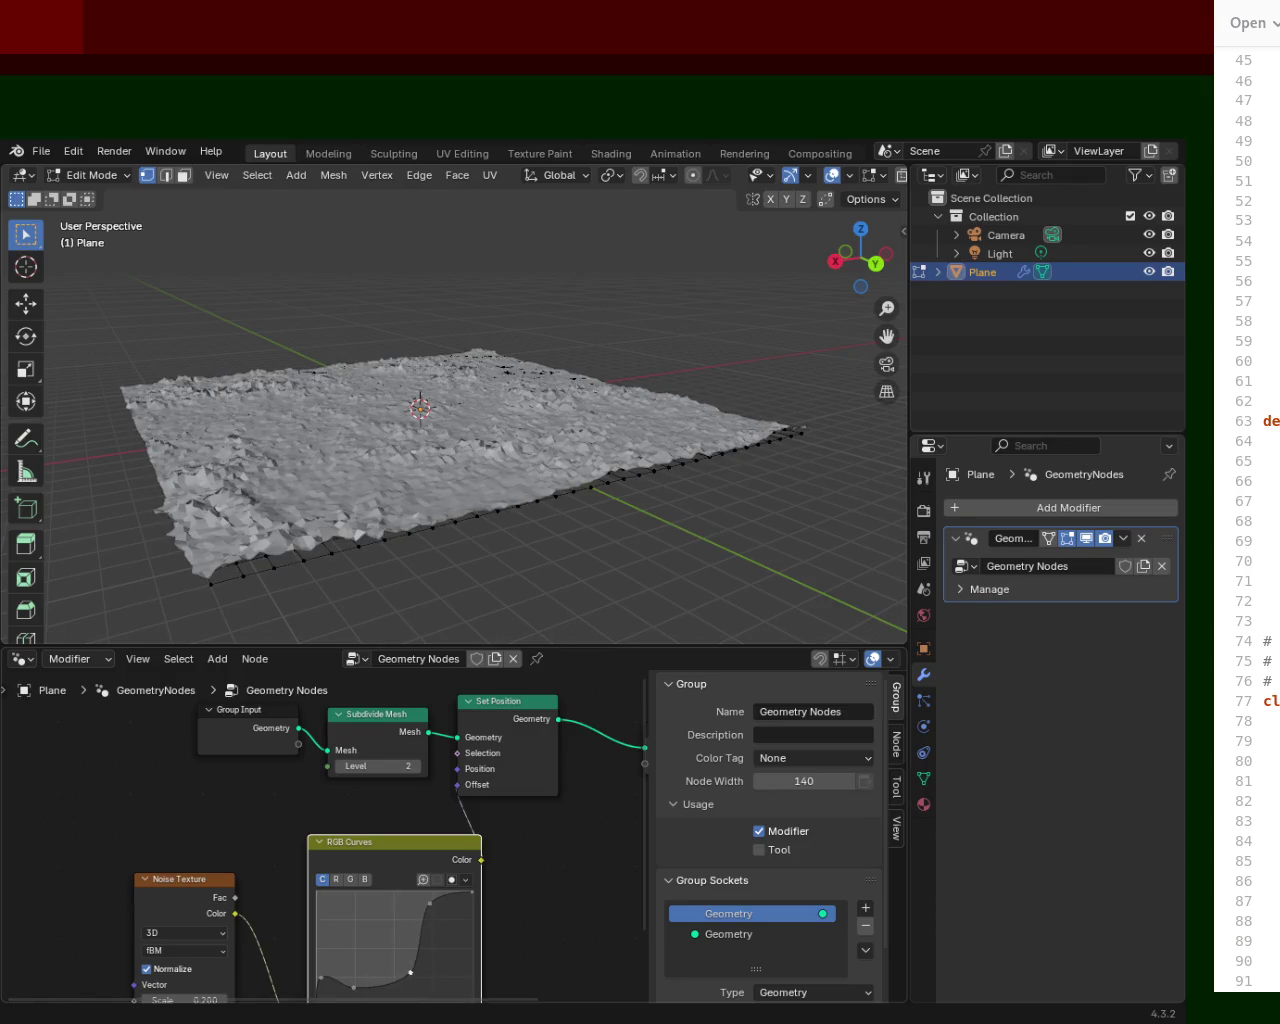
mouse_move(354, 986)
left_mouse_down()
mouse_move(356, 951)
mouse_move(357, 999)
mouse_move(337, 921)
left_mouse_up()
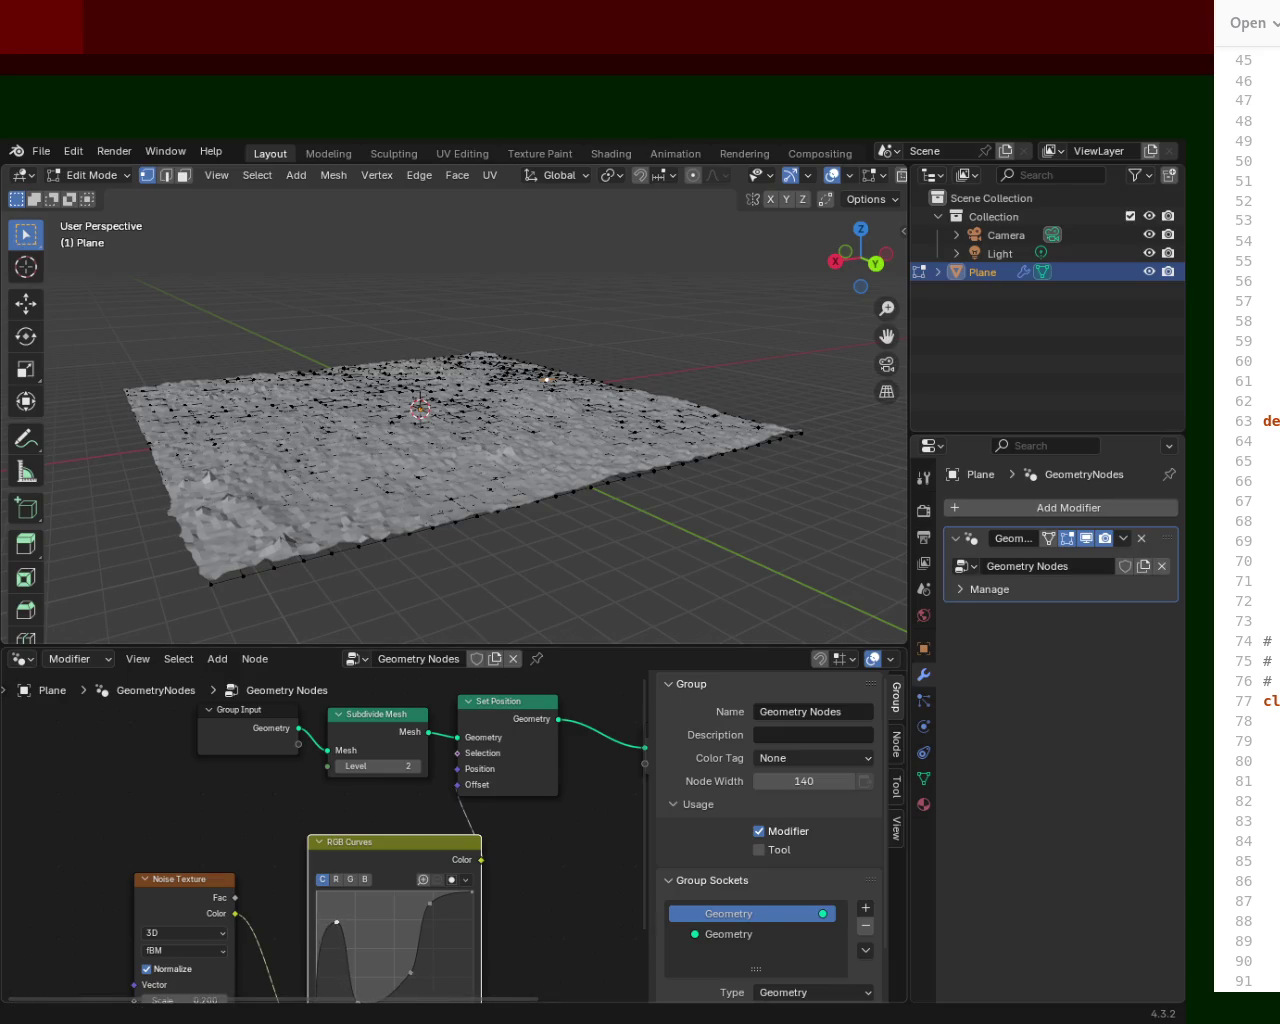
Shift a right-side curve point so the curve levels off near 0.754, 0.5437.
mouse_move(430, 470)
middle_mouse_down("ctrl")
mouse_move(432, 344)
mouse_move(466, 491)
mouse_move(453, 341)
middle_mouse_up("ctrl")
middle_click_drag(455, 333, 460, 297)
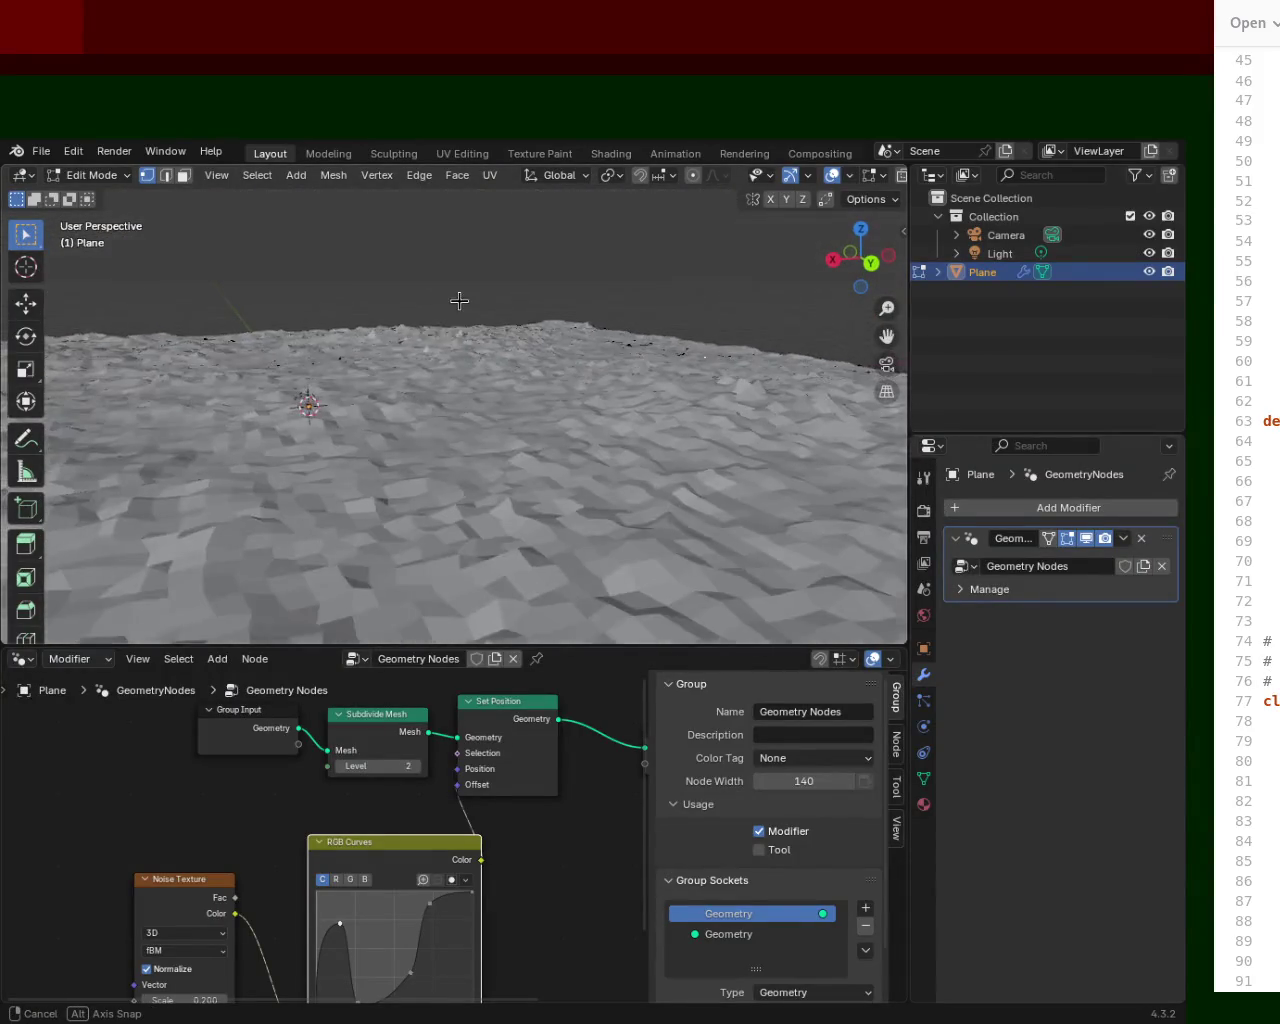
mouse_move(410, 972)
left_mouse_down()
mouse_move(392, 916)
mouse_move(403, 958)
mouse_move(442, 918)
mouse_move(458, 975)
mouse_move(416, 904)
mouse_move(473, 915)
mouse_move(473, 942)
mouse_move(434, 940)
left_mouse_up()
scroll(623, 343, "down", 2)
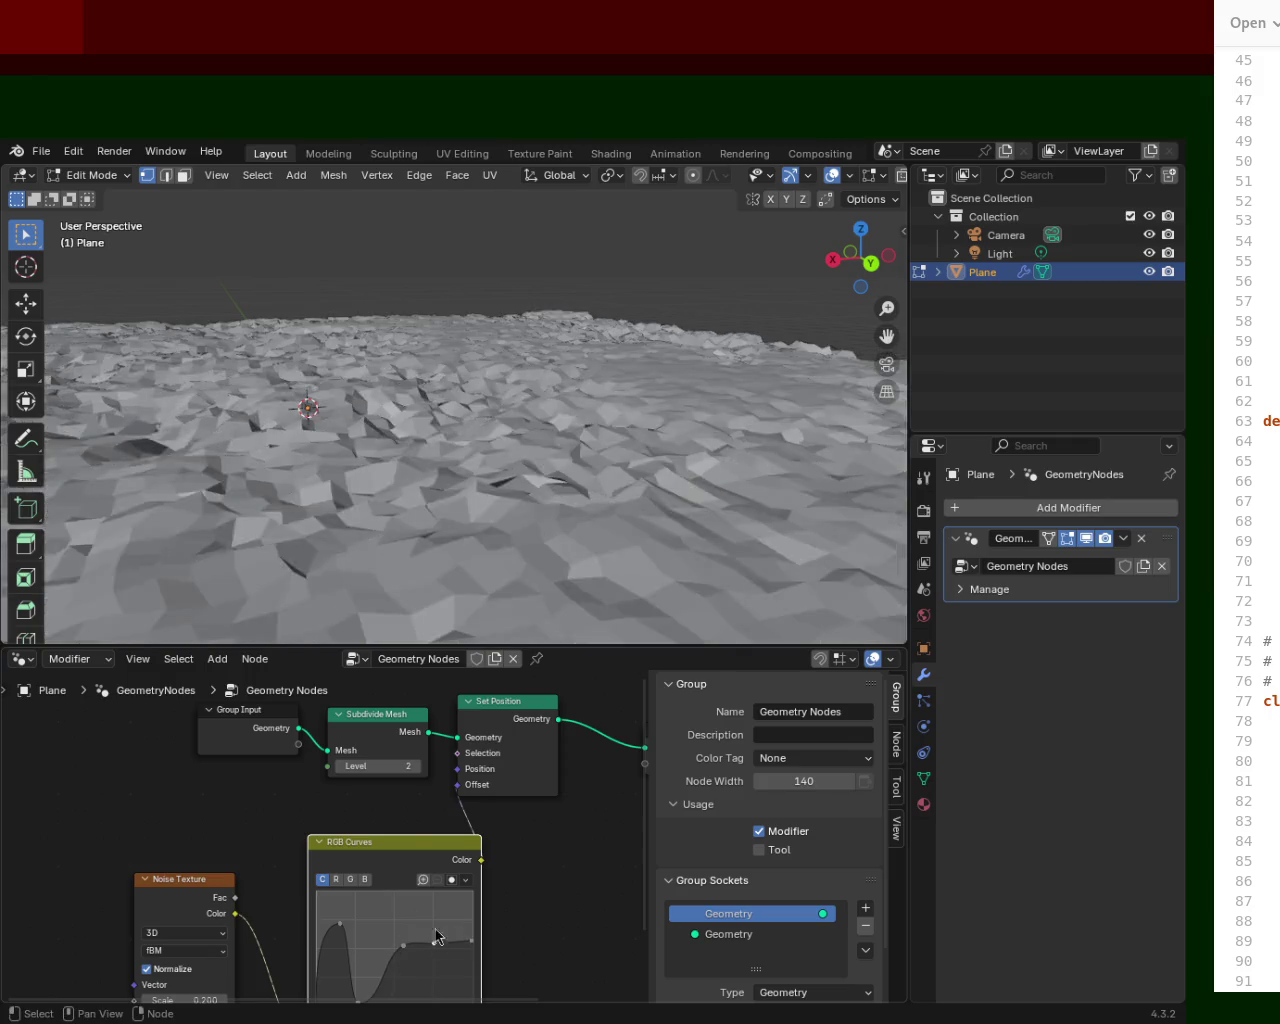
scroll(623, 343, "down", 2)
scroll(614, 331, "down", 2)
scroll(628, 374, "down", 2)
mouse_move(485, 376)
middle_mouse_down()
mouse_move(437, 414)
mouse_move(537, 371)
mouse_move(592, 387)
mouse_move(717, 374)
middle_mouse_up()
scroll(437, 414, "up", 3)
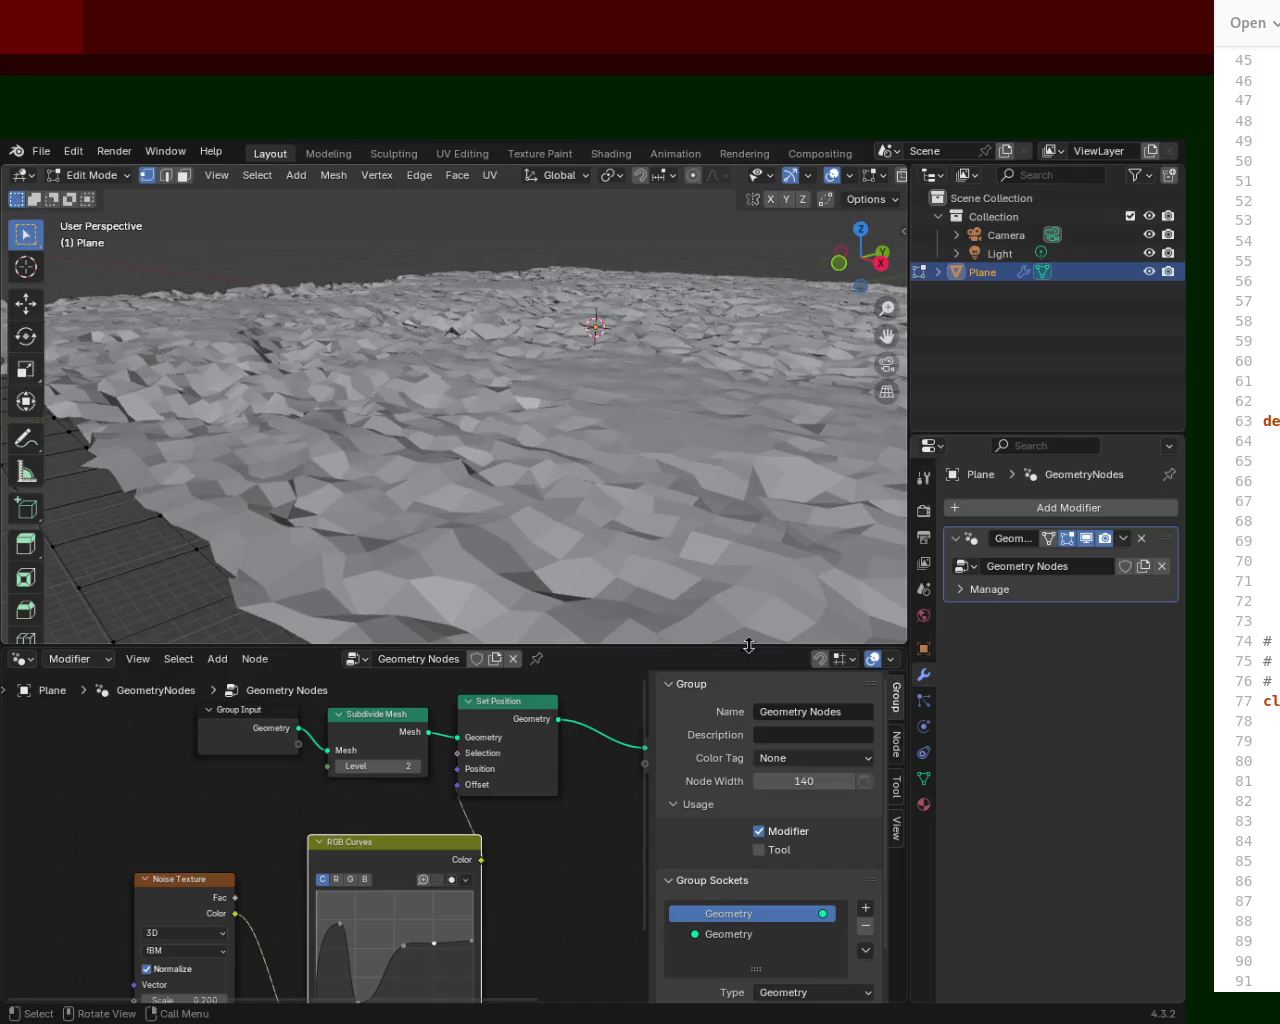
left_click_drag(715, 646, 715, 505)
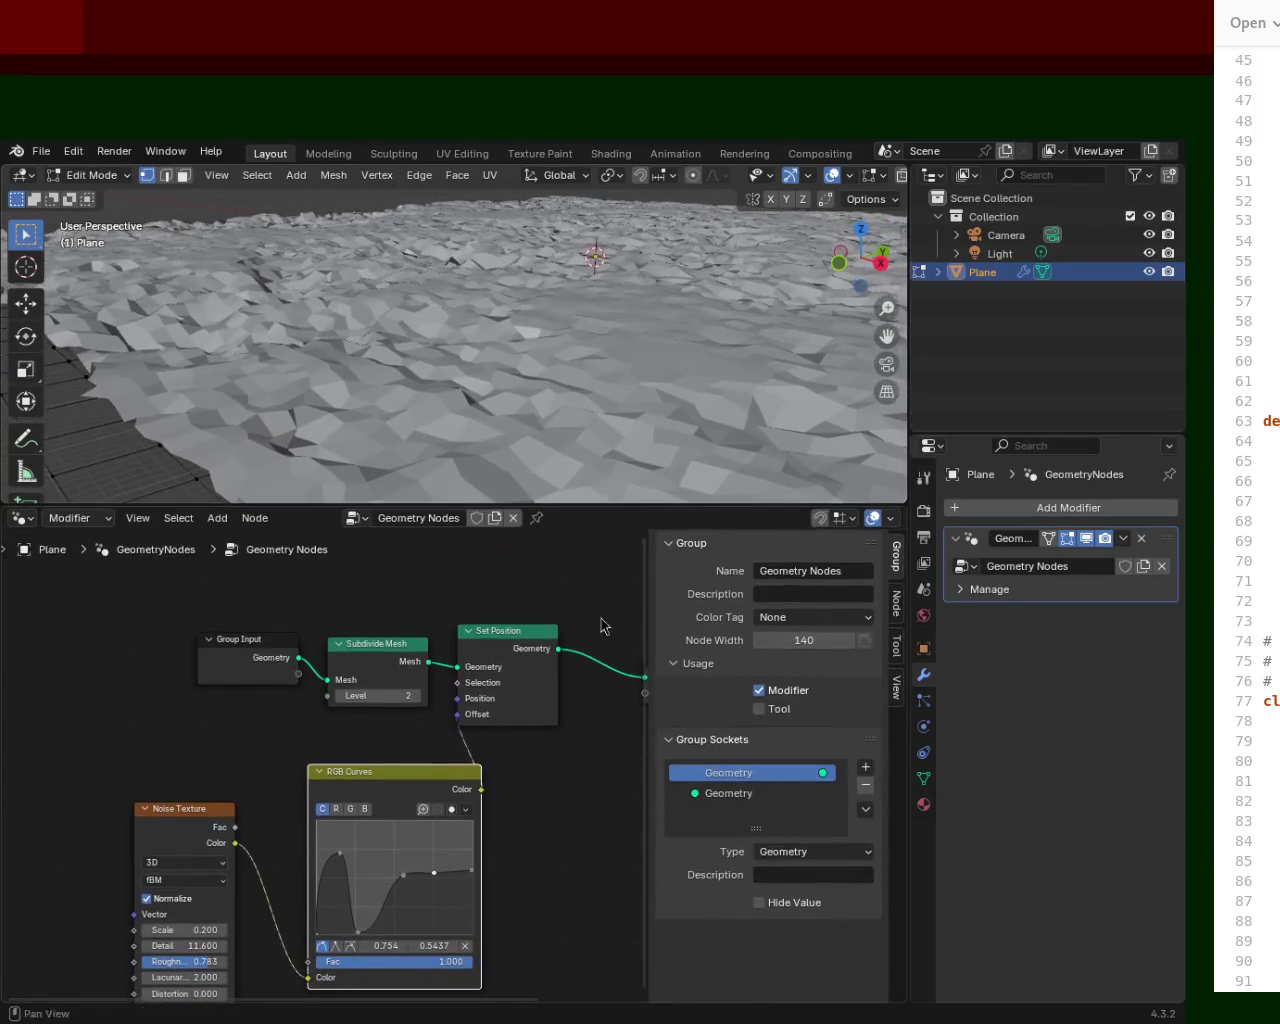
Raise the curve's left end, add a point at 0.454, 0.425, and lift another to 0.636, 0.8375.
mouse_move(358, 932)
left_mouse_down()
mouse_move(366, 897)
mouse_move(343, 931)
left_mouse_up()
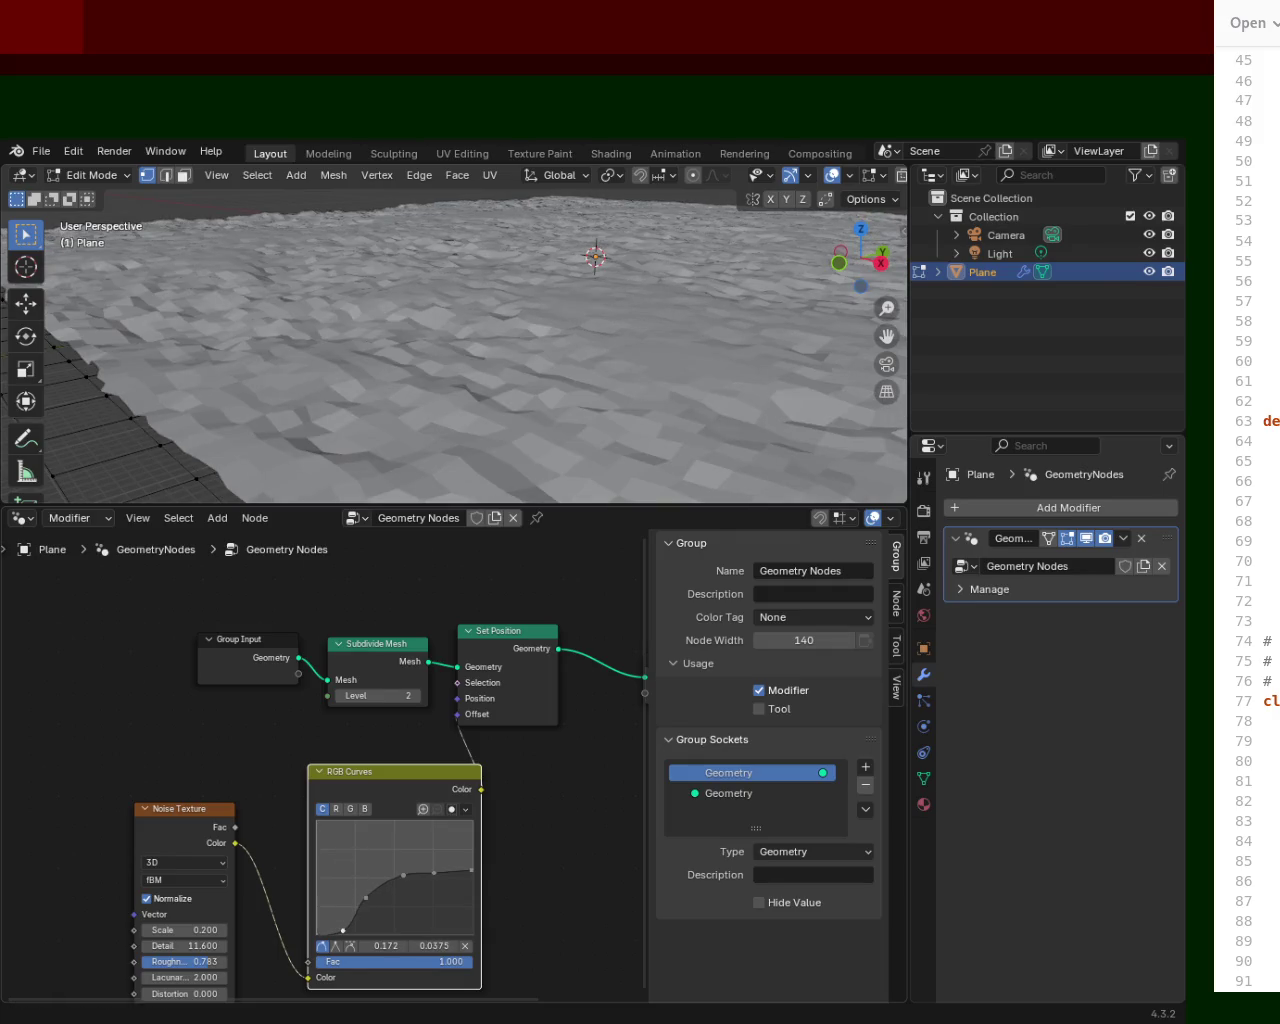
mouse_move(313, 935)
left_mouse_down()
mouse_move(321, 887)
mouse_move(318, 910)
mouse_move(367, 877)
mouse_move(407, 823)
mouse_move(438, 823)
left_mouse_up()
mouse_move(560, 420)
middle_mouse_down()
mouse_move(573, 349)
mouse_move(617, 403)
middle_mouse_up()
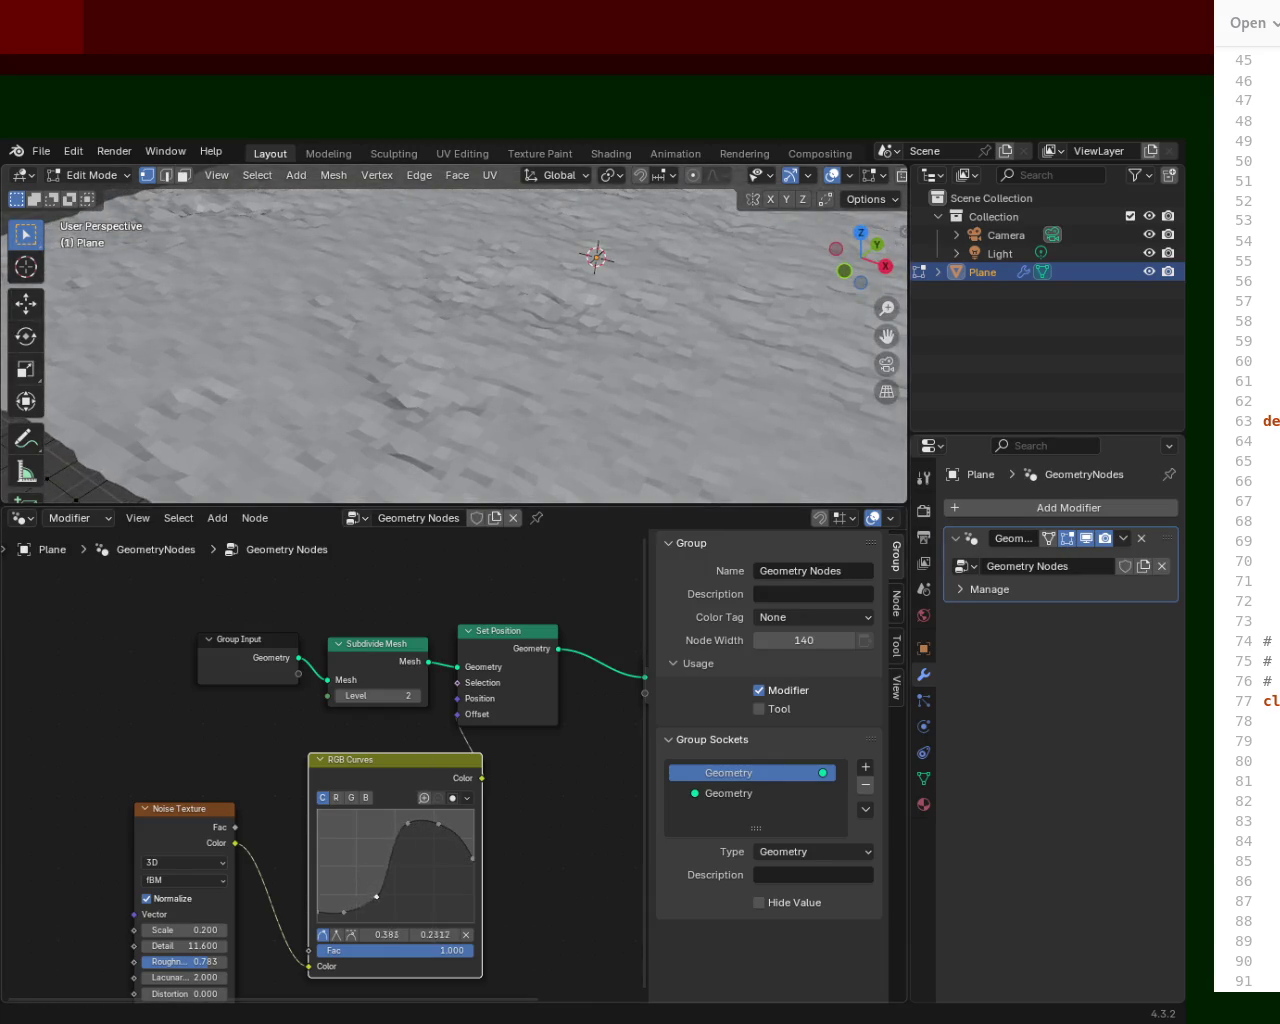
left_click(368, 862)
left_click_drag(368, 862, 392, 895)
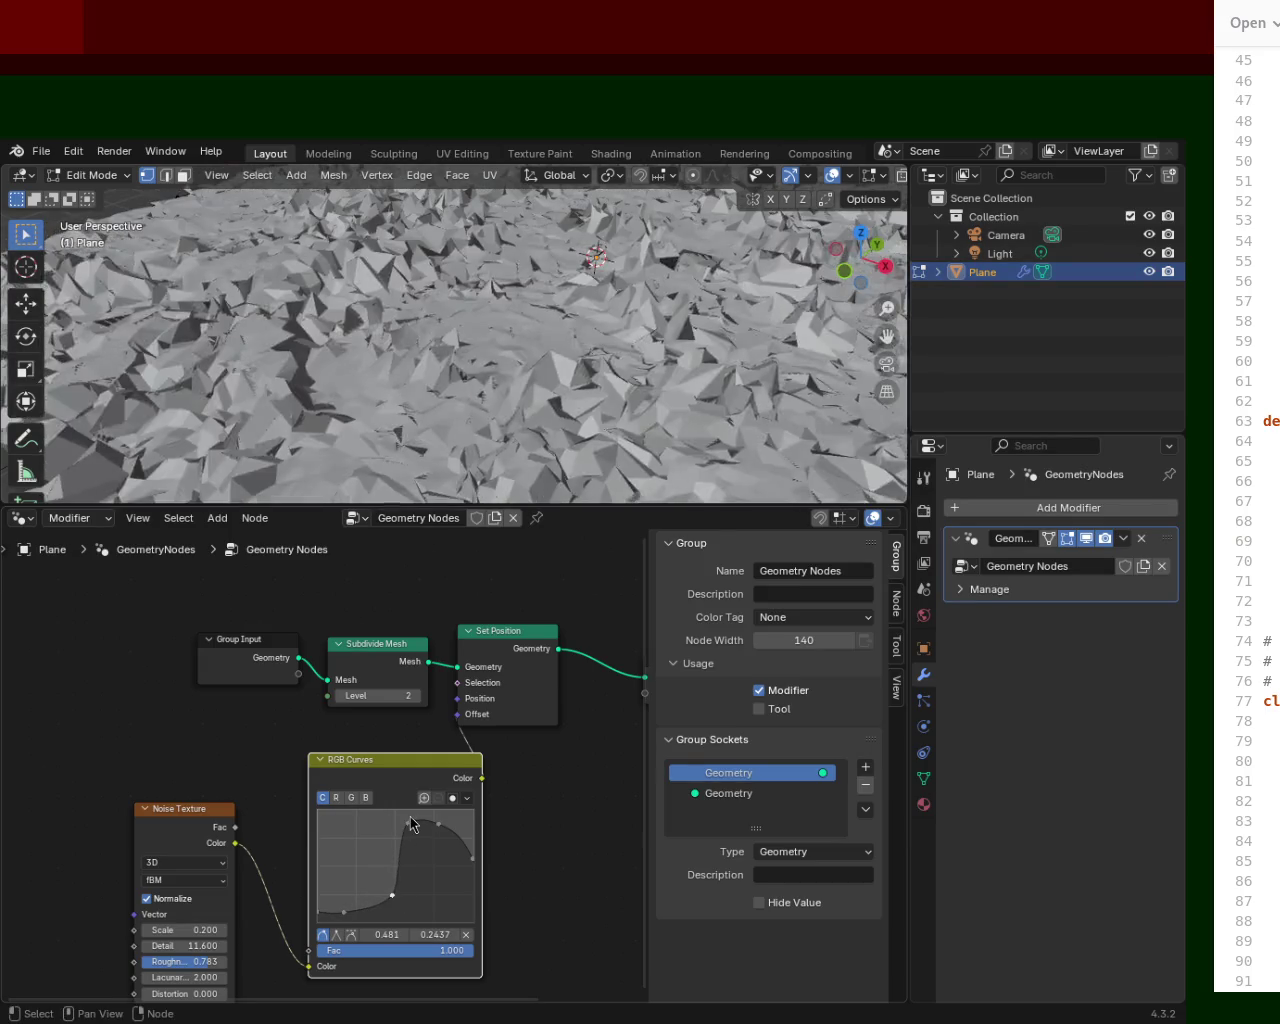
mouse_move(408, 823)
left_mouse_down()
mouse_move(424, 841)
mouse_move(416, 828)
left_mouse_up()
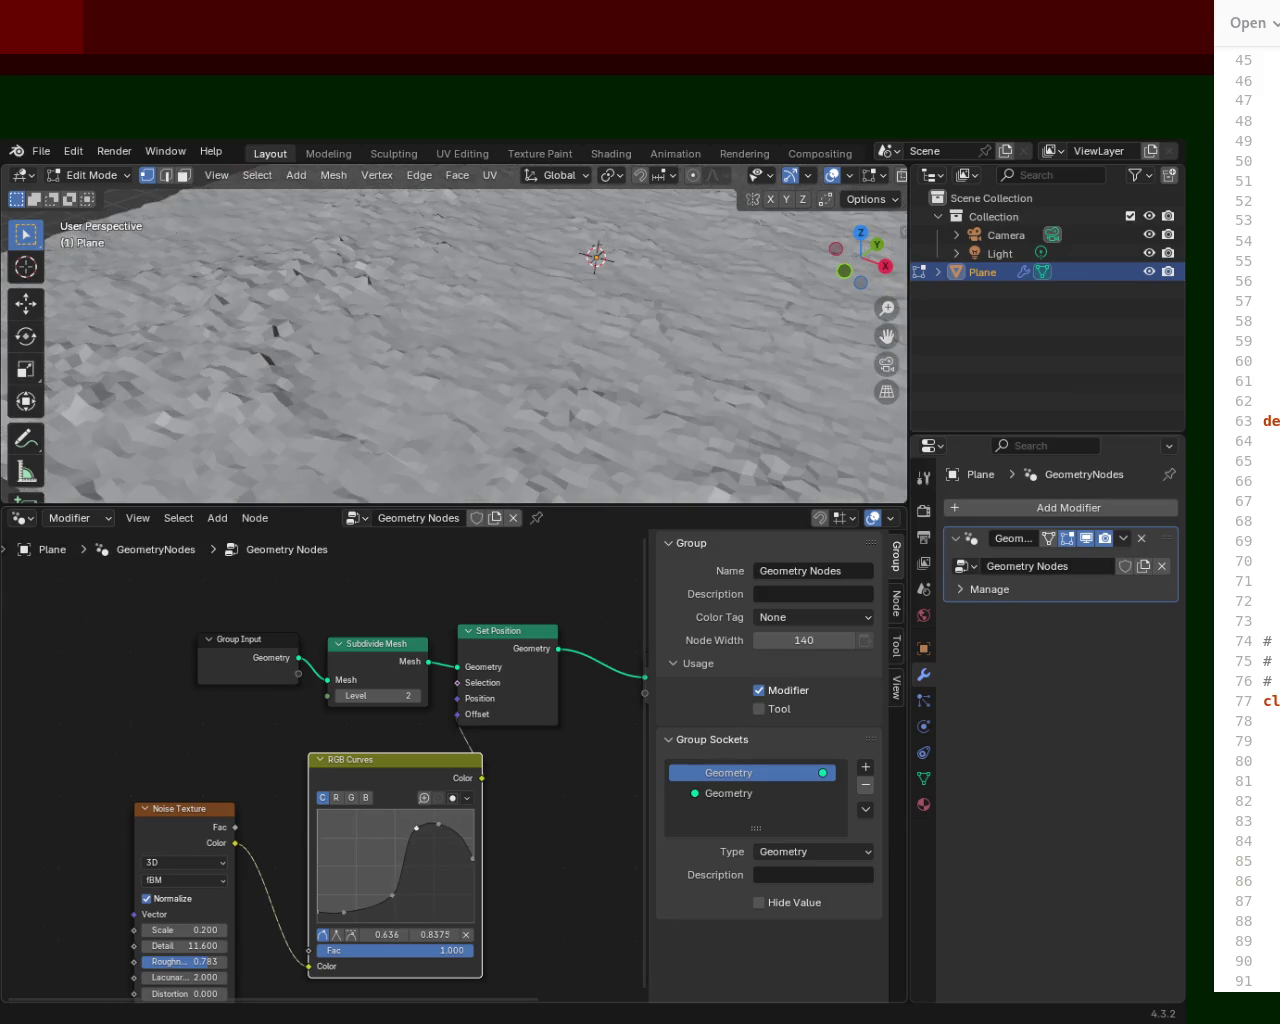
mouse_move(494, 380)
middle_mouse_down()
mouse_move(494, 306)
mouse_move(478, 334)
mouse_move(556, 331)
mouse_move(590, 360)
middle_mouse_up()
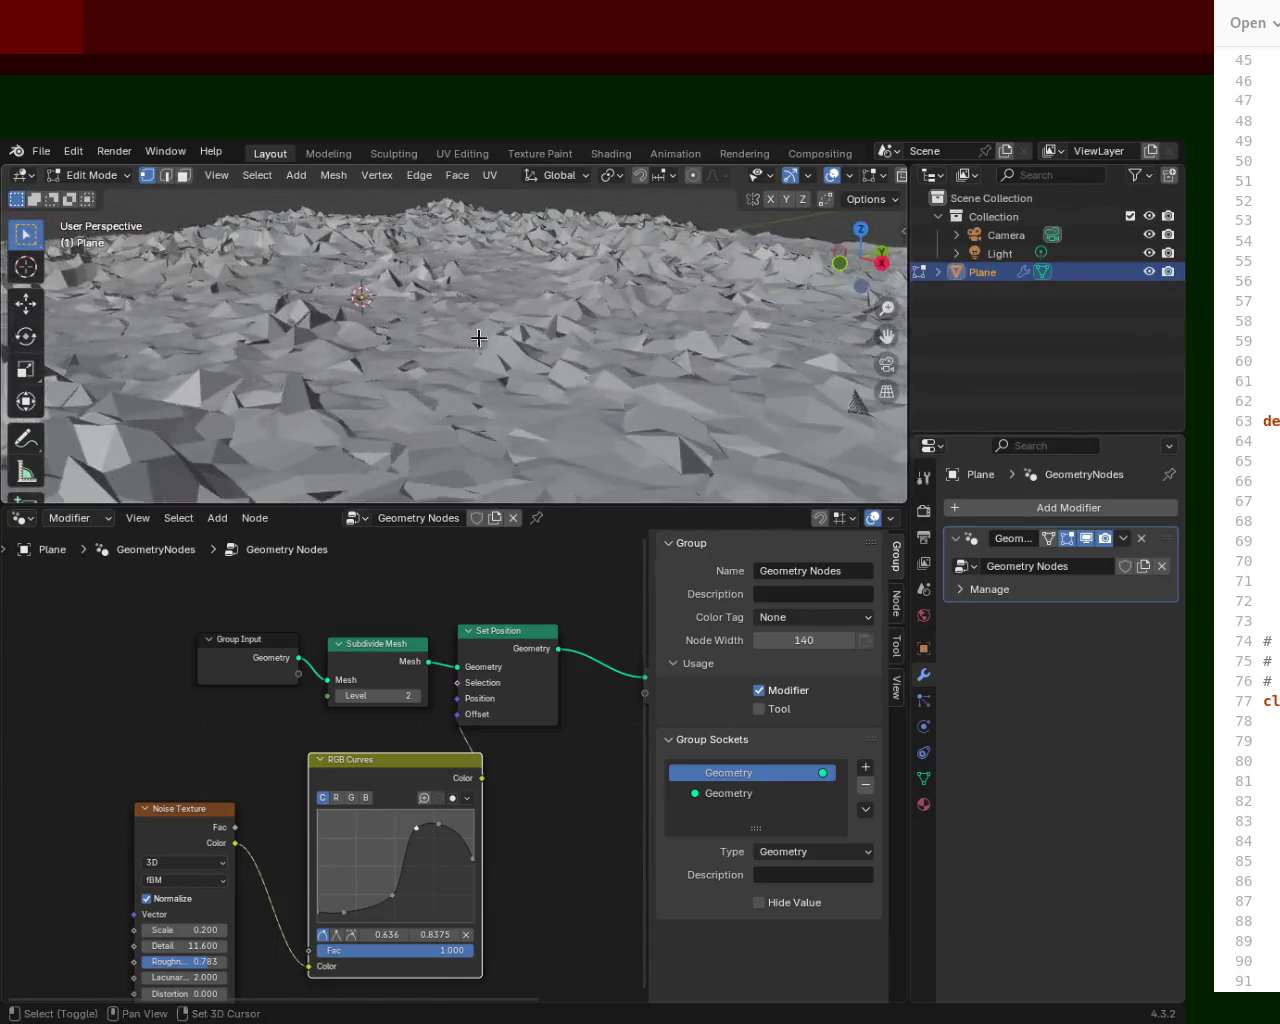
left_click_drag(641, 505, 641, 660)
mouse_move(600, 500)
middle_mouse_down()
mouse_move(583, 480)
mouse_move(586, 443)
middle_mouse_up()
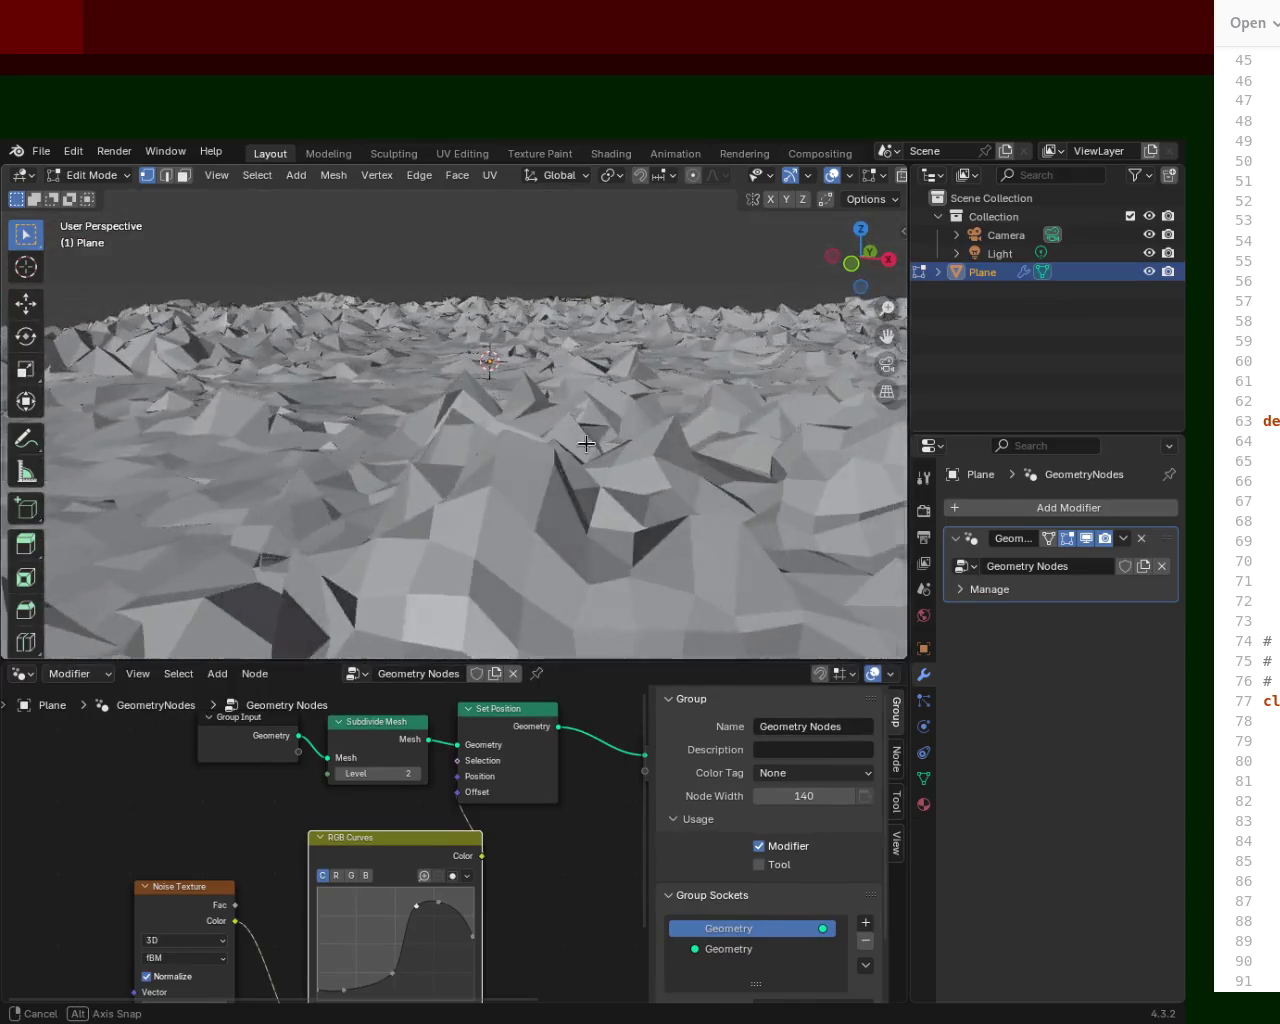
Set the subdivision Level to 3 and lower the 0.636 curve point to 0.5062.
left_click(378, 774)
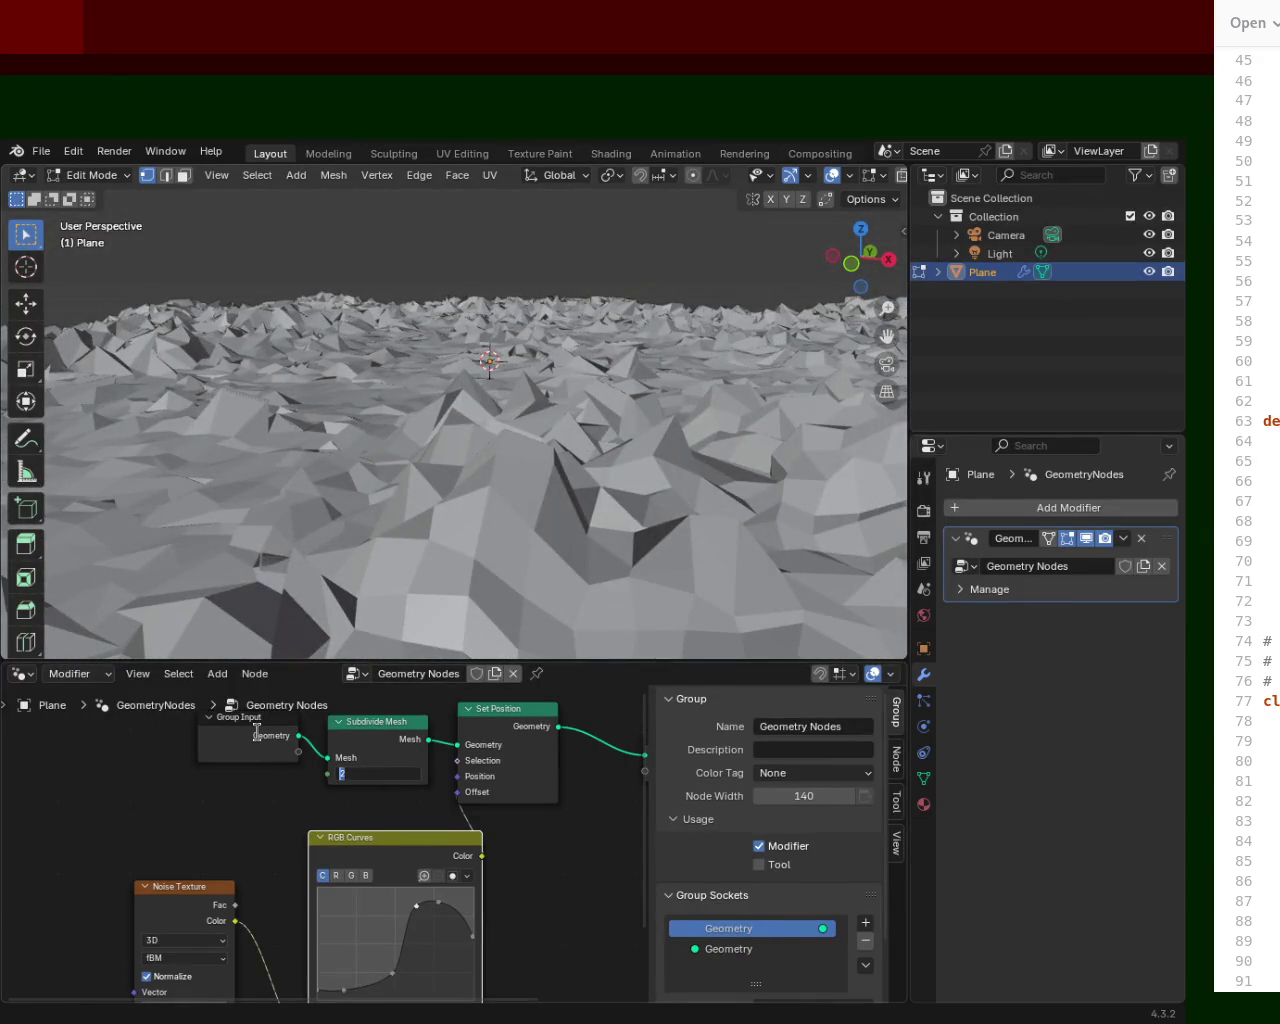
type("3")
key("Return")
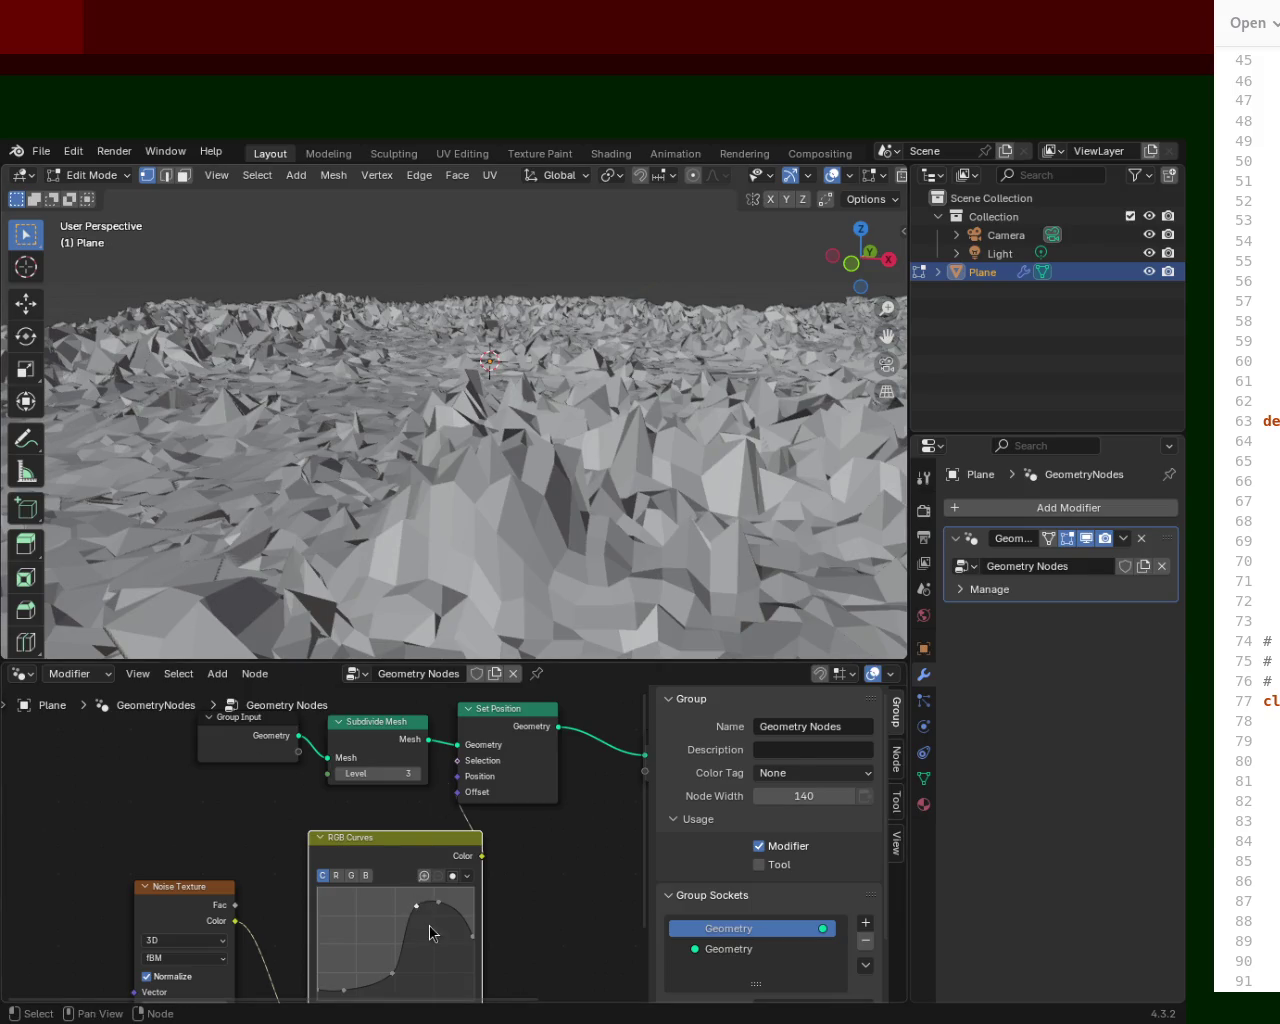
left_click_drag(440, 903, 415, 950)
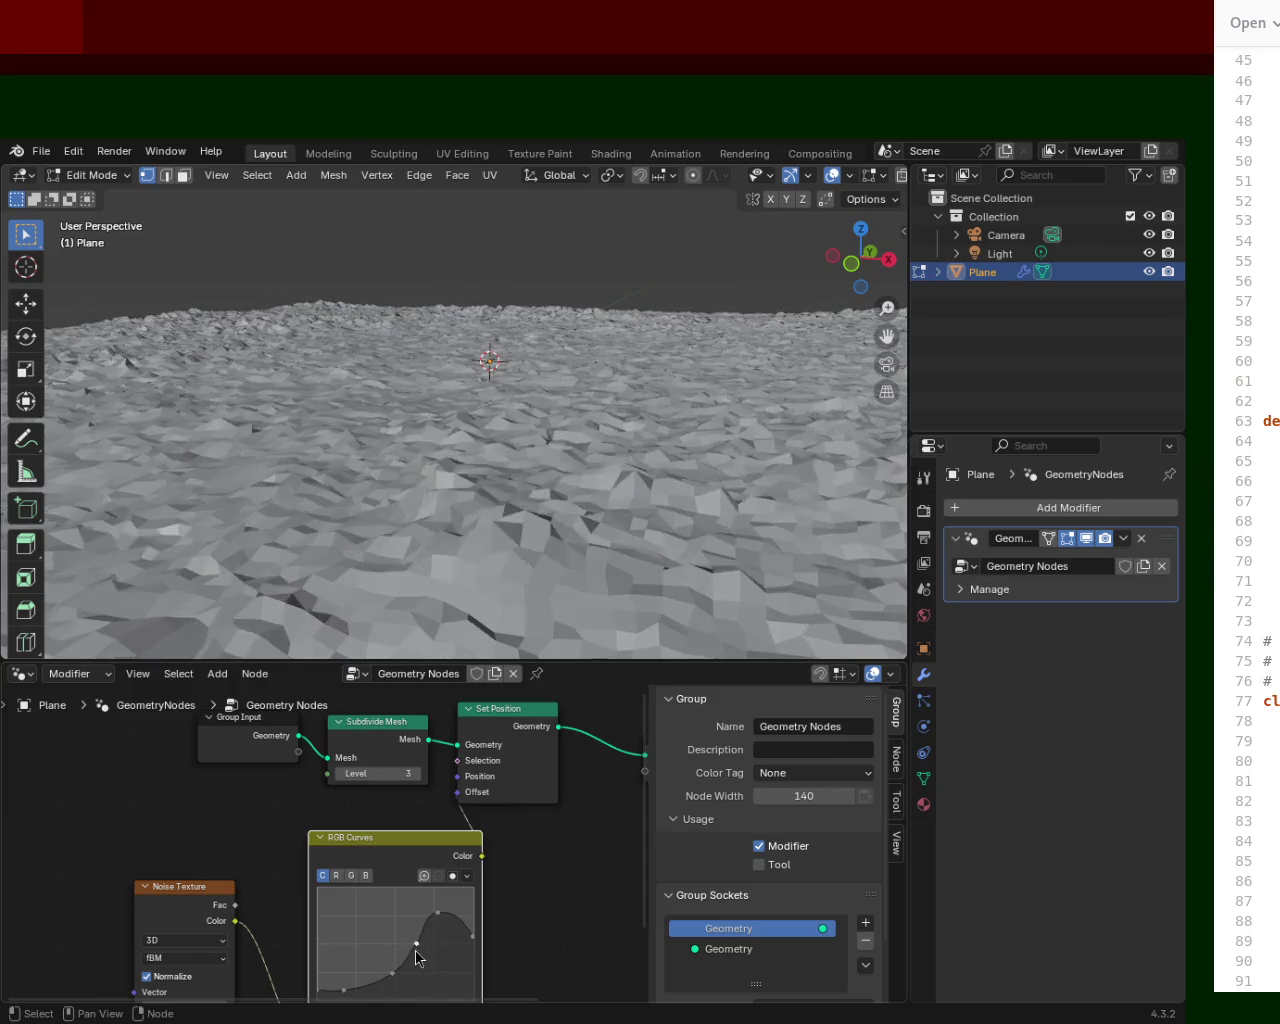
Orbit down to a close, low view of the terrain with a larger node editor.
middle_click_drag(467, 497, 750, 445)
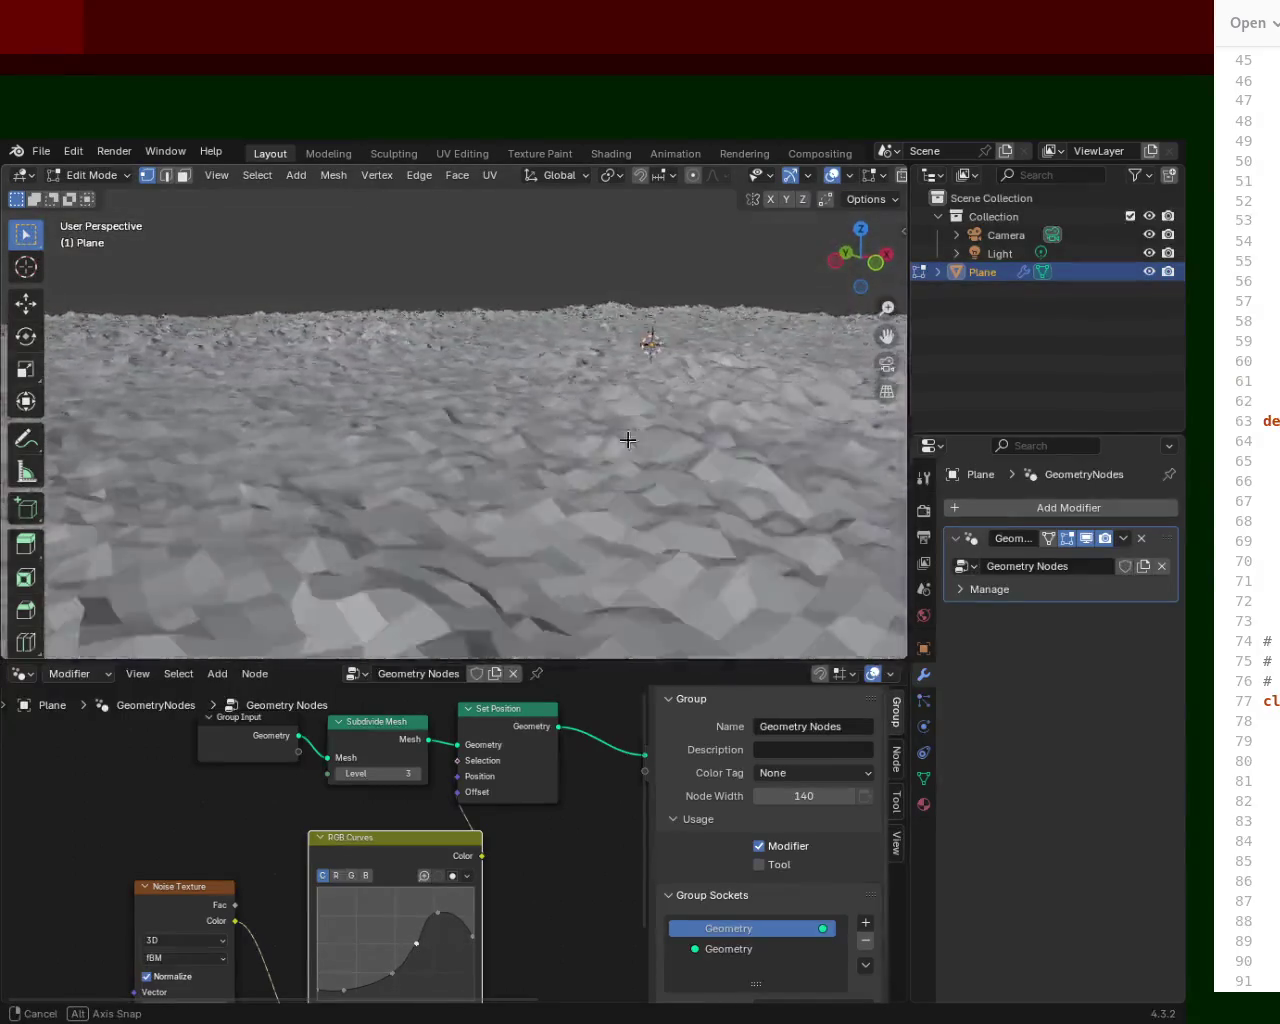
middle_click_drag(750, 445, 614, 415)
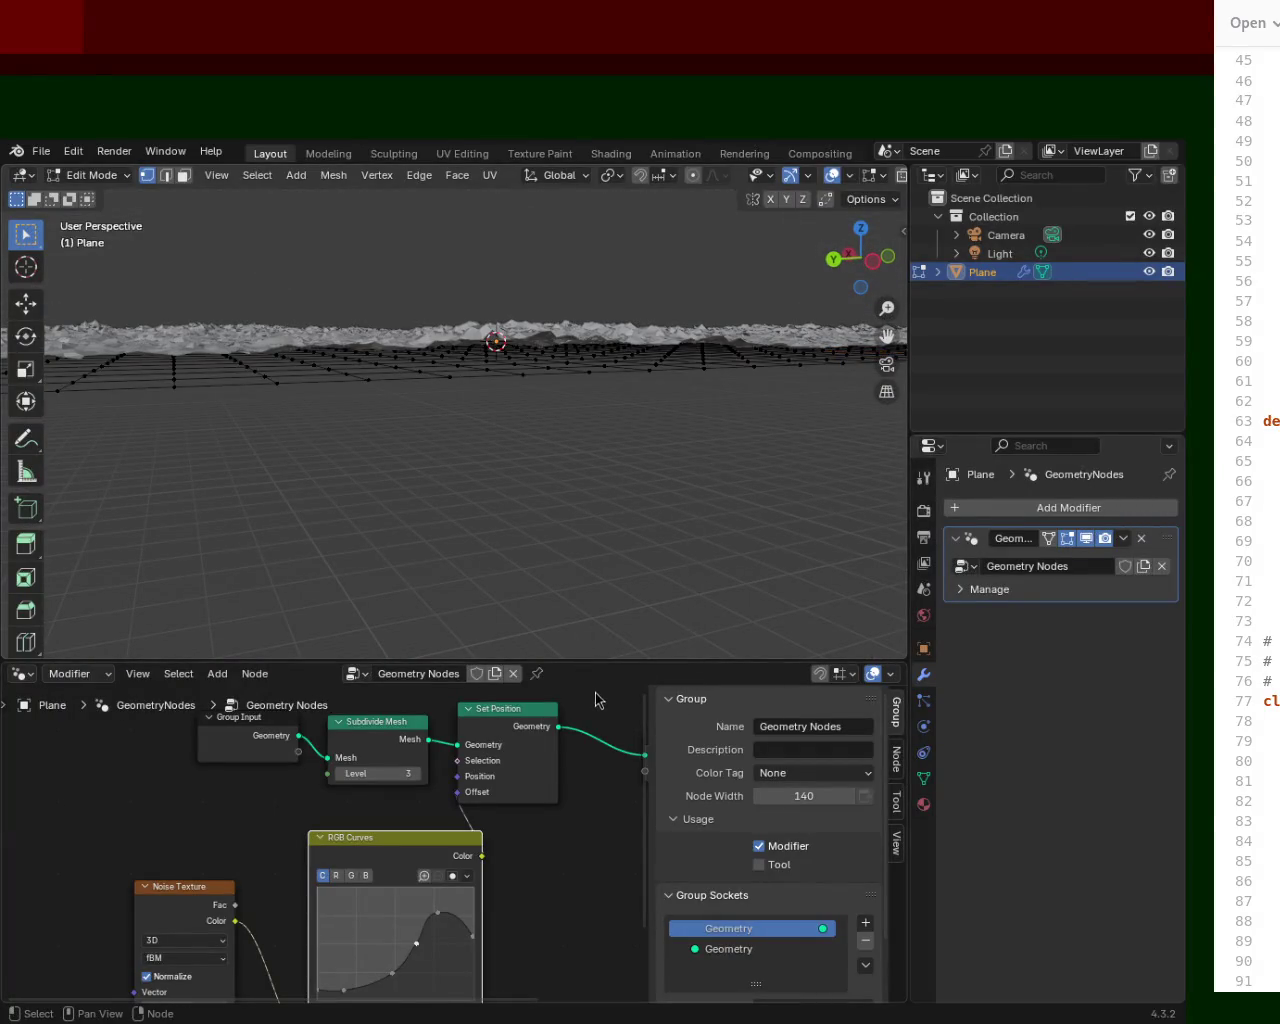
left_click_drag(620, 662, 620, 450)
mouse_move(654, 263)
middle_mouse_down()
mouse_move(651, 321)
mouse_move(694, 211)
middle_mouse_up()
mouse_move(498, 268)
middle_mouse_down("ctrl")
mouse_move(581, 262)
mouse_move(565, 410)
middle_mouse_up("ctrl")
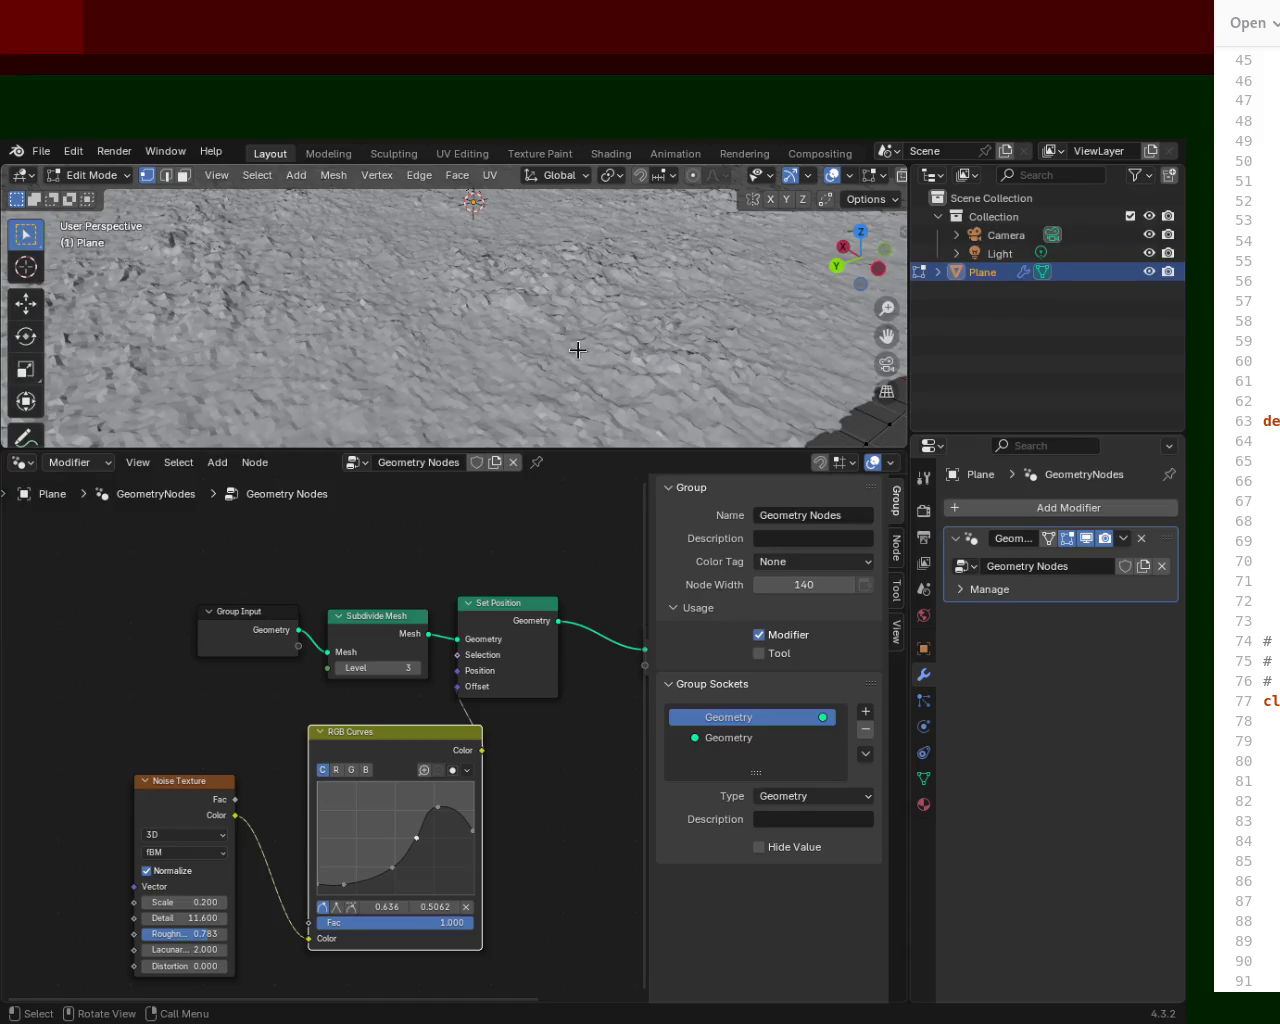
Select the whole plane mesh and scale it down to about 0.53.
key("a")
key("s")
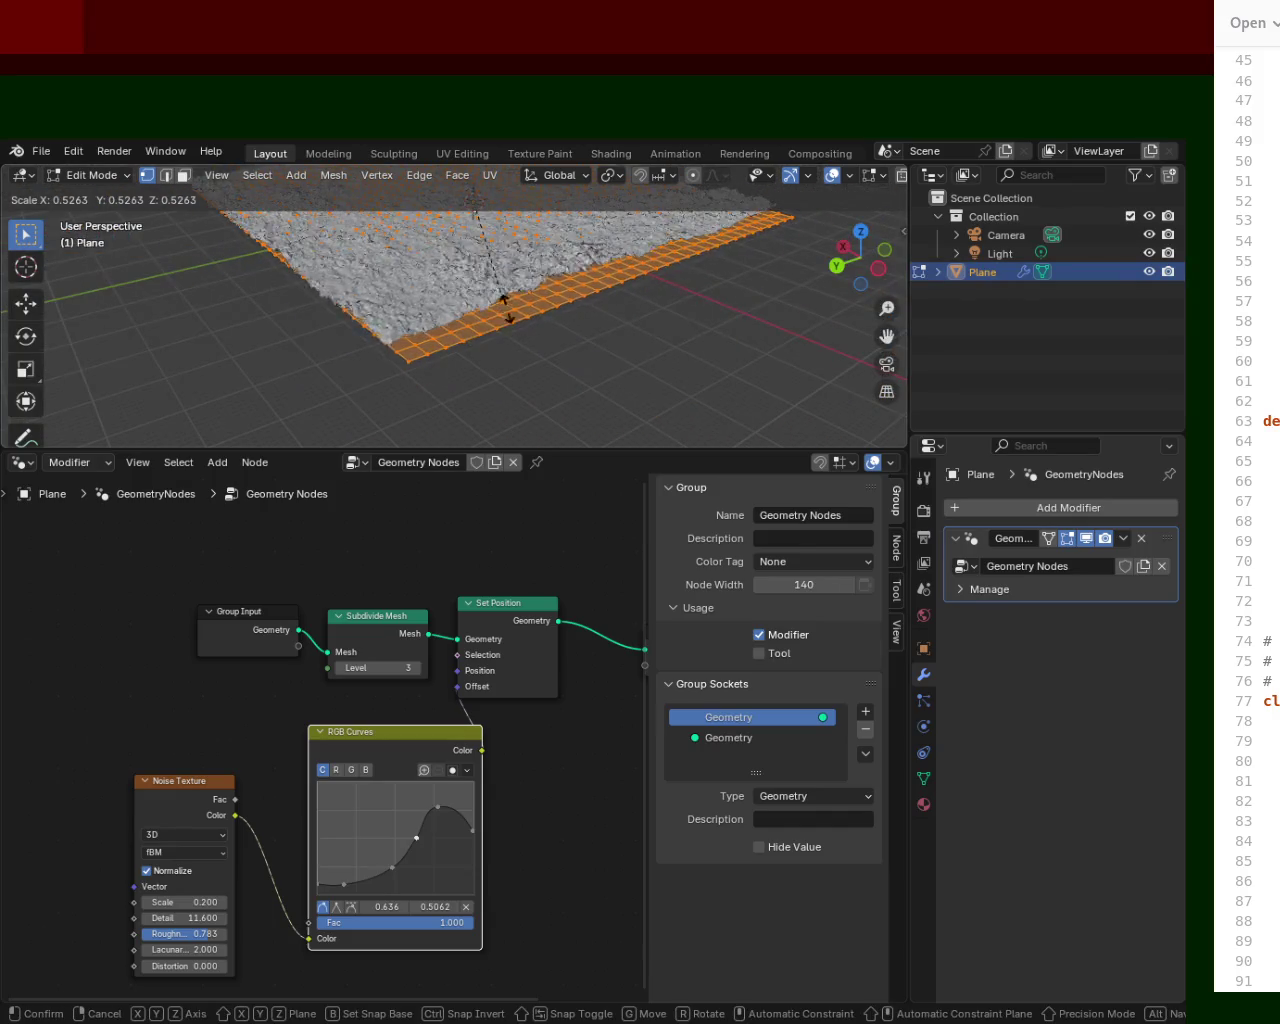
left_click(574, 393)
Lower the Noise Texture Scale from 0.200 to 0.100 for broader, smoother ground.
left_click_drag(700, 452, 700, 604)
mouse_move(700, 520)
middle_mouse_down()
mouse_move(558, 291)
mouse_move(710, 414)
mouse_move(121, 414)
mouse_move(885, 395)
middle_mouse_up()
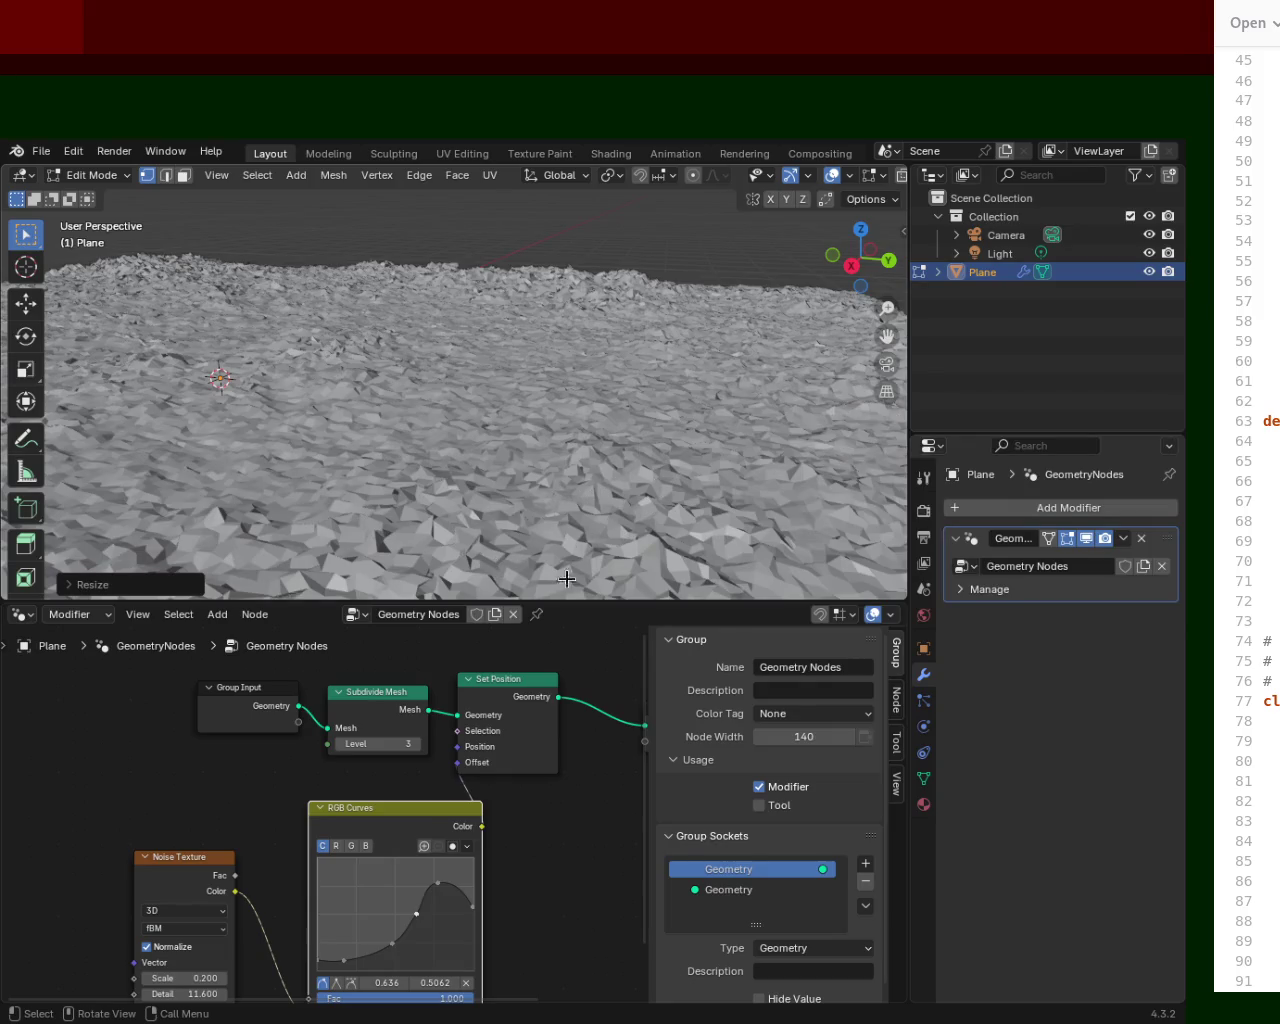
left_click_drag(595, 601, 595, 486)
mouse_move(186, 837)
left_mouse_down()
mouse_move(140, 837)
mouse_move(206, 837)
left_mouse_up()
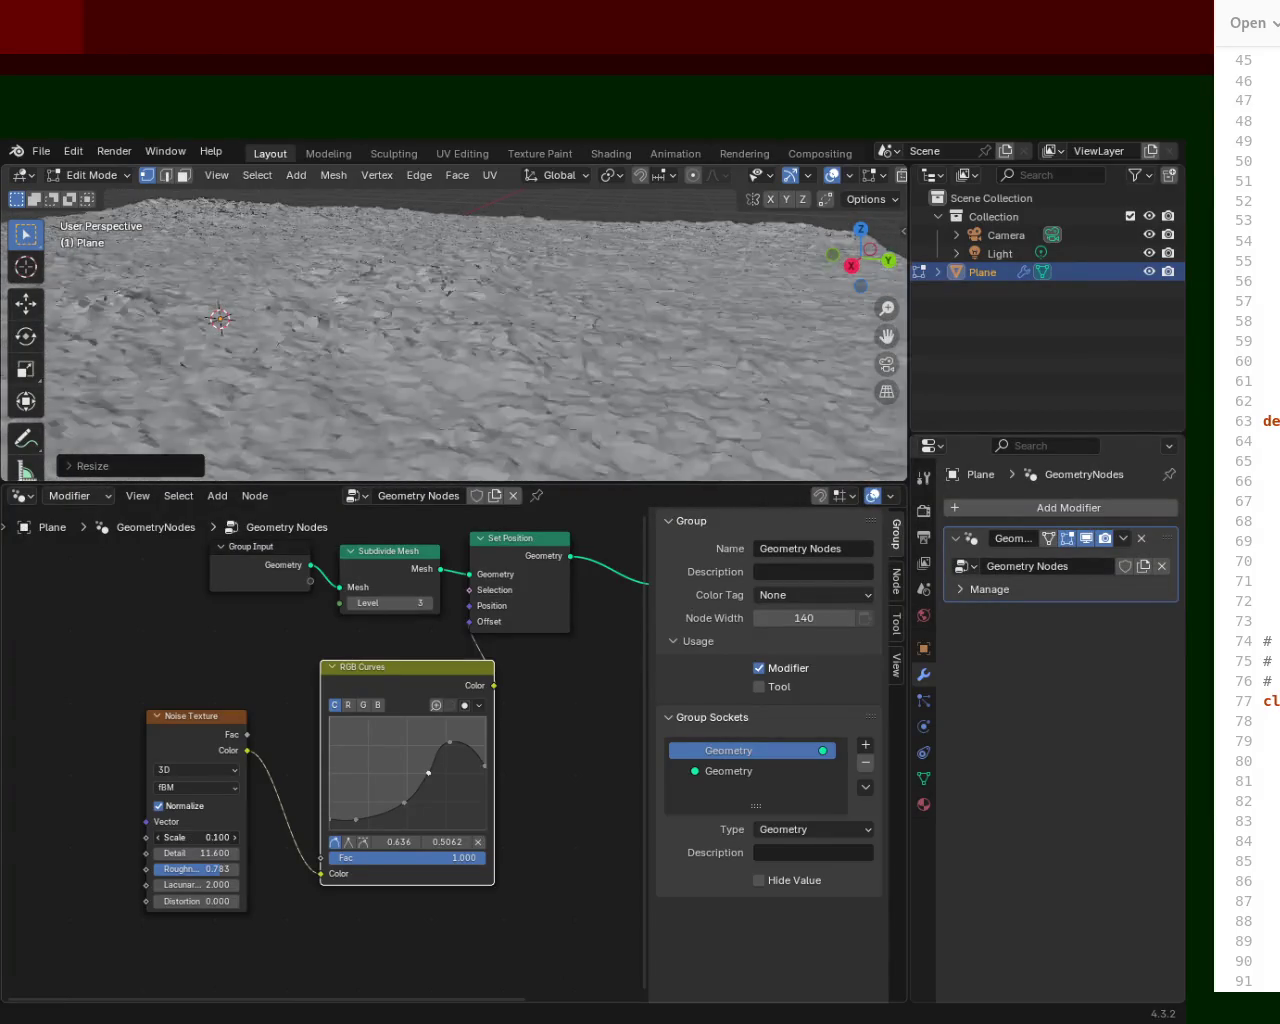
Steepen the RGB curve by raising the top-right point and pulling the middle point down.
mouse_move(485, 766)
left_mouse_down()
mouse_move(479, 720)
mouse_move(478, 737)
mouse_move(428, 761)
left_mouse_up()
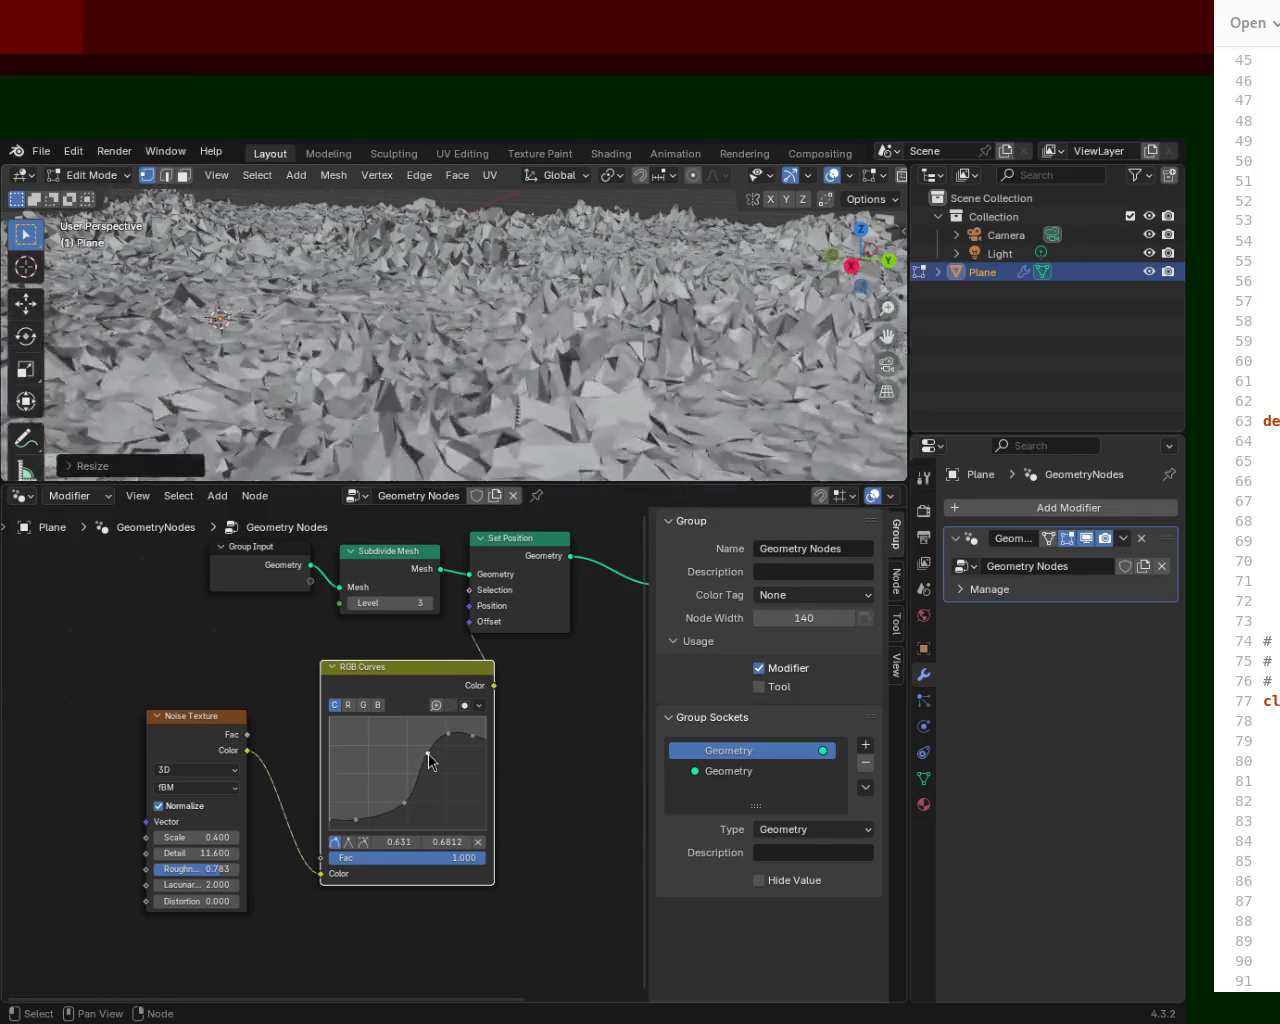
left_click_drag(404, 806, 412, 820)
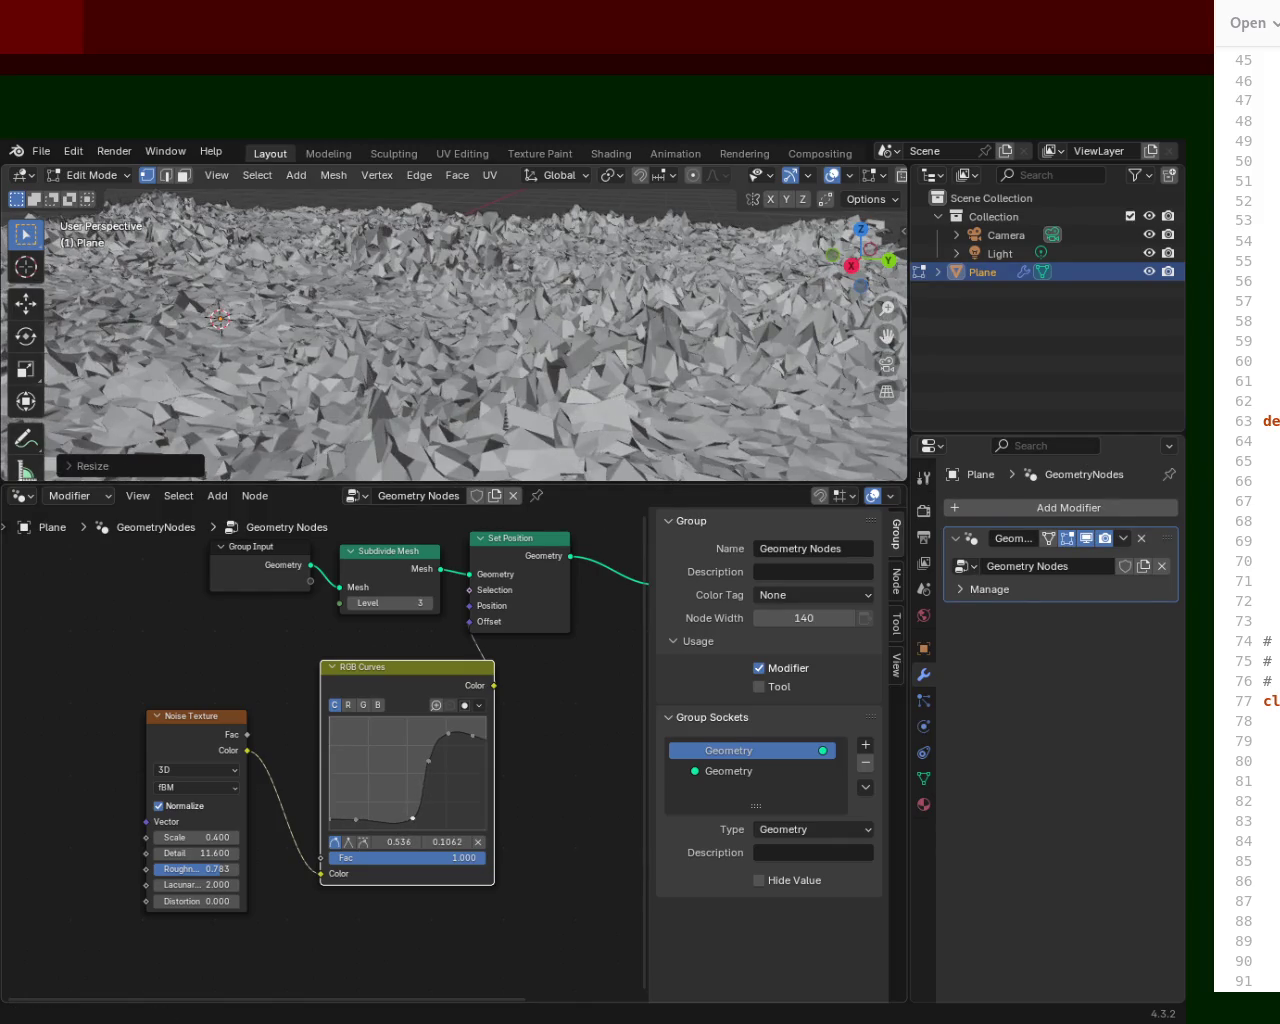
mouse_move(566, 293)
middle_mouse_down()
mouse_move(700, 277)
mouse_move(640, 320)
mouse_move(670, 330)
mouse_move(697, 288)
mouse_move(736, 290)
mouse_move(564, 316)
middle_mouse_up()
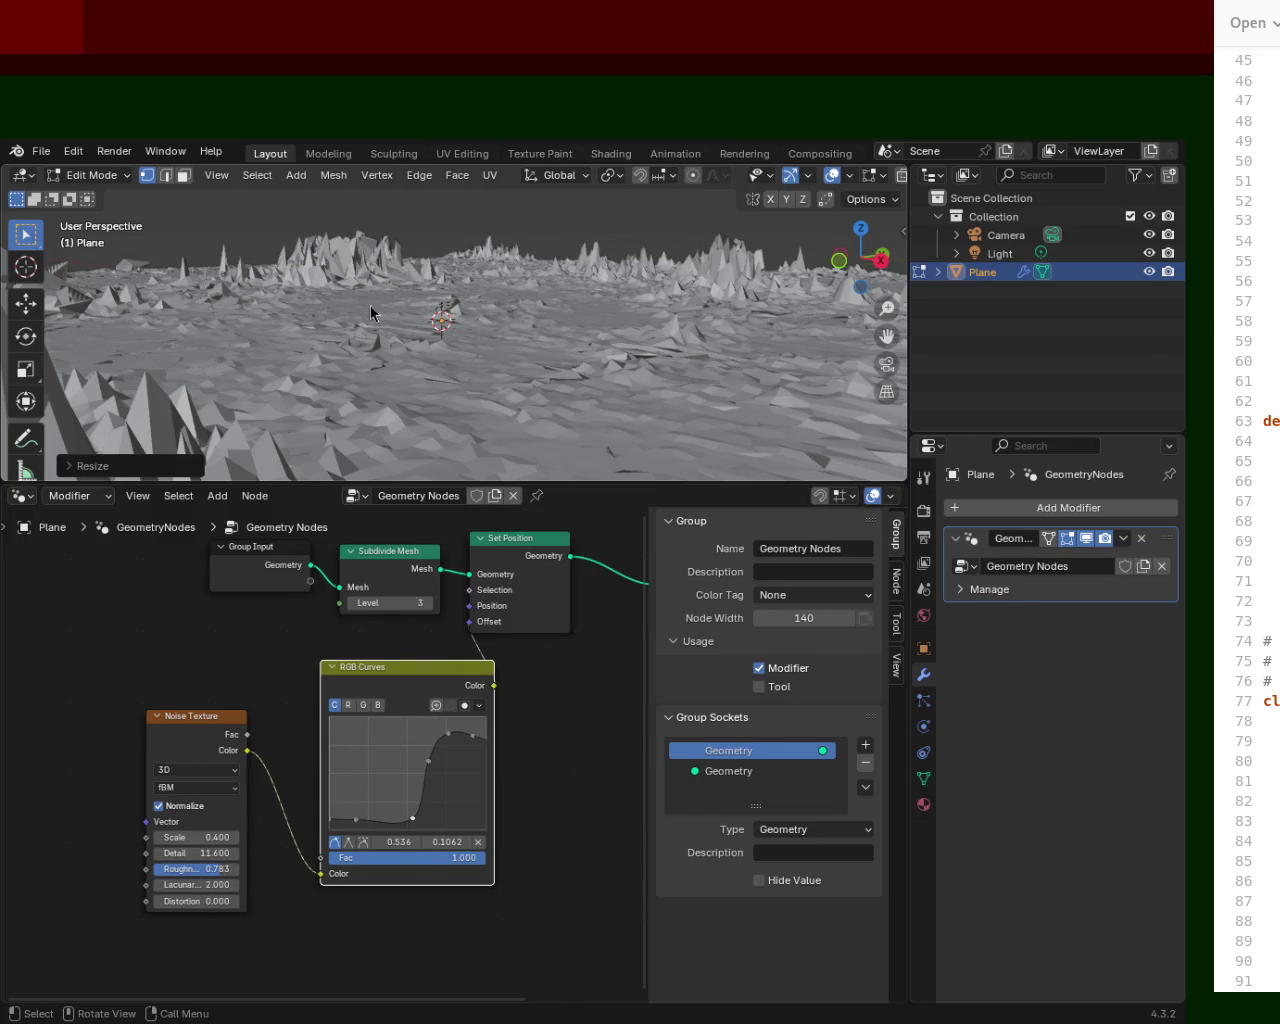
mouse_move(657, 323)
middle_mouse_down()
mouse_move(759, 339)
mouse_move(618, 328)
mouse_move(671, 337)
middle_mouse_up()
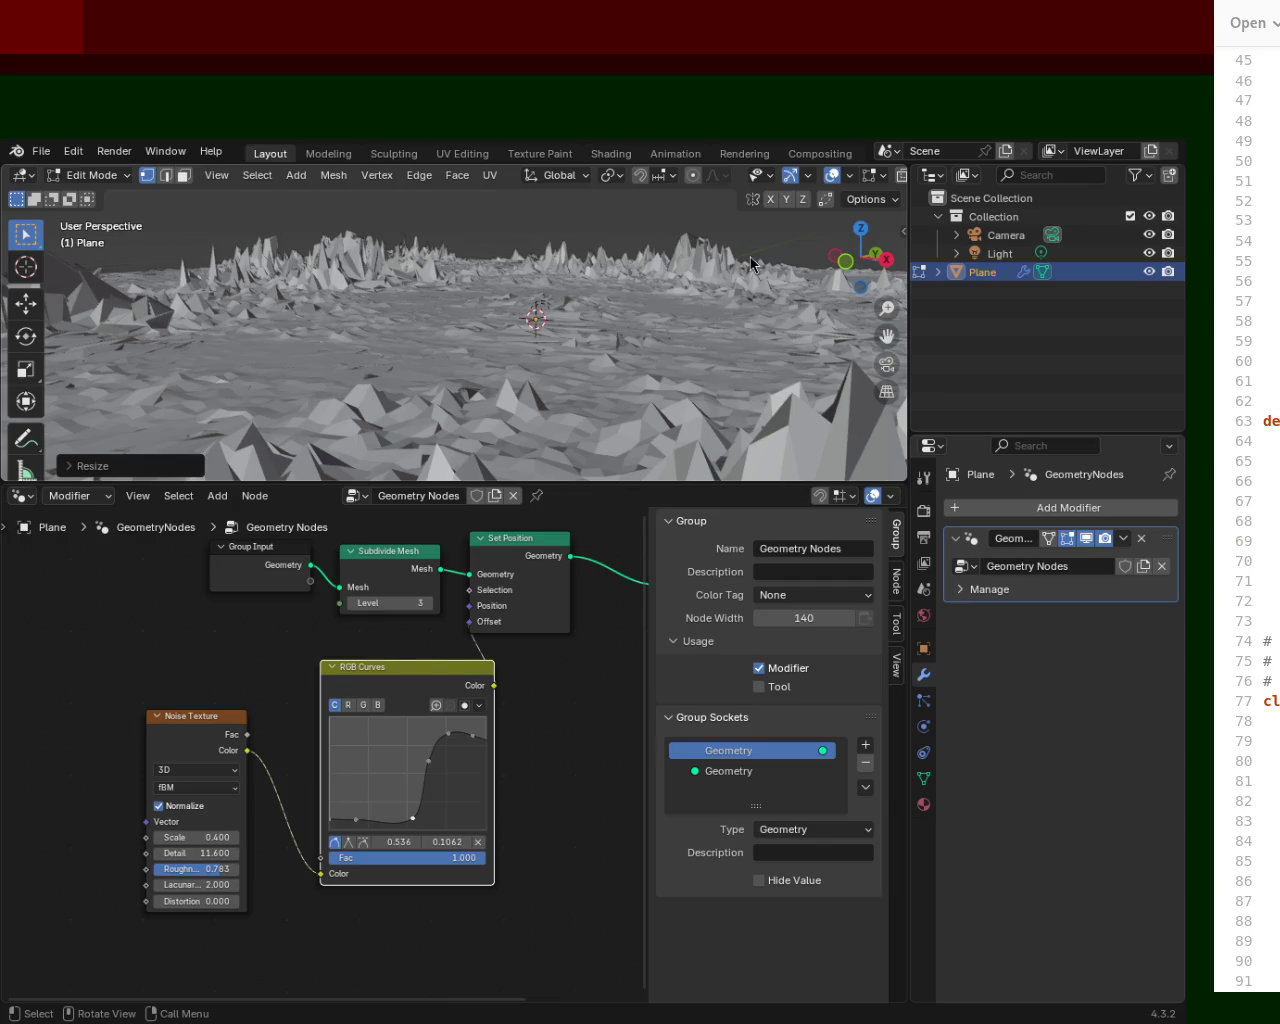
mouse_move(676, 317)
middle_mouse_down()
mouse_move(643, 319)
mouse_move(666, 326)
middle_mouse_up()
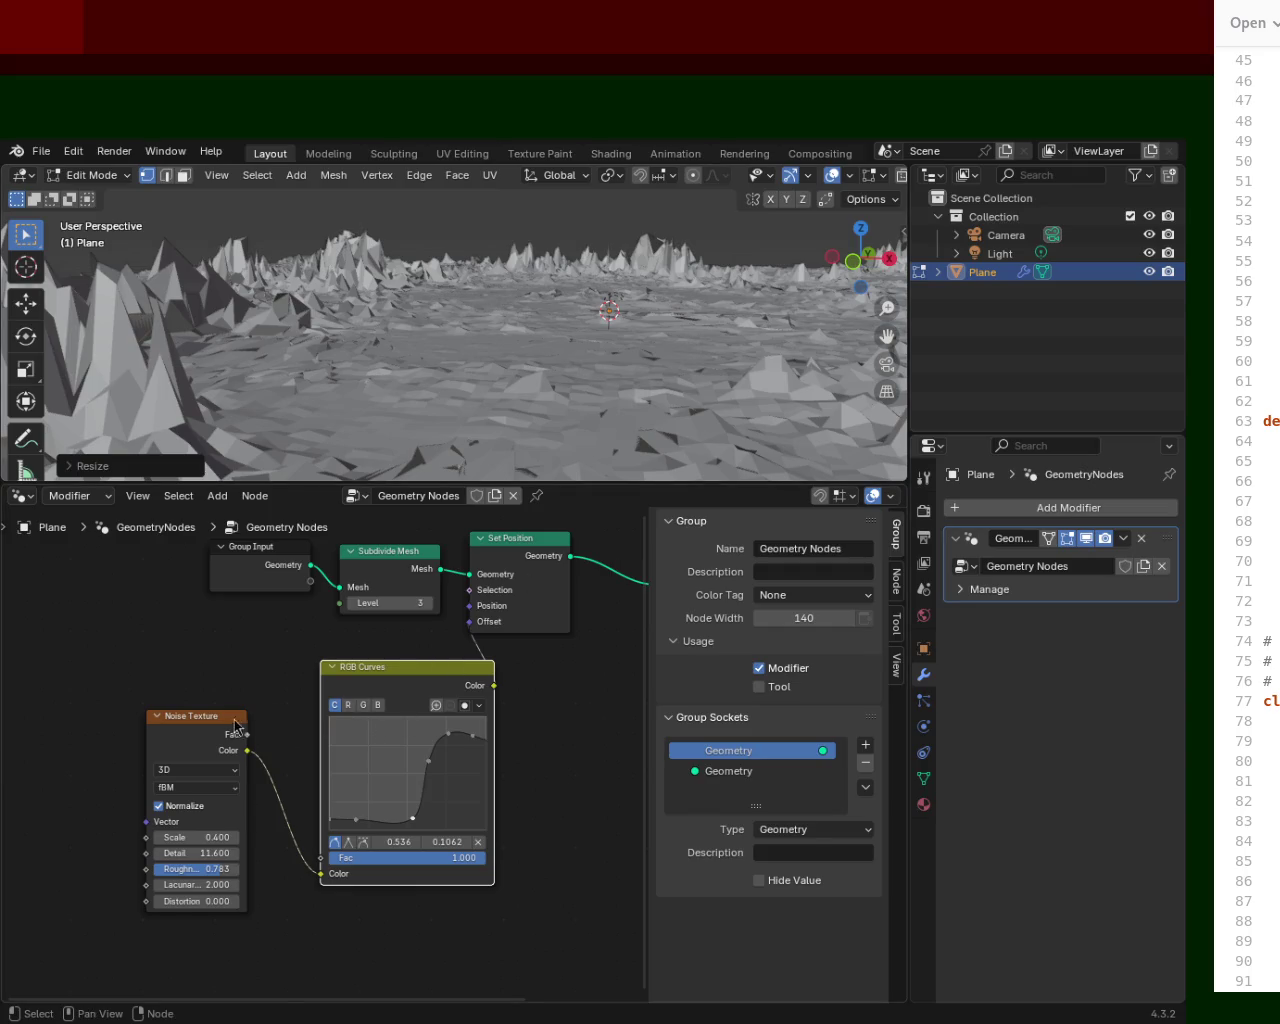
Move the Noise Texture node and set its Scale to 0.200, comparing via undo and redo.
left_click_drag(235, 723, 189, 693)
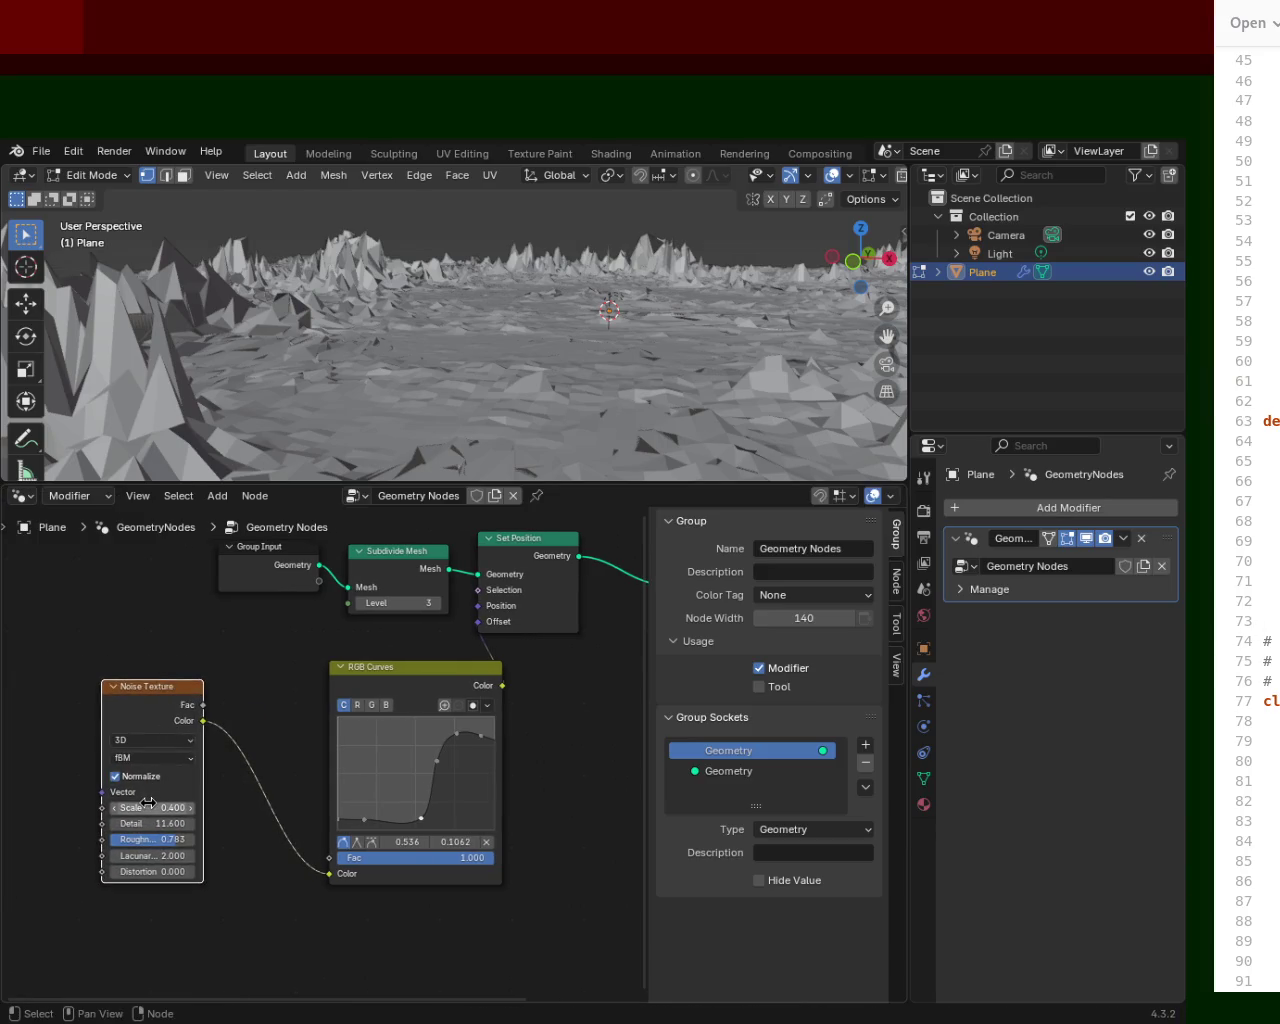
mouse_move(152, 808)
left_mouse_down()
mouse_move(120, 808)
mouse_move(175, 840)
mouse_move(185, 808)
mouse_move(110, 808)
mouse_move(170, 808)
left_mouse_up()
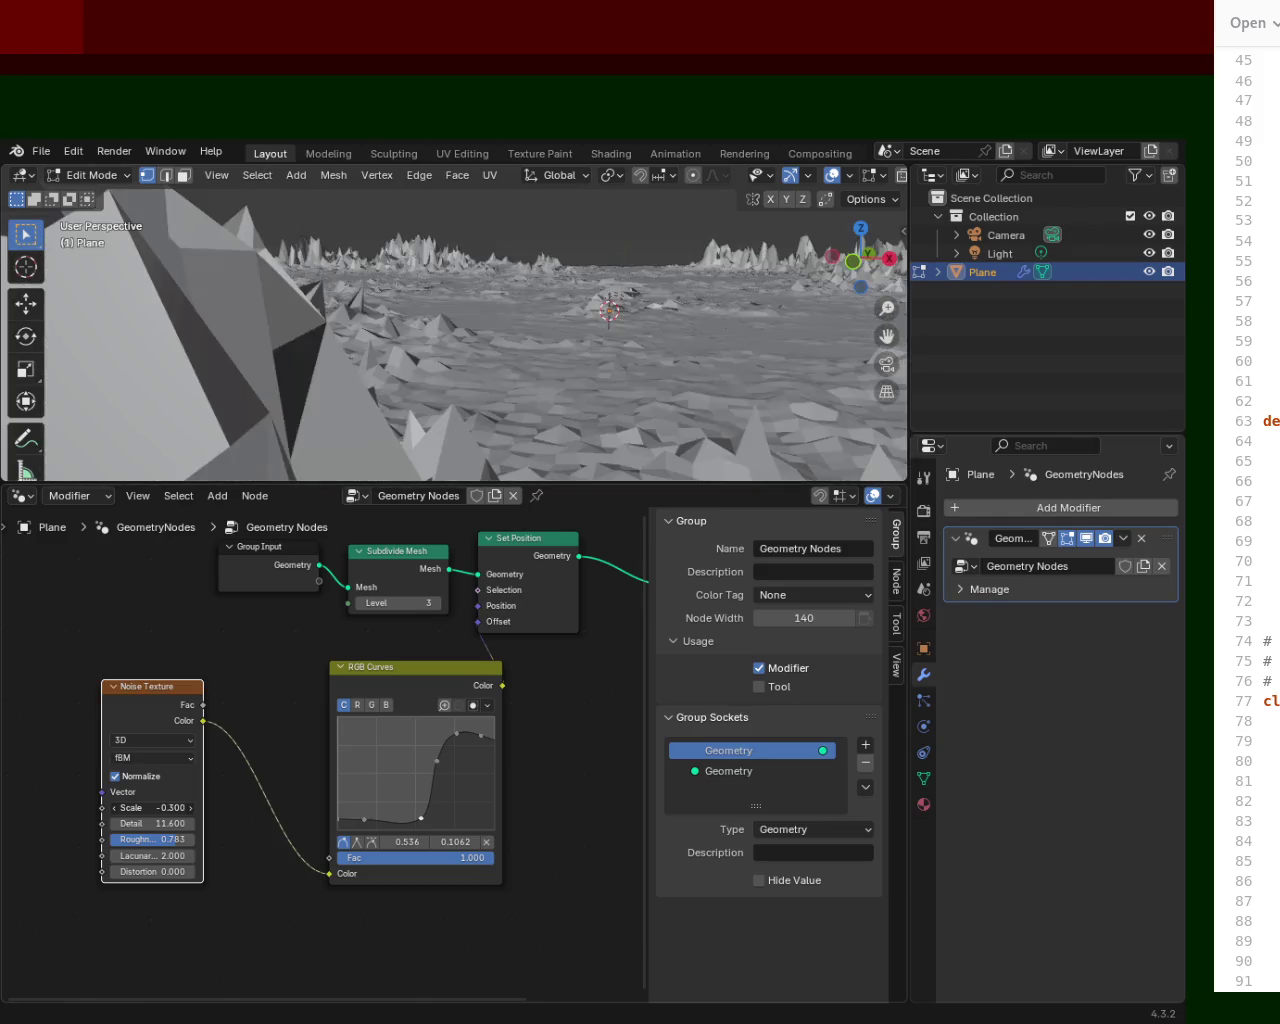
mouse_move(155, 807)
left_mouse_down()
mouse_move(185, 807)
mouse_move(148, 810)
left_mouse_up()
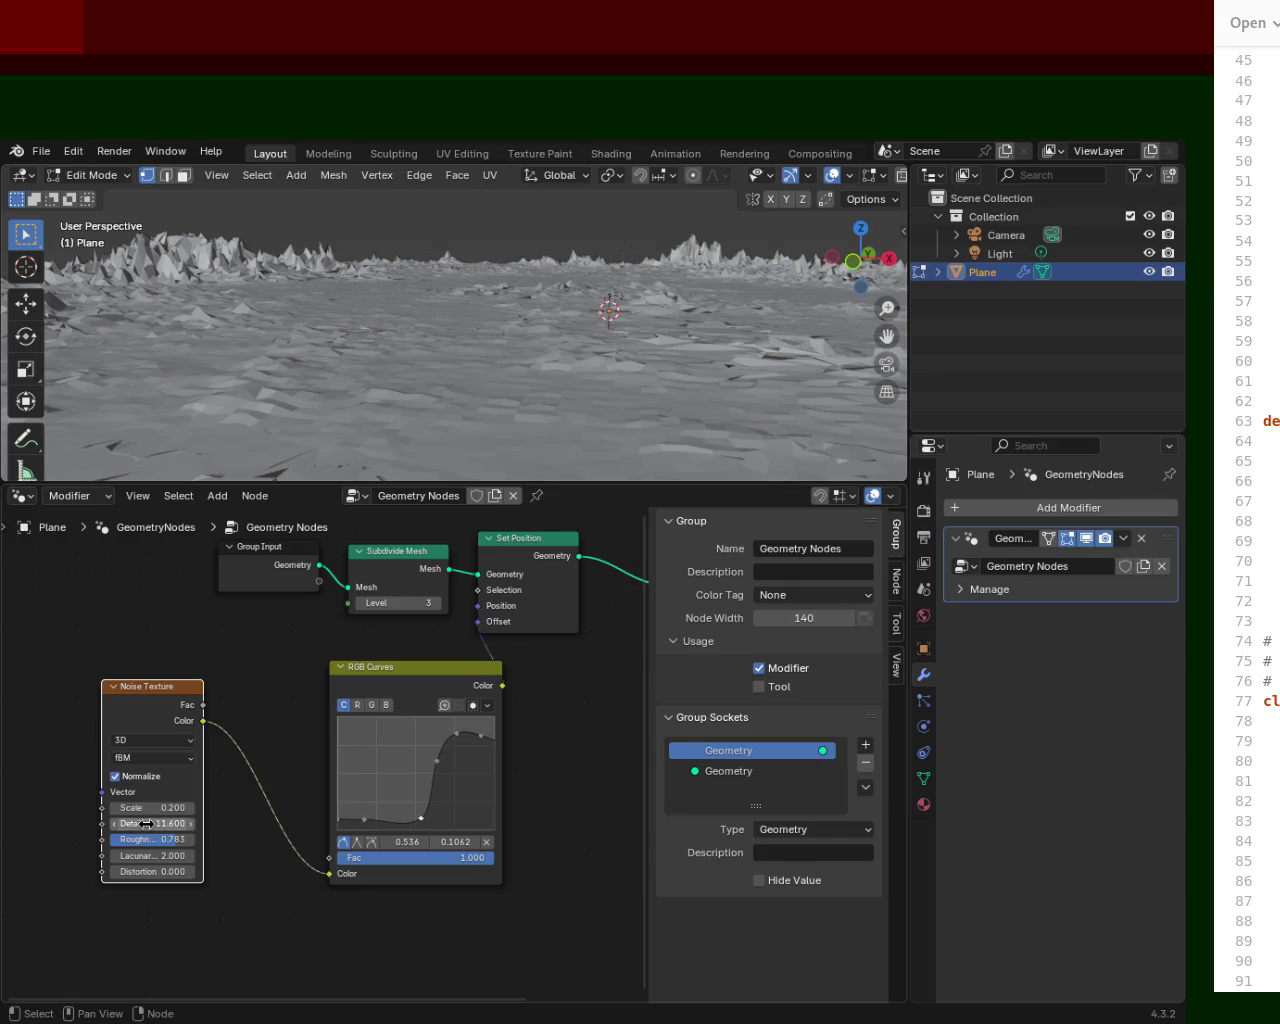
key("ctrl+z")
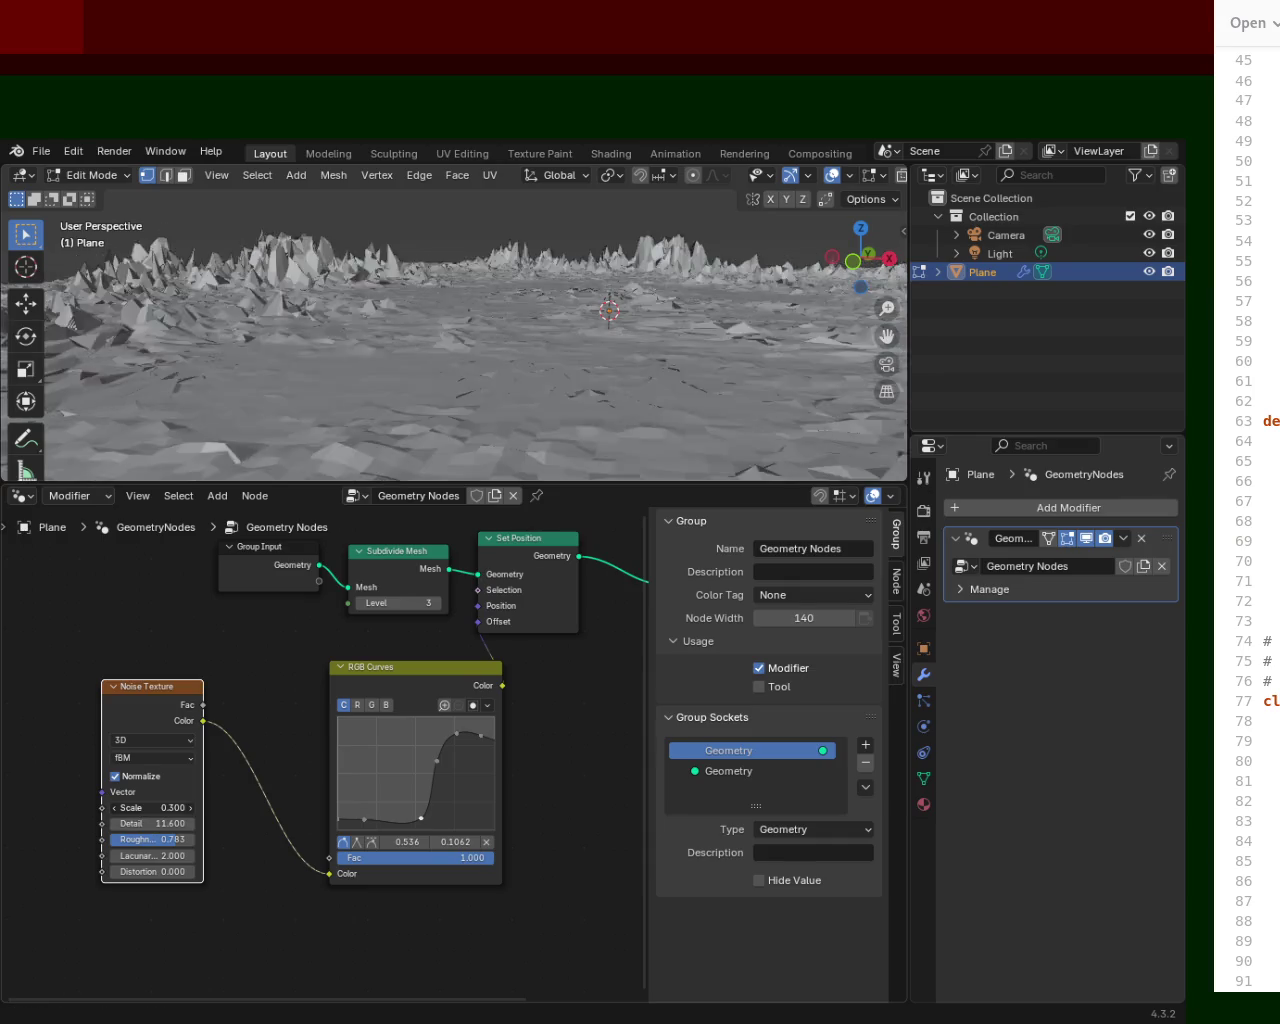
key("ctrl+shift+z")
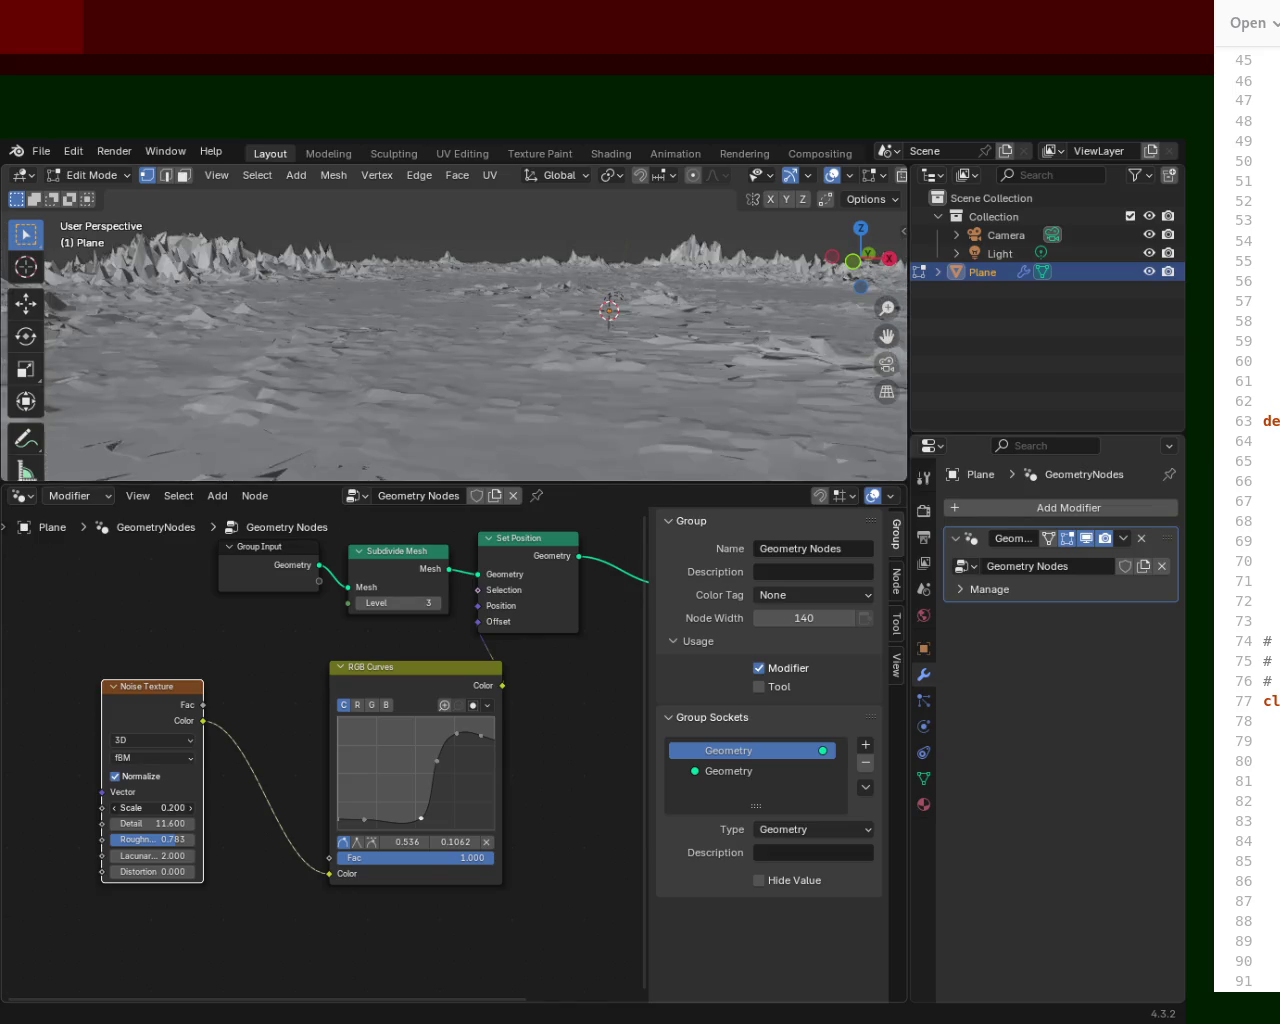
Try noise Detail values around 15.000, then settle on 8.500.
mouse_move(152, 823)
left_mouse_down()
mouse_move(190, 823)
mouse_move(60, 823)
left_mouse_up()
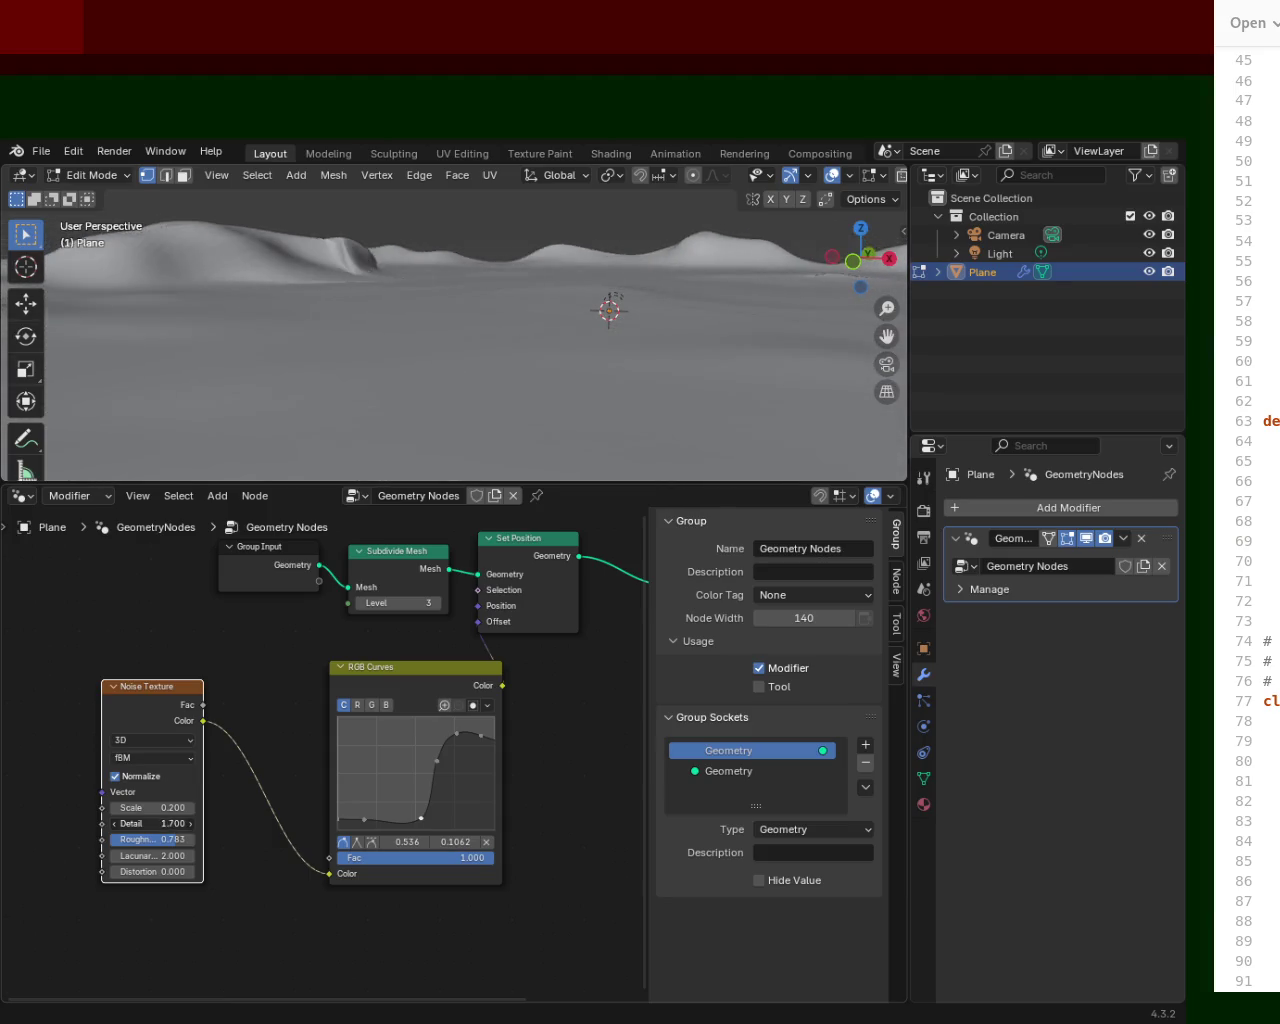
mouse_move(152, 823)
left_mouse_down()
mouse_move(175, 823)
mouse_move(129, 823)
mouse_move(227, 823)
left_mouse_up()
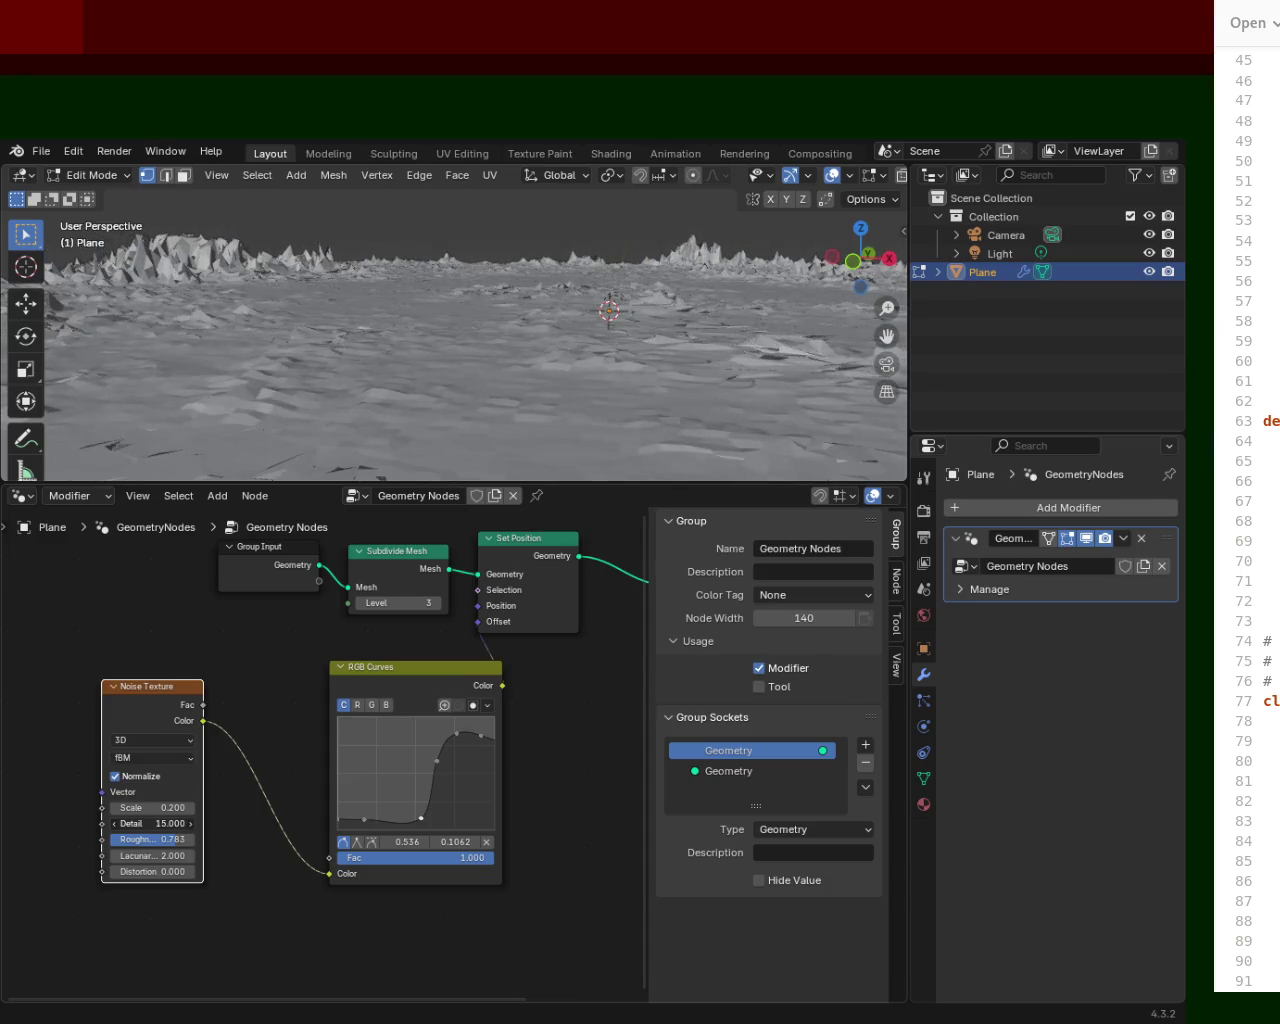
left_click_drag(152, 823, 153, 823)
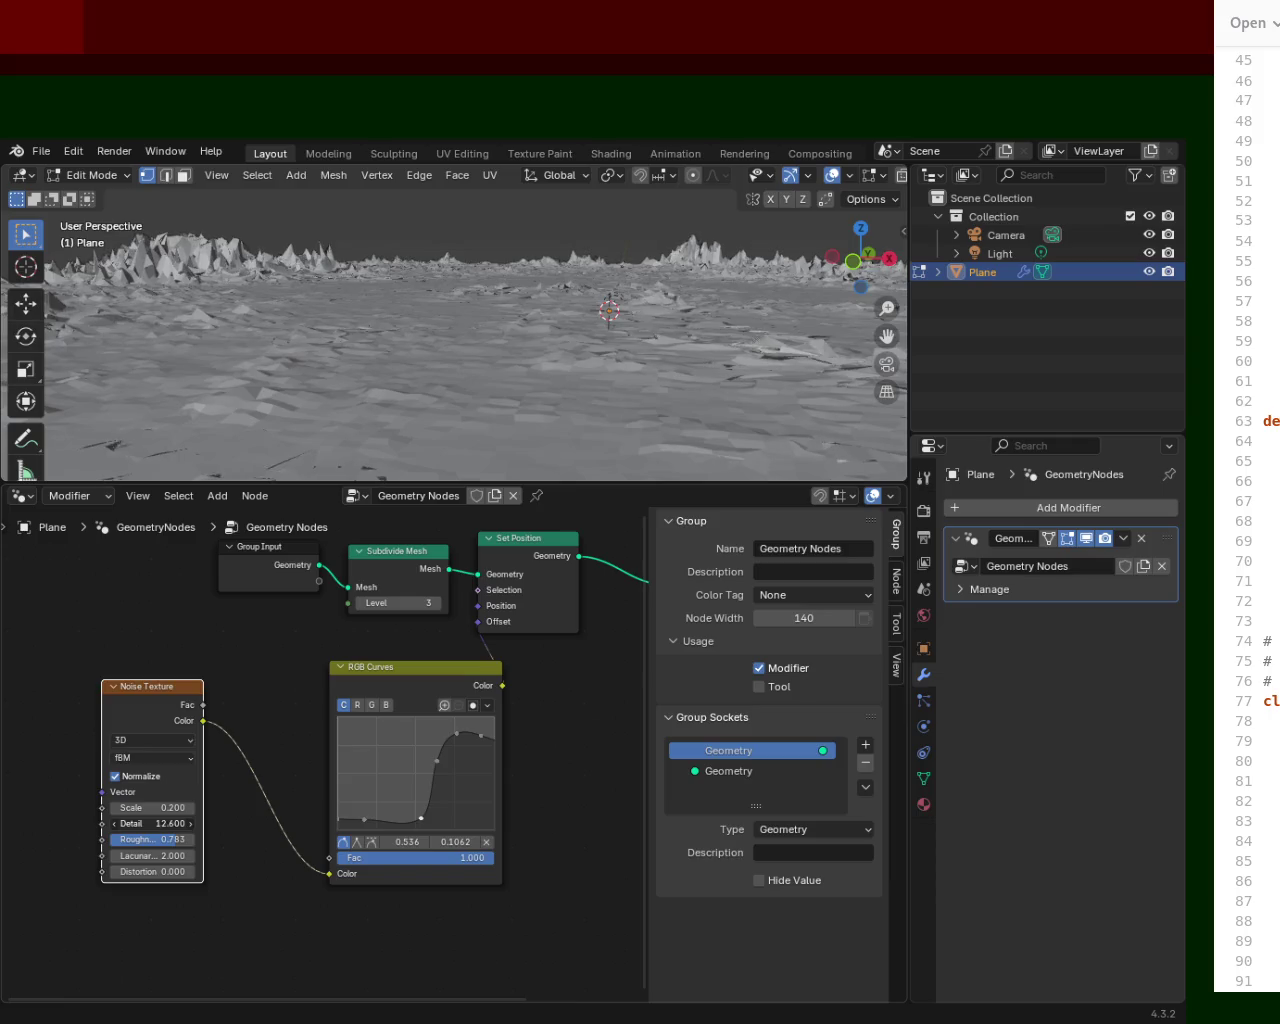
left_click_drag(152, 823, 114, 823)
middle_click_drag(299, 383, 445, 399)
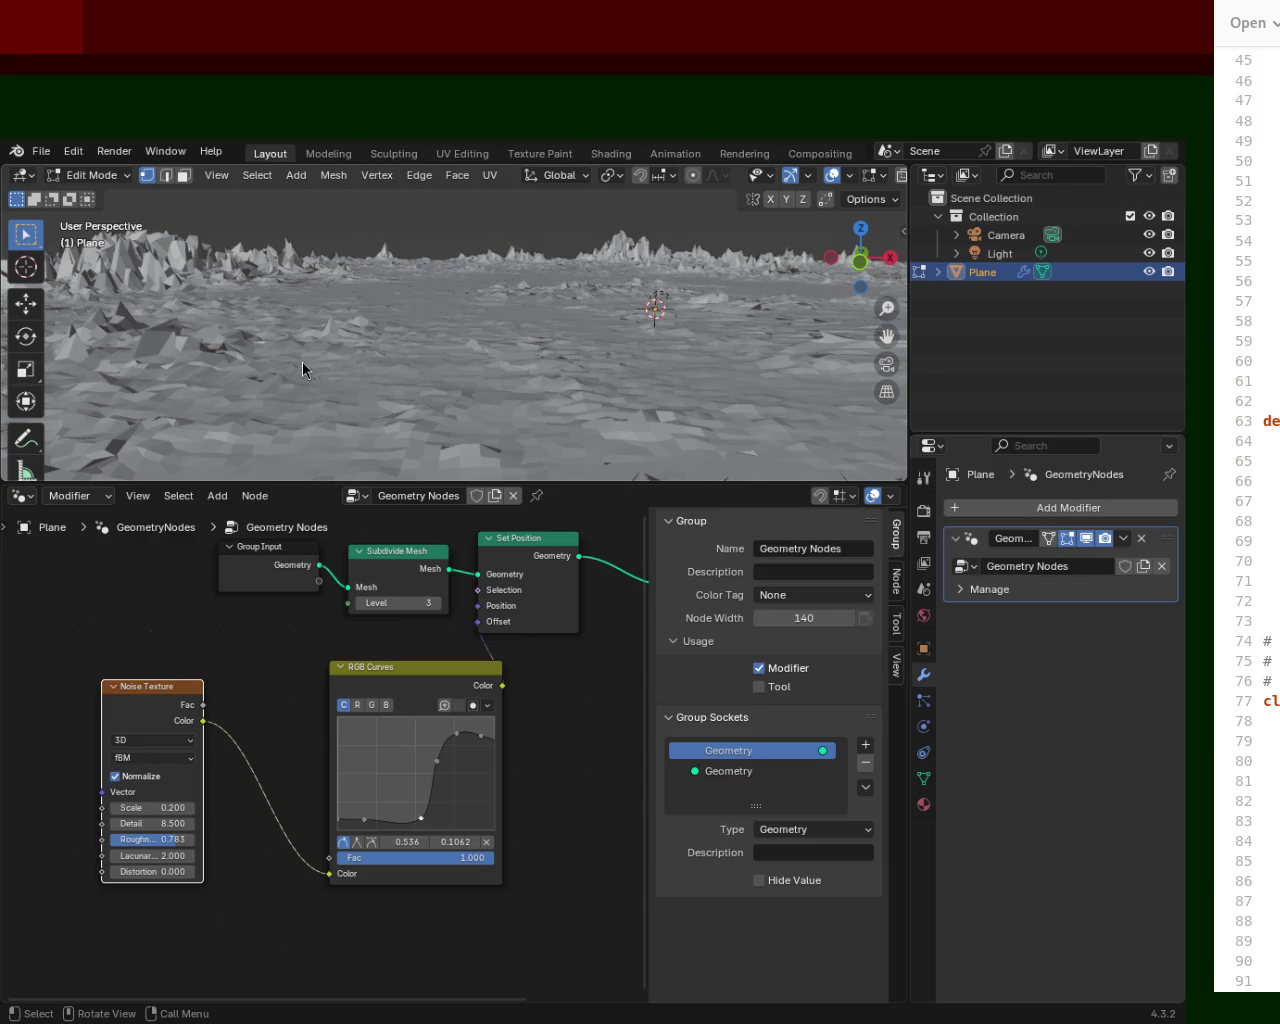
mouse_move(711, 258)
middle_mouse_down()
mouse_move(474, 312)
mouse_move(541, 306)
middle_mouse_up()
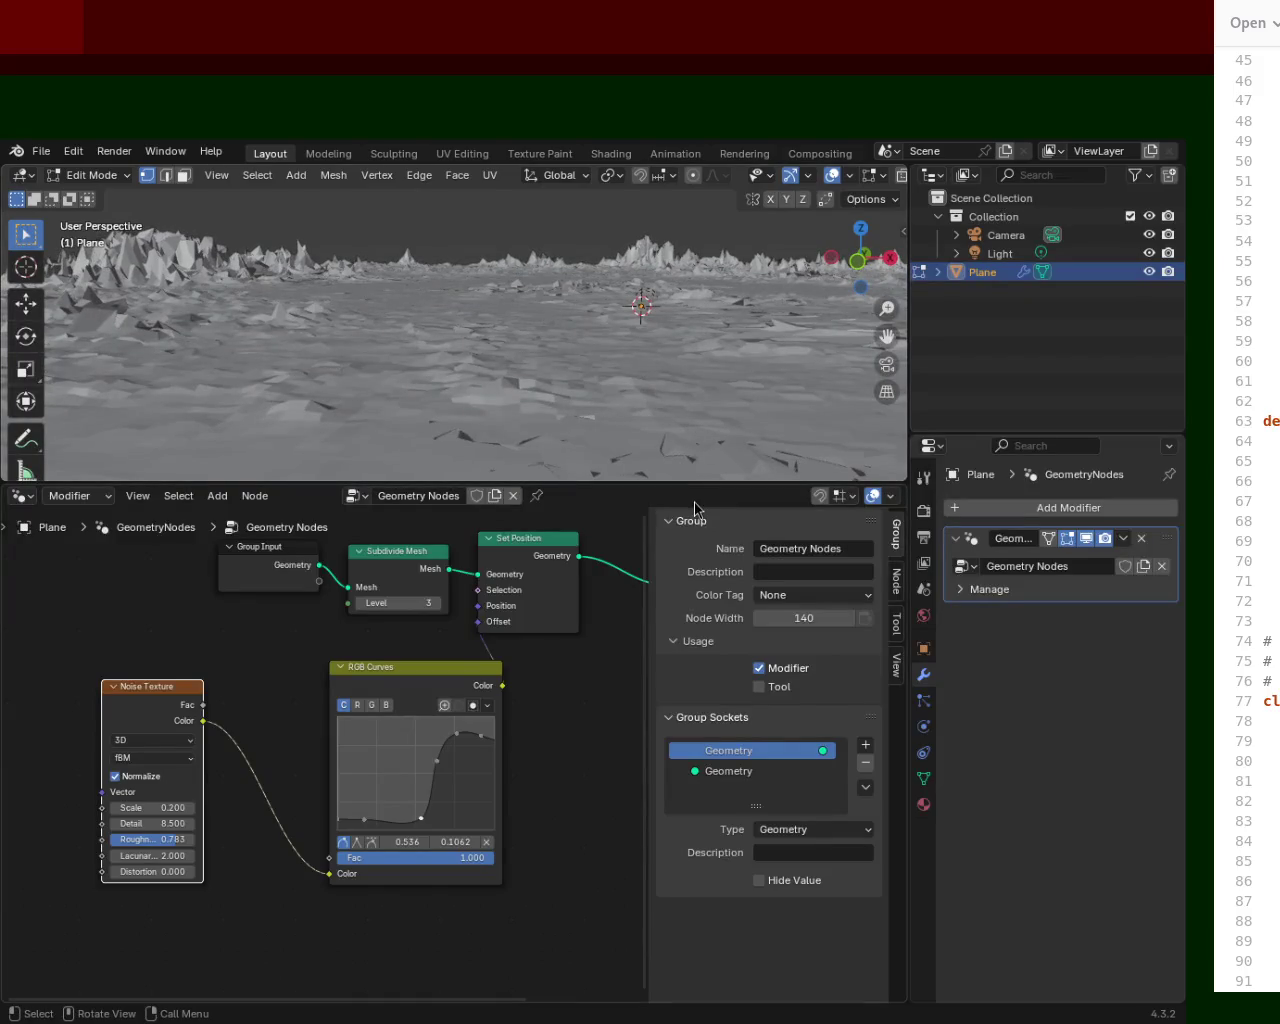
Expand the 3D view to nearly full height and orbit low across the faceted terrain.
left_click_drag(697, 483, 697, 818)
mouse_move(400, 450)
middle_mouse_down()
mouse_move(236, 470)
mouse_move(374, 434)
mouse_move(305, 424)
middle_mouse_up()
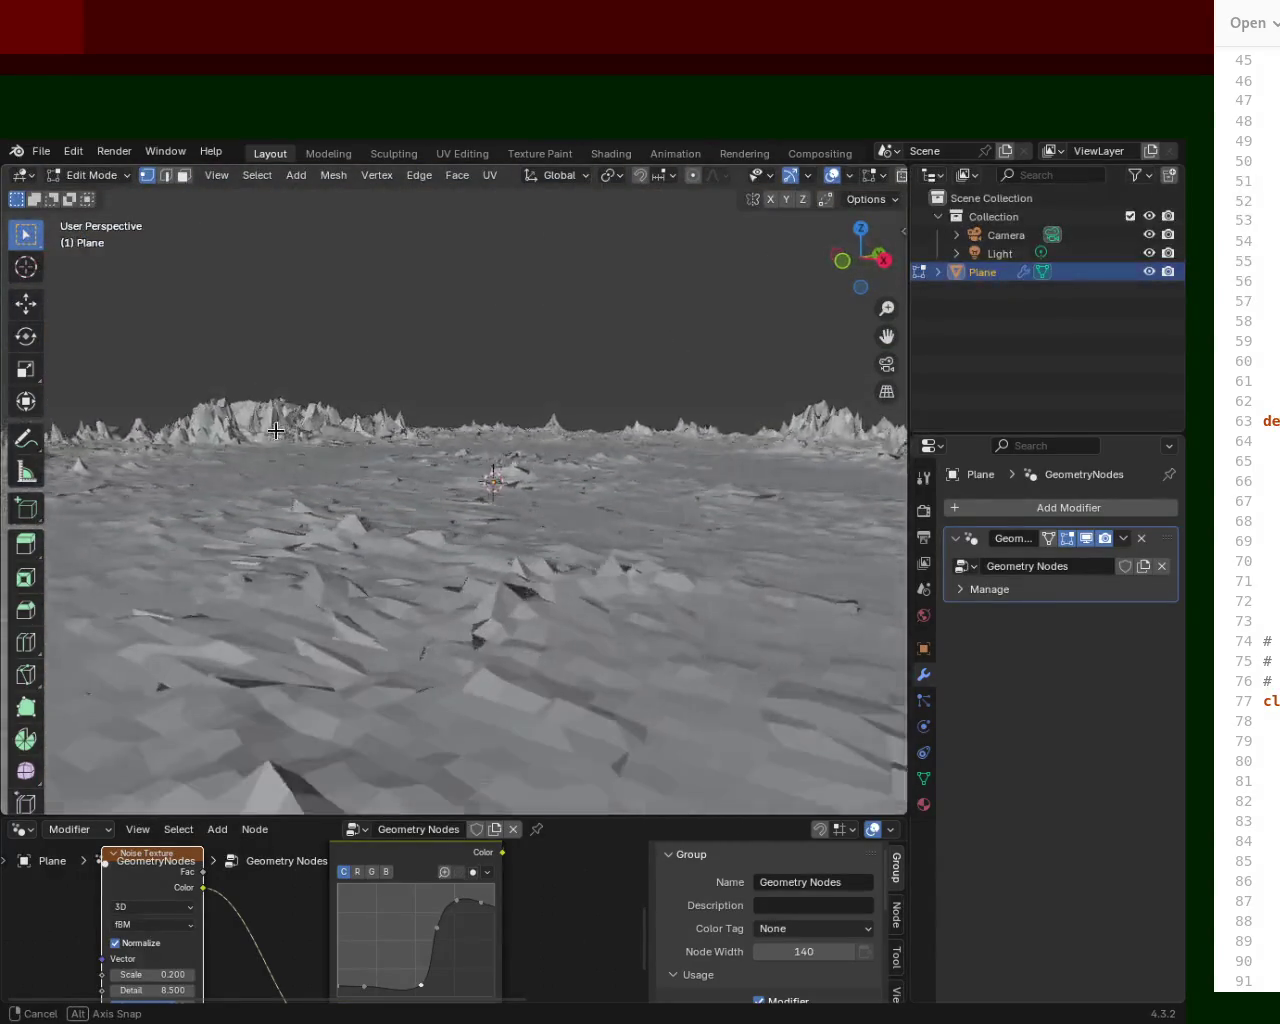
middle_click_drag(305, 424, 320, 361)
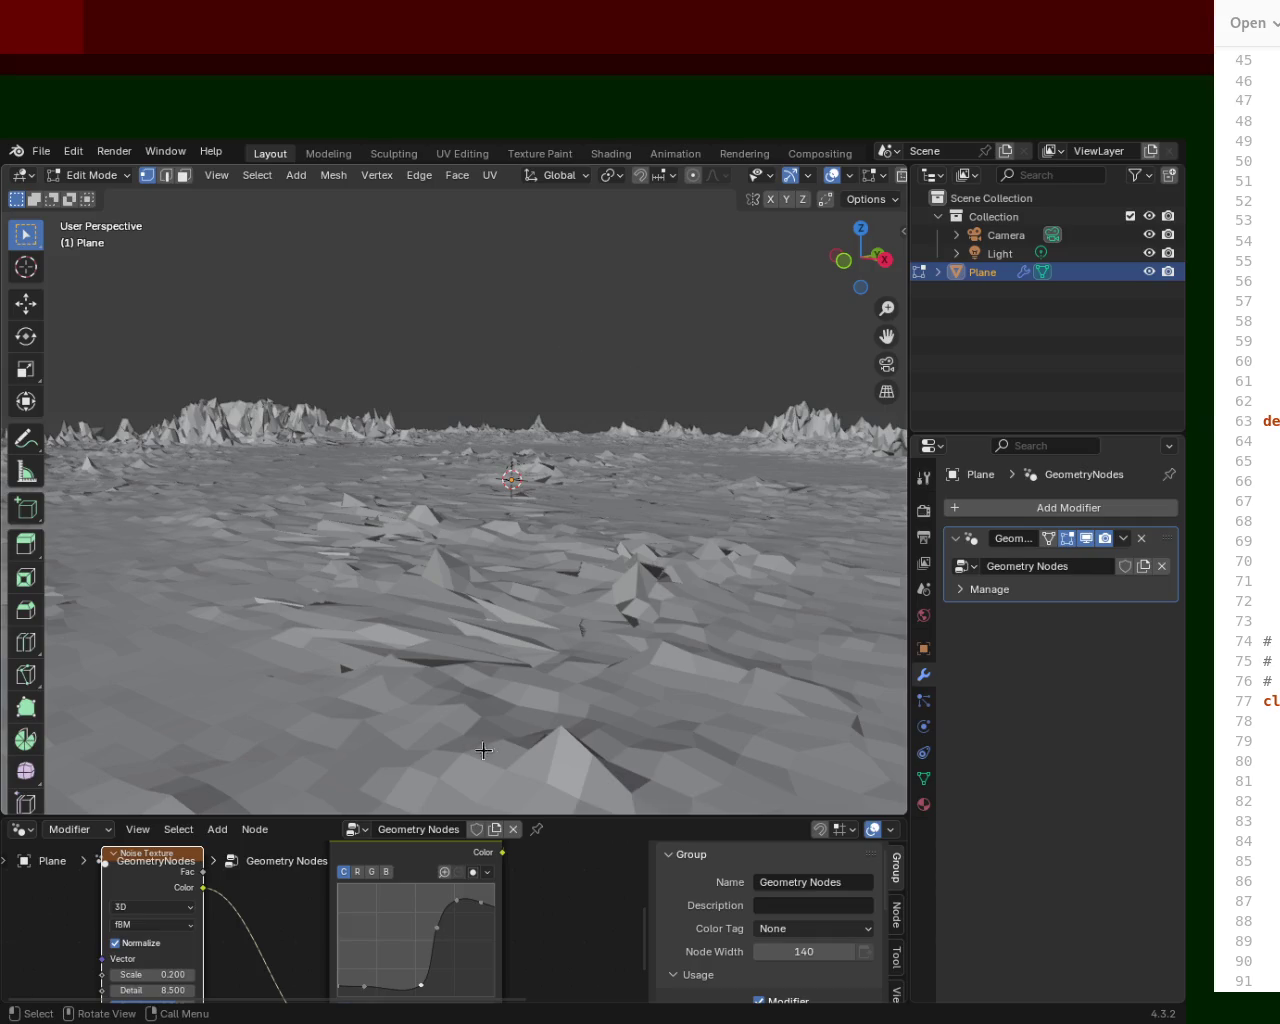
left_click_drag(541, 817, 552, 708)
mouse_move(500, 460)
middle_mouse_down()
mouse_move(611, 444)
mouse_move(501, 441)
mouse_move(533, 447)
middle_mouse_up()
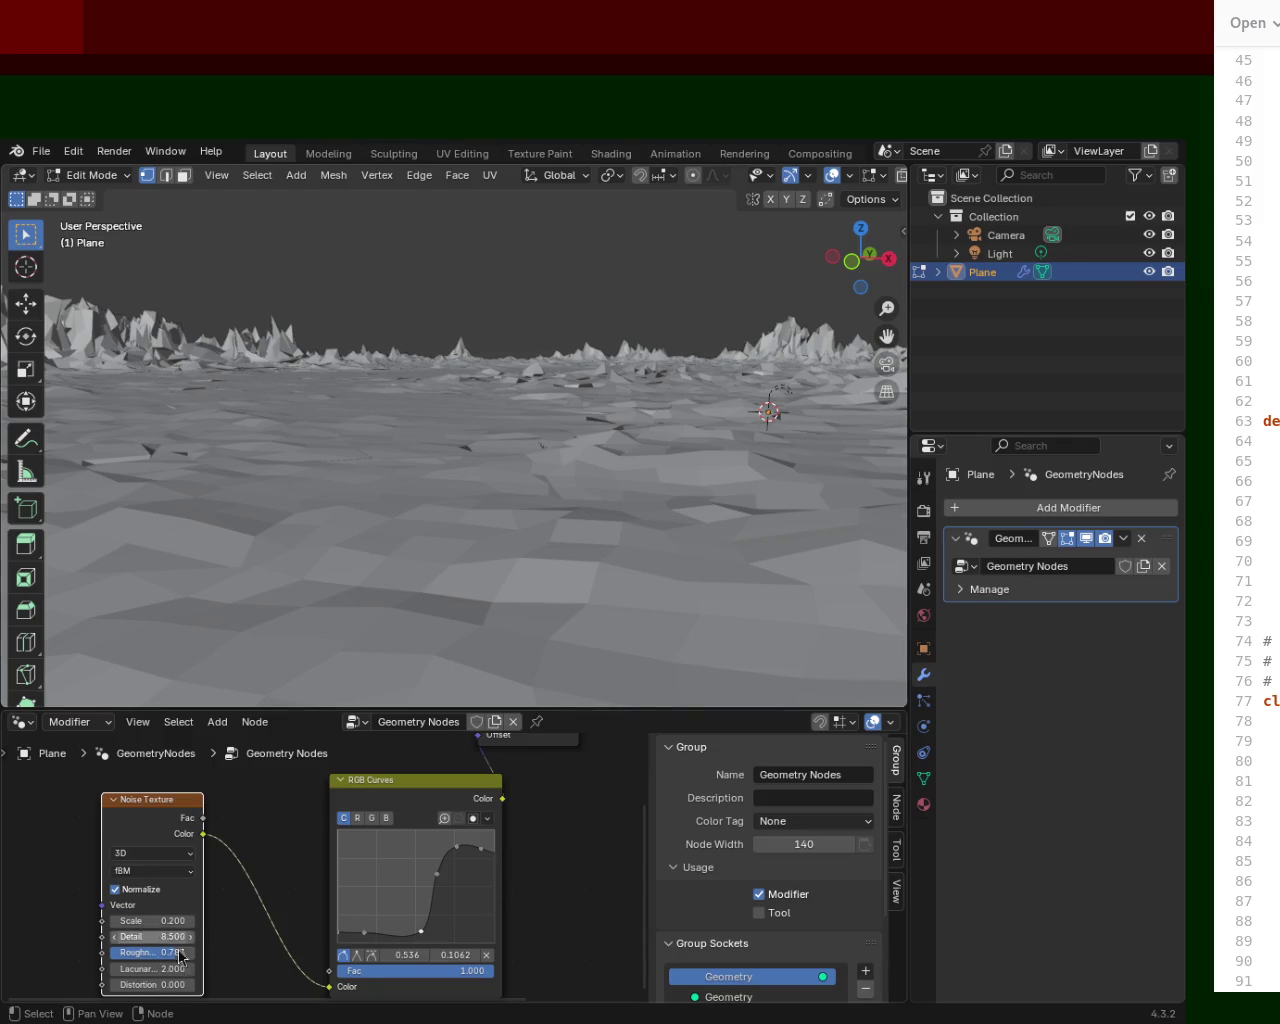
Lower noise Roughness to 0.733 and the Subdivide Mesh Level to 2, then select the top-right curve point.
mouse_move(181, 960)
left_mouse_down()
mouse_move(135, 960)
mouse_move(195, 952)
mouse_move(122, 952)
mouse_move(170, 952)
mouse_move(157, 952)
left_mouse_up()
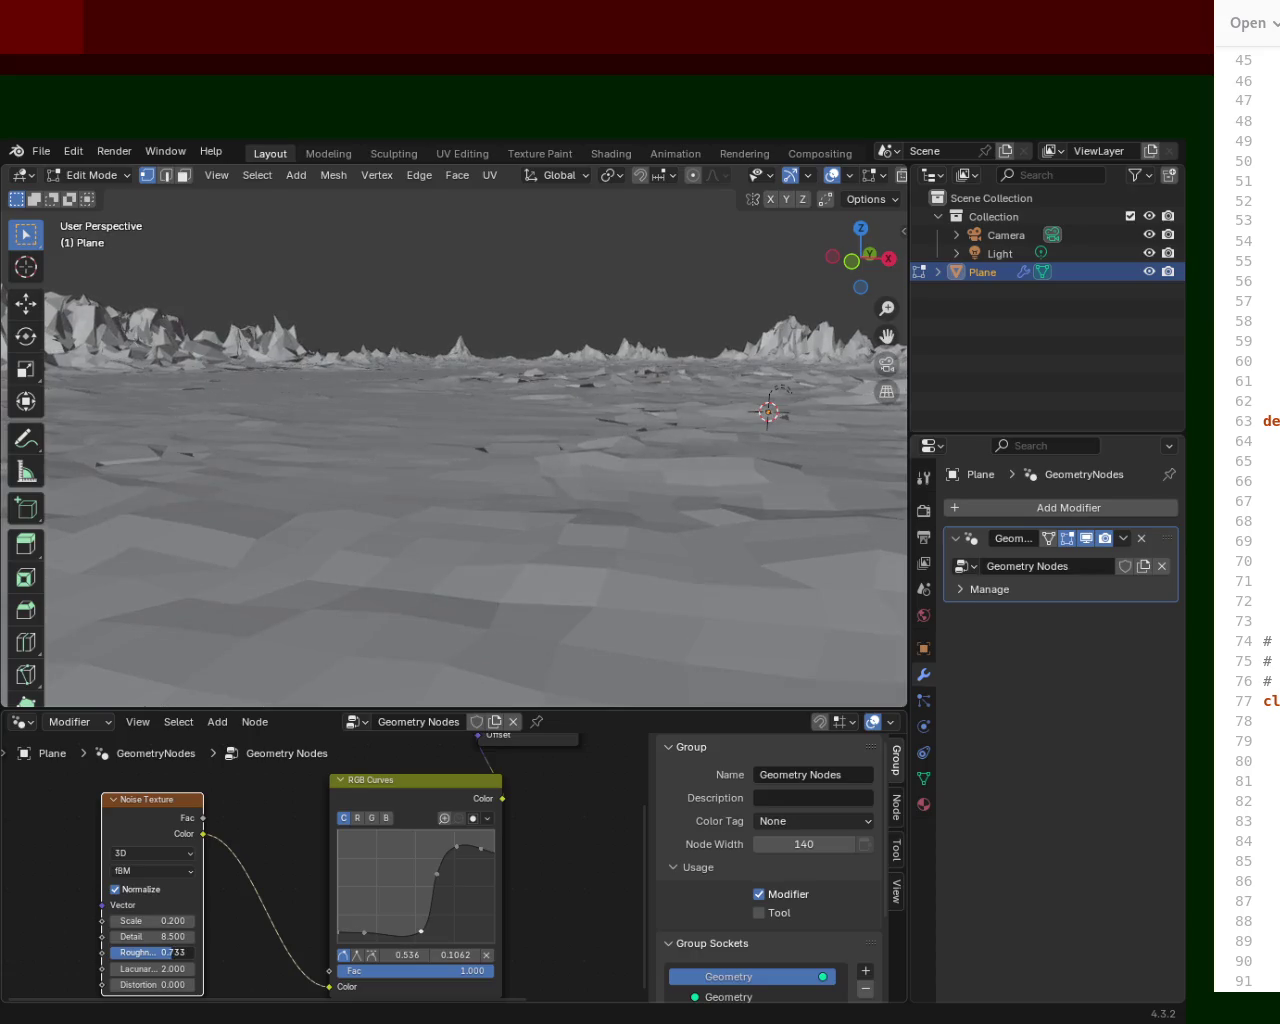
mouse_move(460, 349)
middle_mouse_down()
mouse_move(539, 362)
mouse_move(505, 364)
middle_mouse_up()
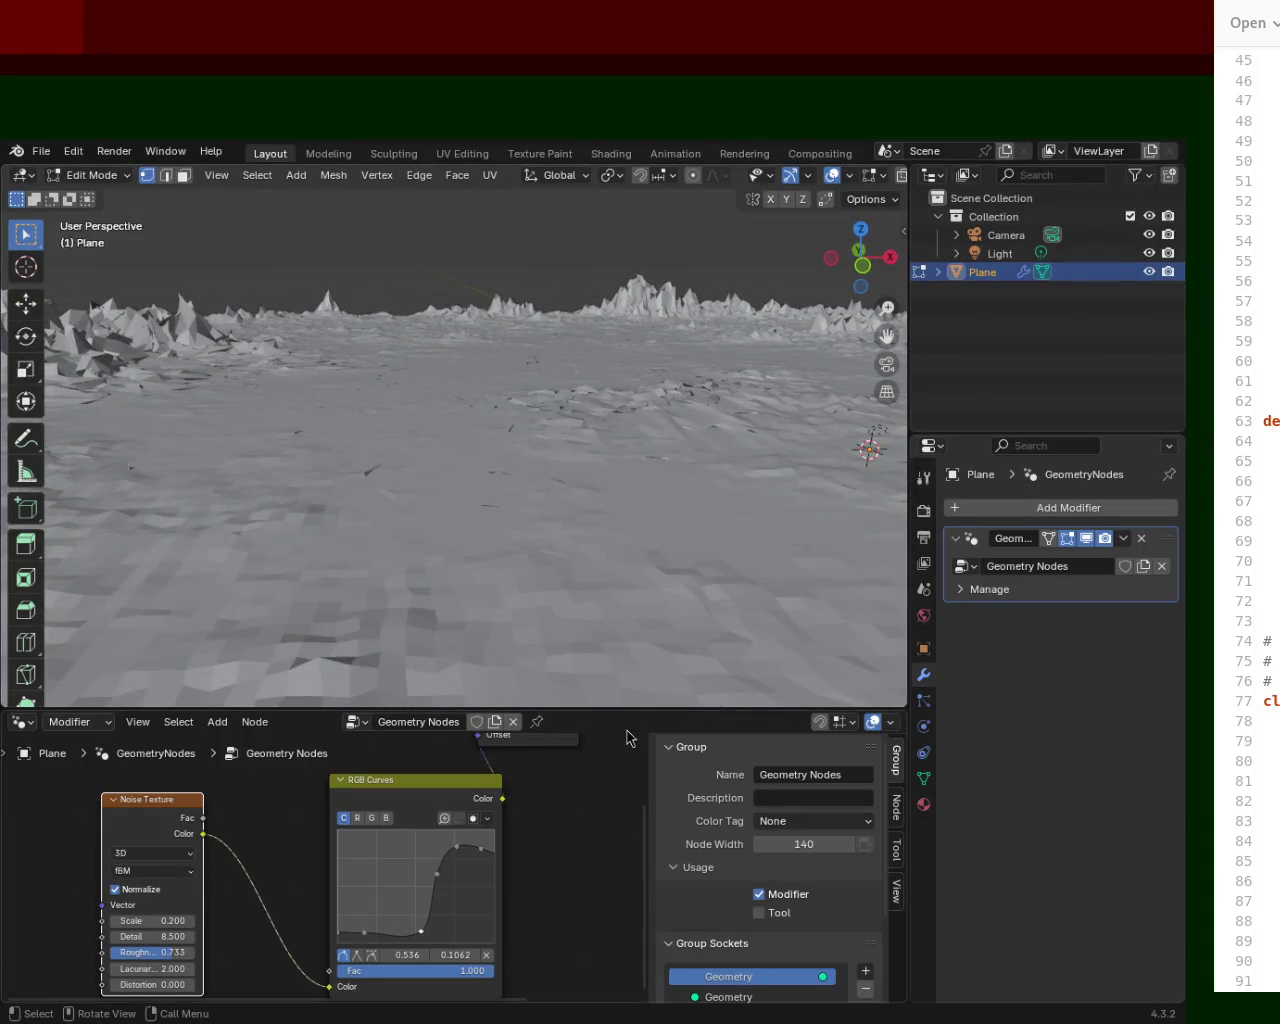
left_click_drag(636, 706, 636, 622)
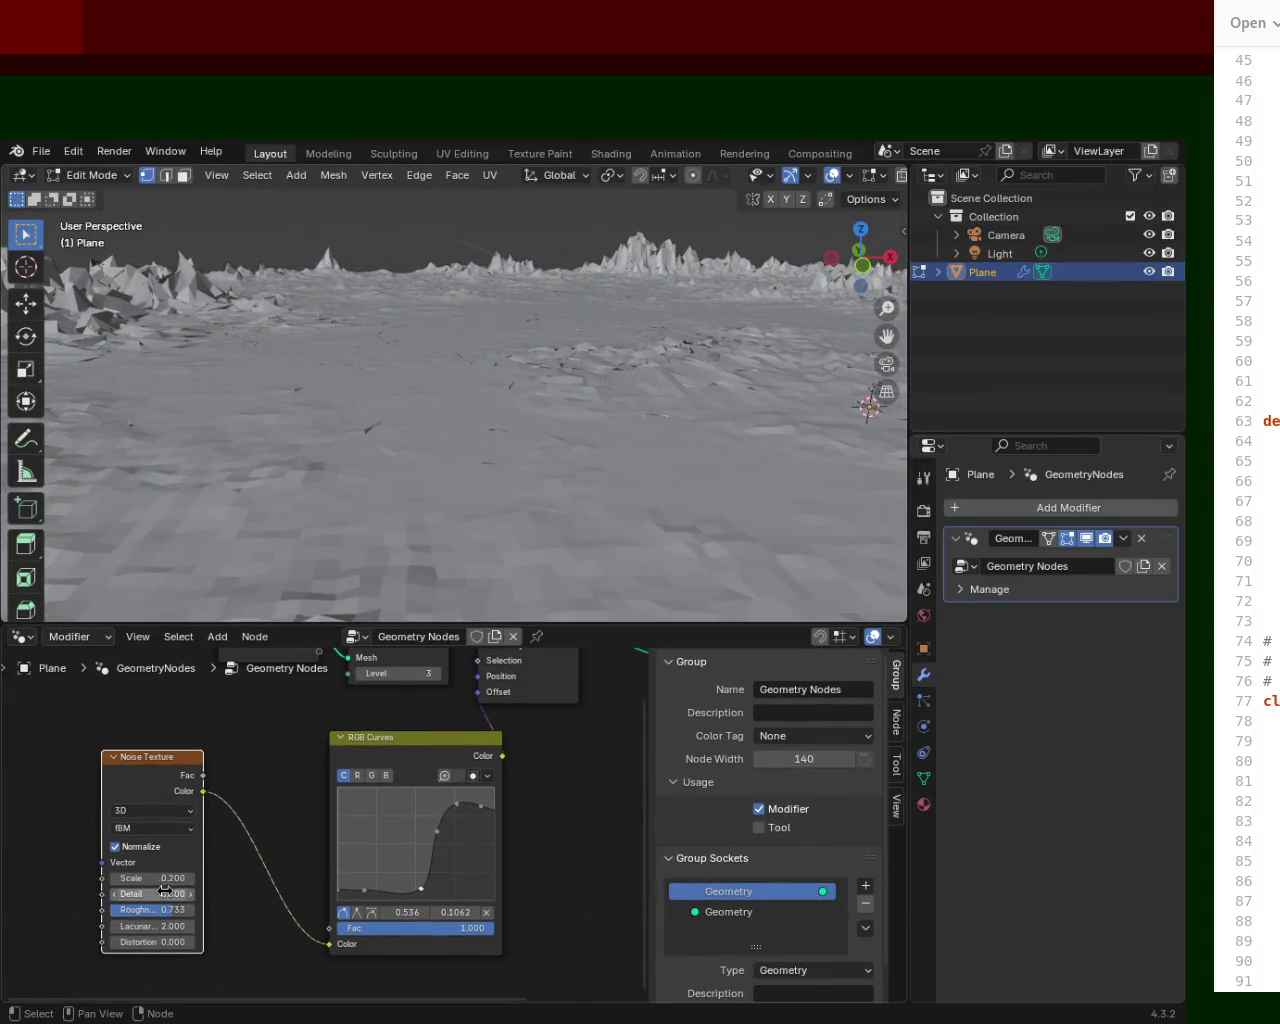
left_click(410, 673)
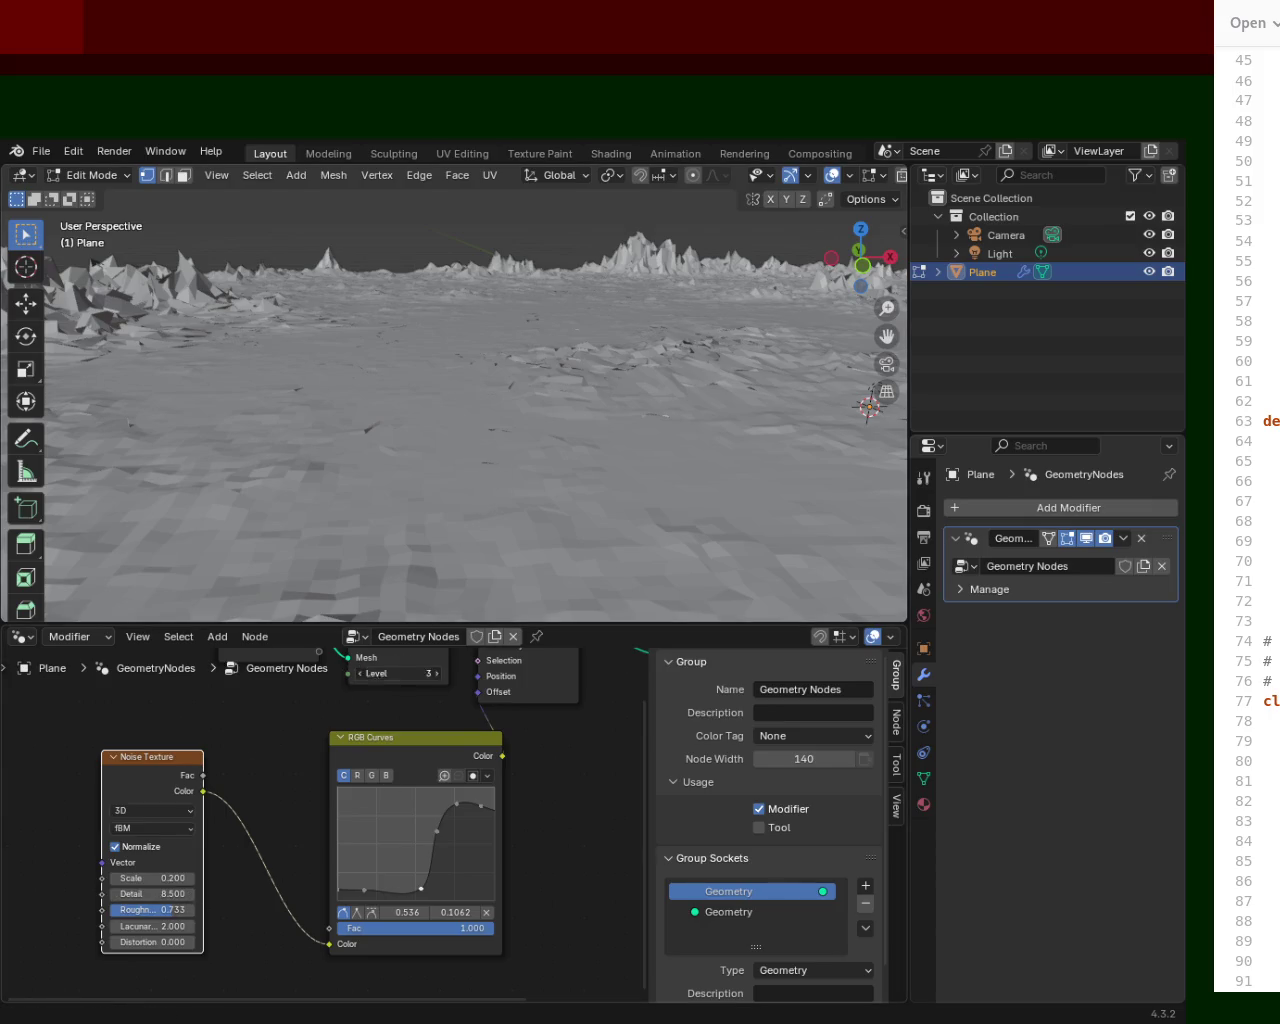
type("2")
key("Return")
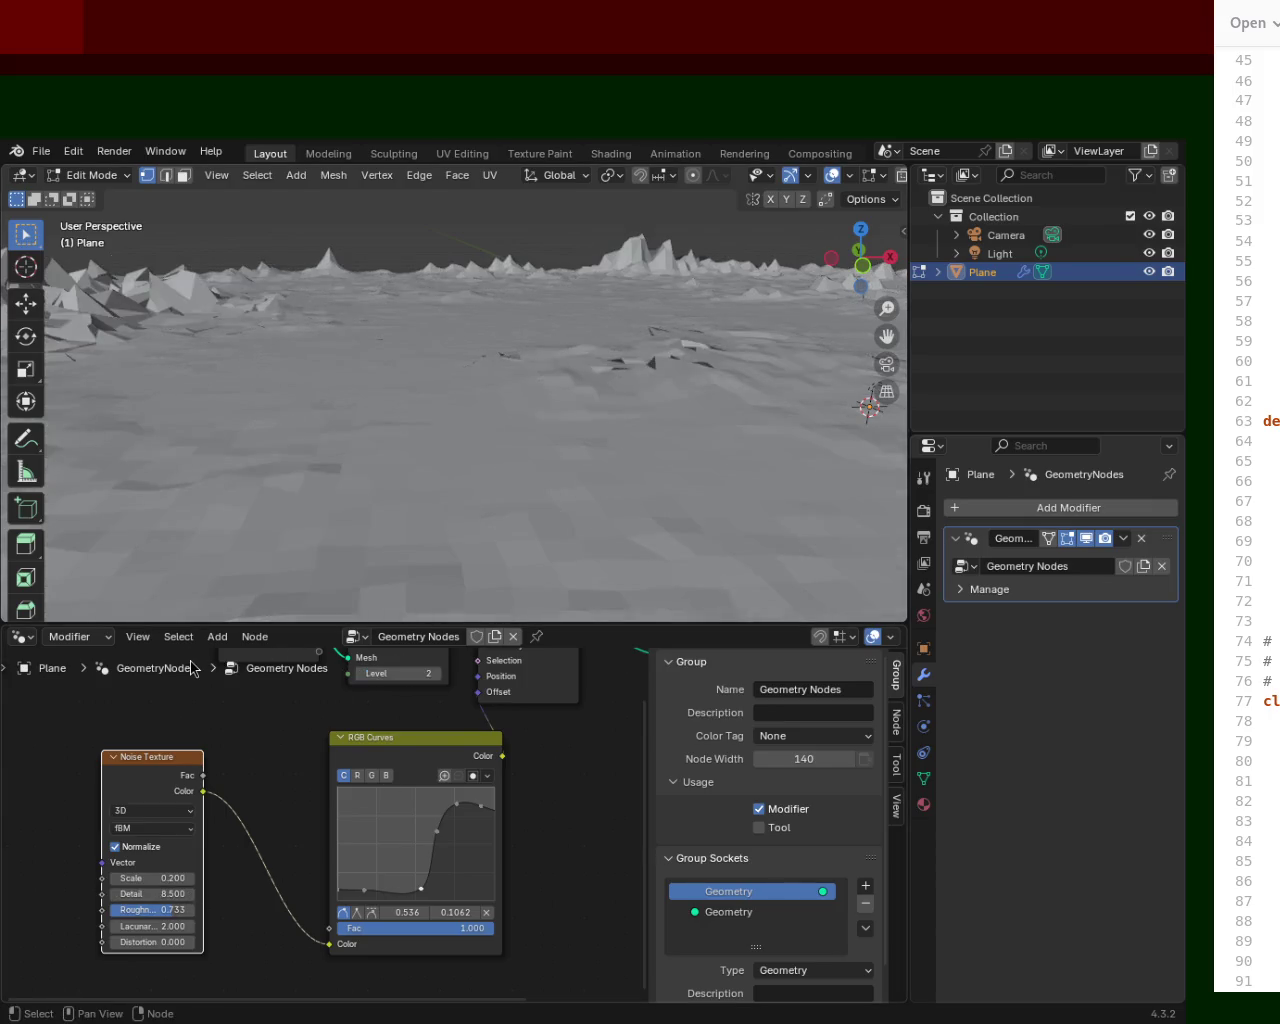
mouse_move(454, 329)
middle_mouse_down()
mouse_move(288, 245)
mouse_move(492, 306)
middle_mouse_up()
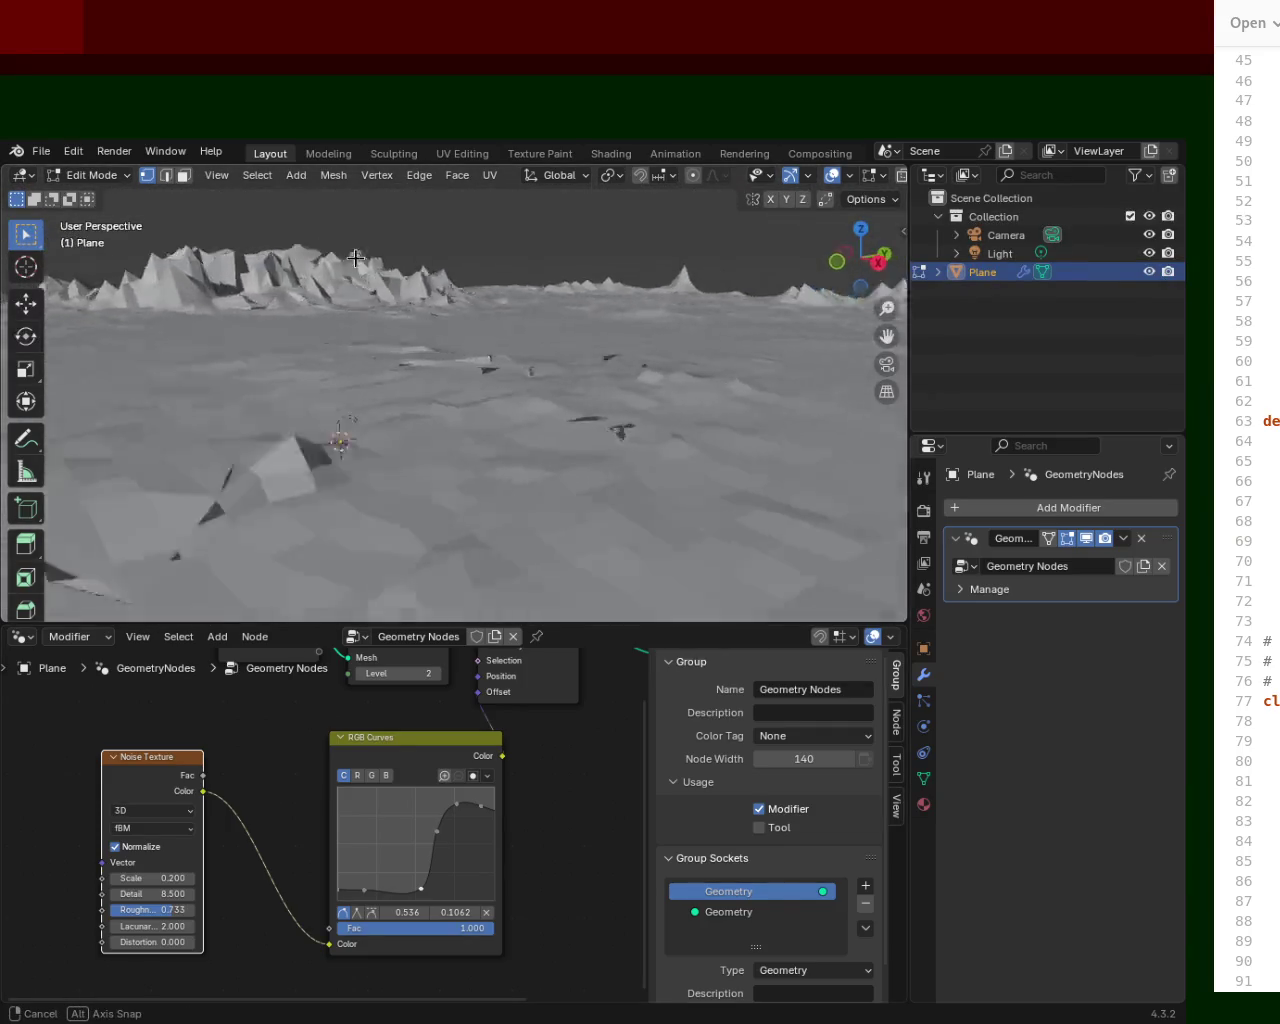
left_click(483, 805)
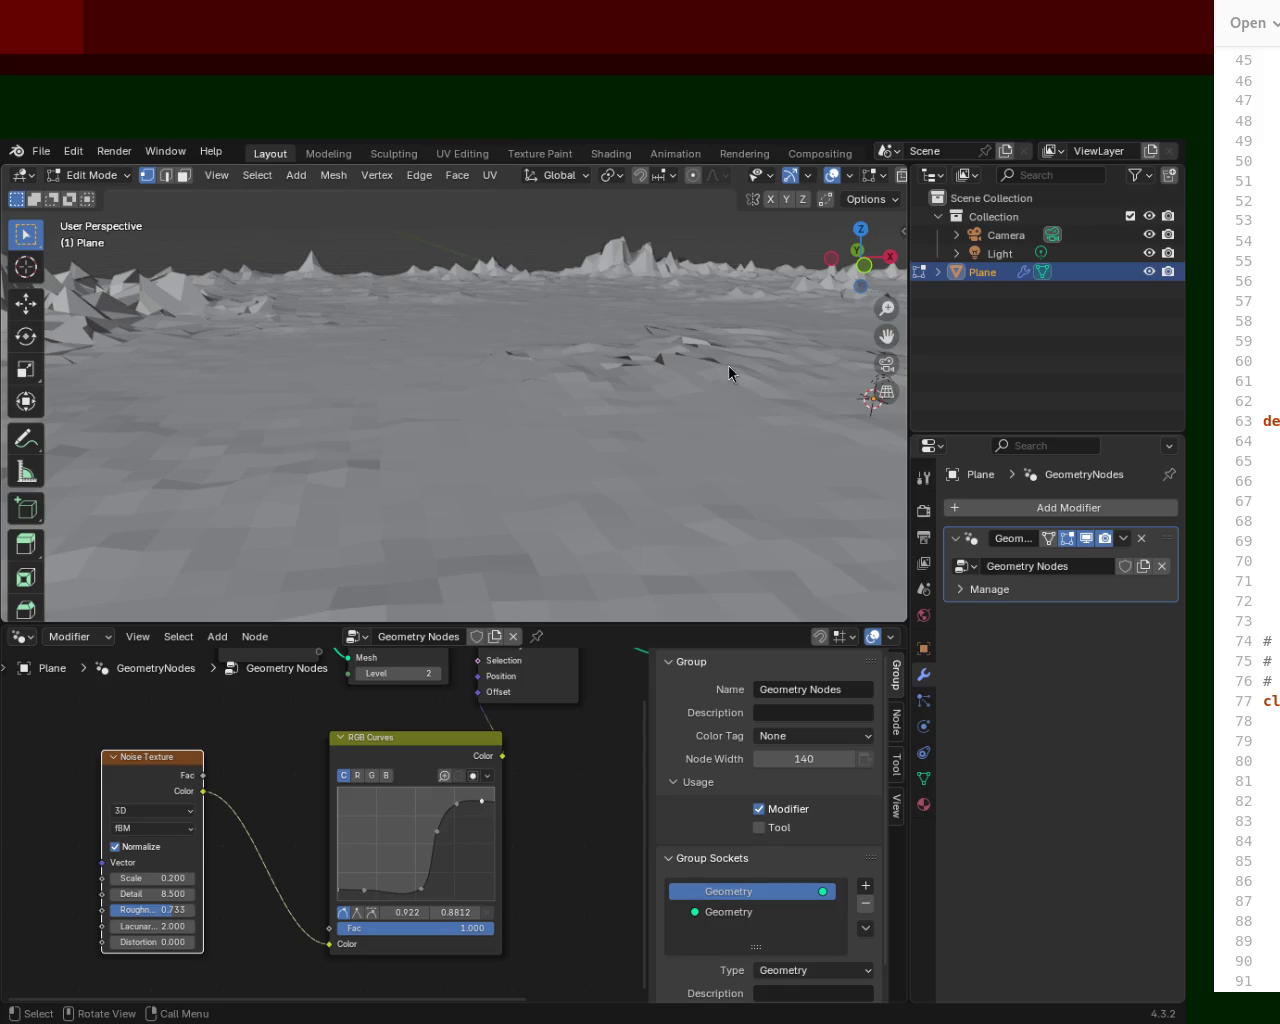
Steepen the RGB Curves with a point at 0.786, 0.7875, and widen the Noise Texture node.
left_click_drag(364, 889, 434, 867)
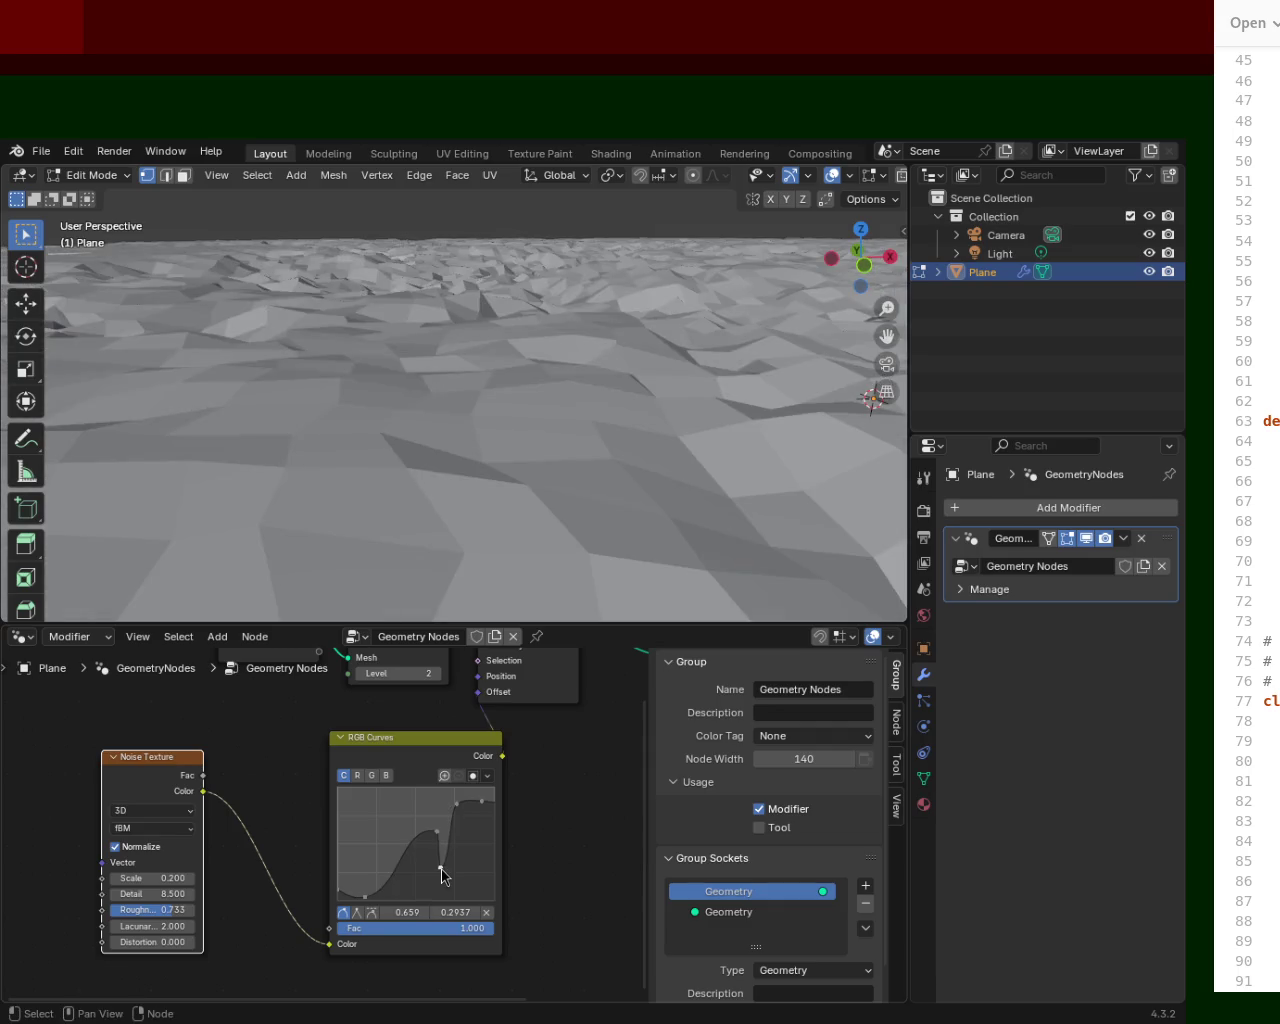
mouse_move(441, 868)
left_mouse_down()
mouse_move(421, 854)
mouse_move(421, 895)
mouse_move(451, 893)
mouse_move(433, 883)
left_mouse_up()
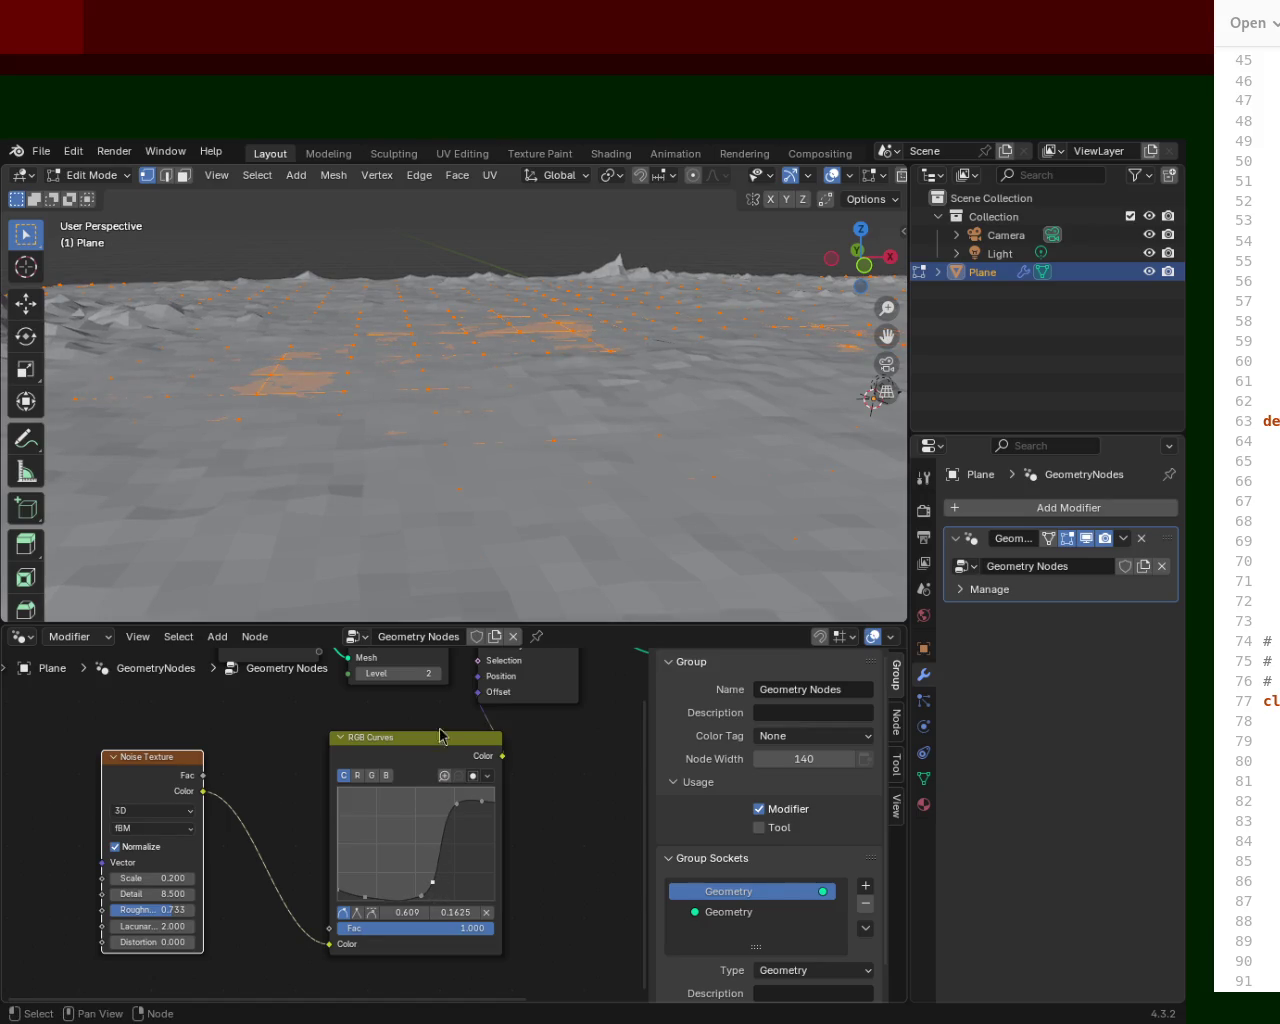
left_click_drag(453, 801, 459, 811)
mouse_move(250, 400)
middle_mouse_down()
mouse_move(363, 354)
mouse_move(526, 366)
middle_mouse_up()
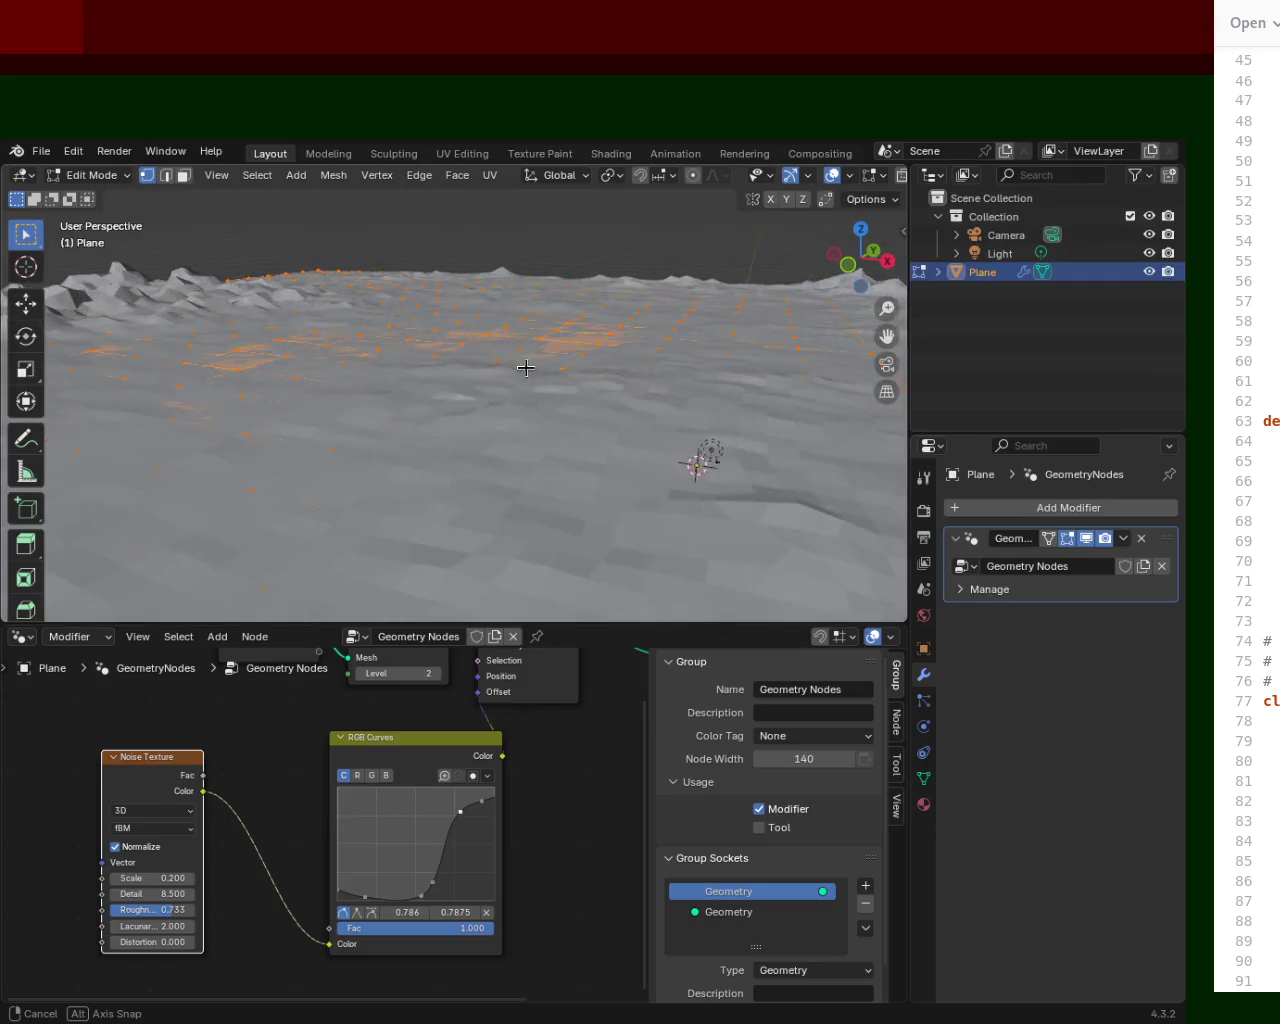
left_click_drag(203, 910, 243, 912)
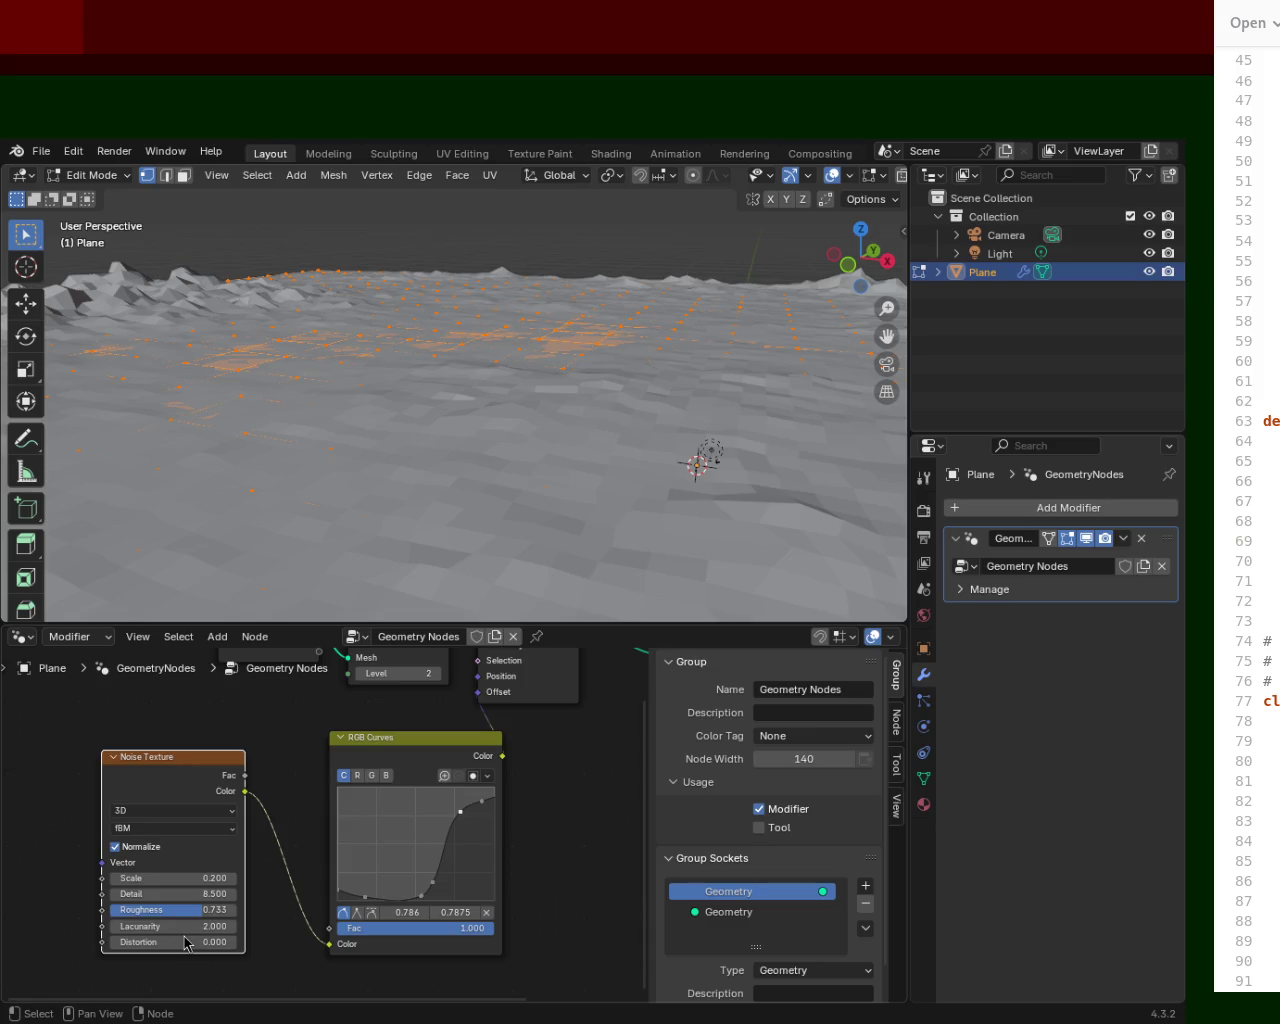
Set Noise Texture Lacunarity to 1.600 and raise the upper curve point to 0.745, 0.8750.
mouse_move(170, 926)
left_mouse_down()
mouse_move(110, 926)
mouse_move(340, 926)
mouse_move(156, 926)
left_mouse_up()
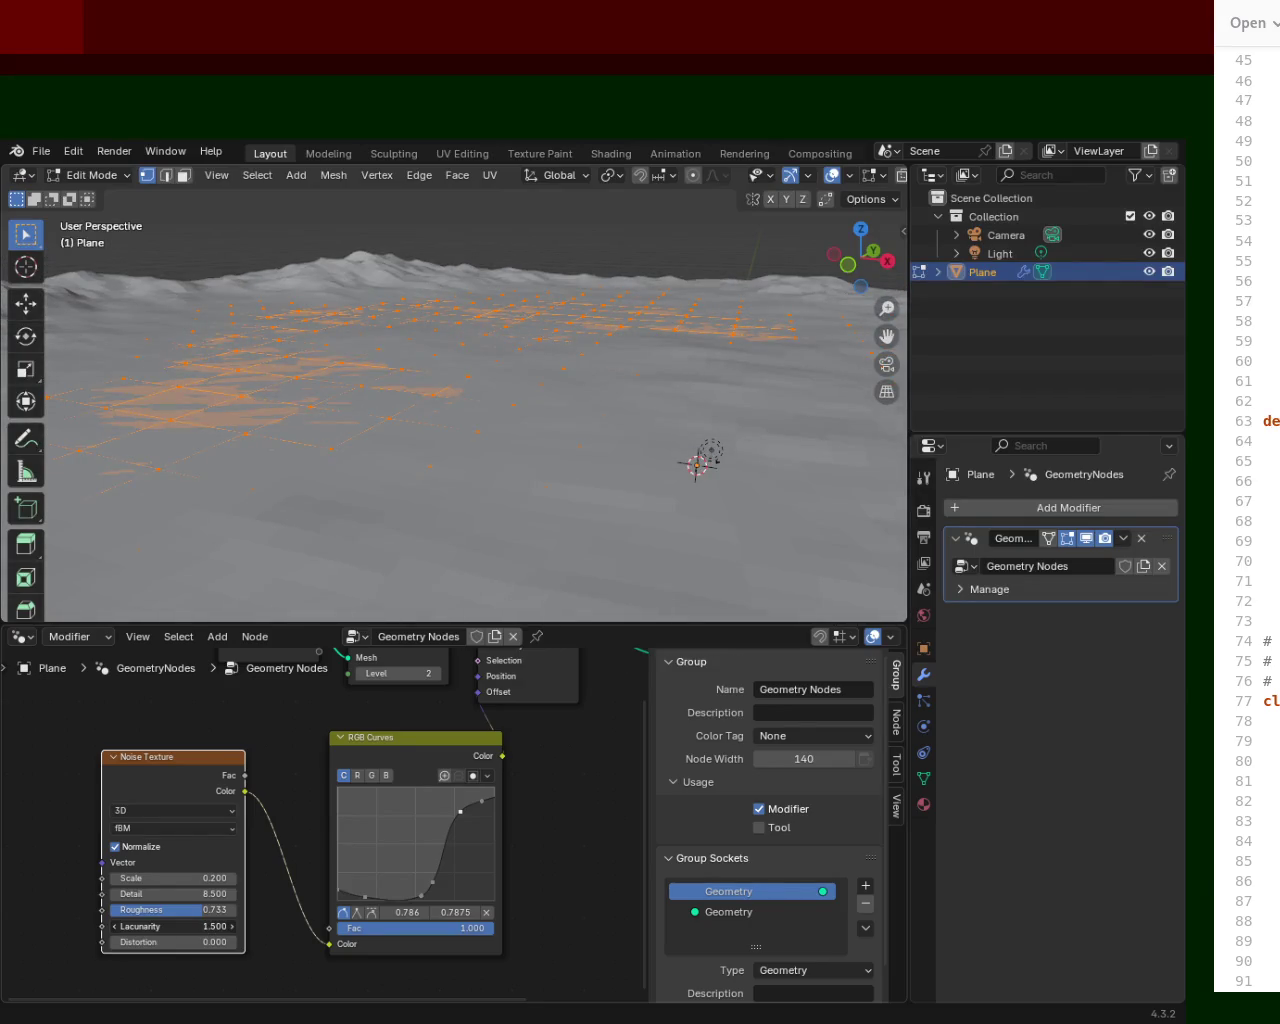
left_click_drag(156, 926, 160, 926)
mouse_move(549, 434)
middle_mouse_down()
mouse_move(292, 432)
mouse_move(336, 432)
mouse_move(300, 560)
middle_mouse_up()
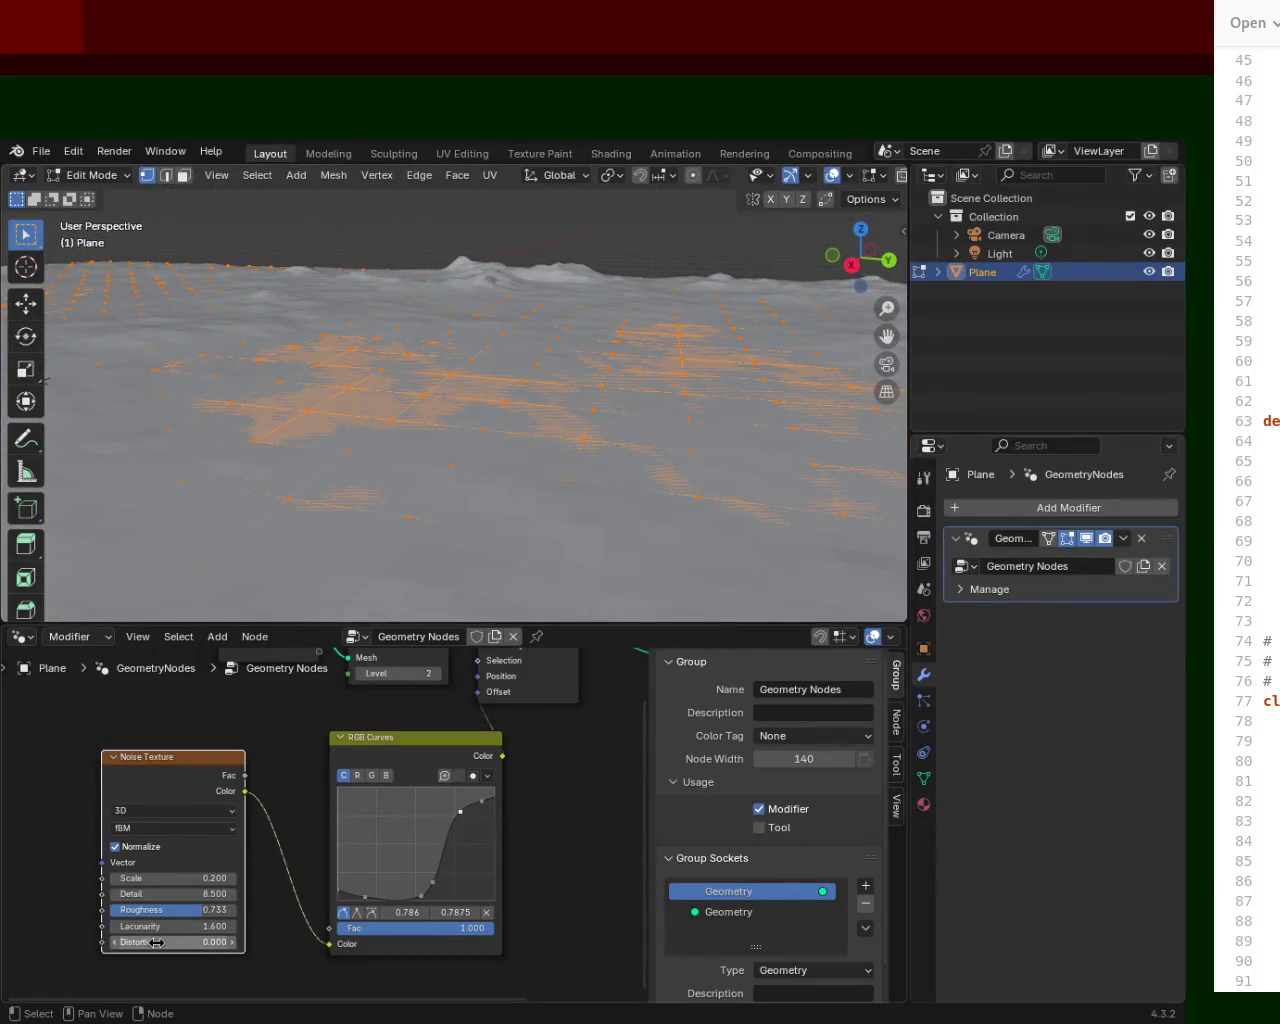
left_click_drag(460, 811, 456, 800)
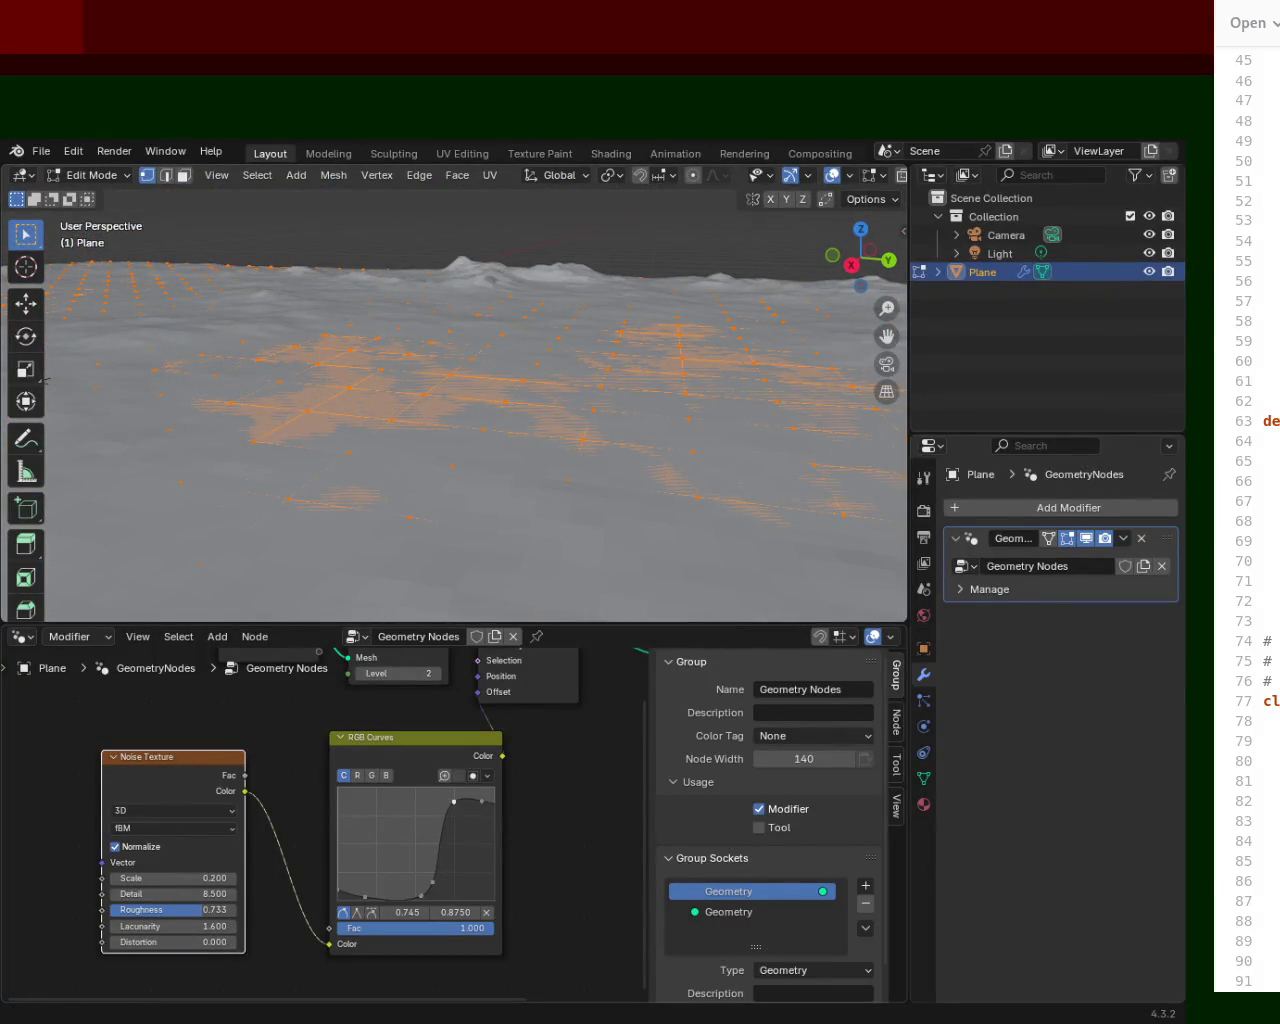
Add RGB Curves points near the top right and low on the curve, pulling one up.
left_click(482, 800)
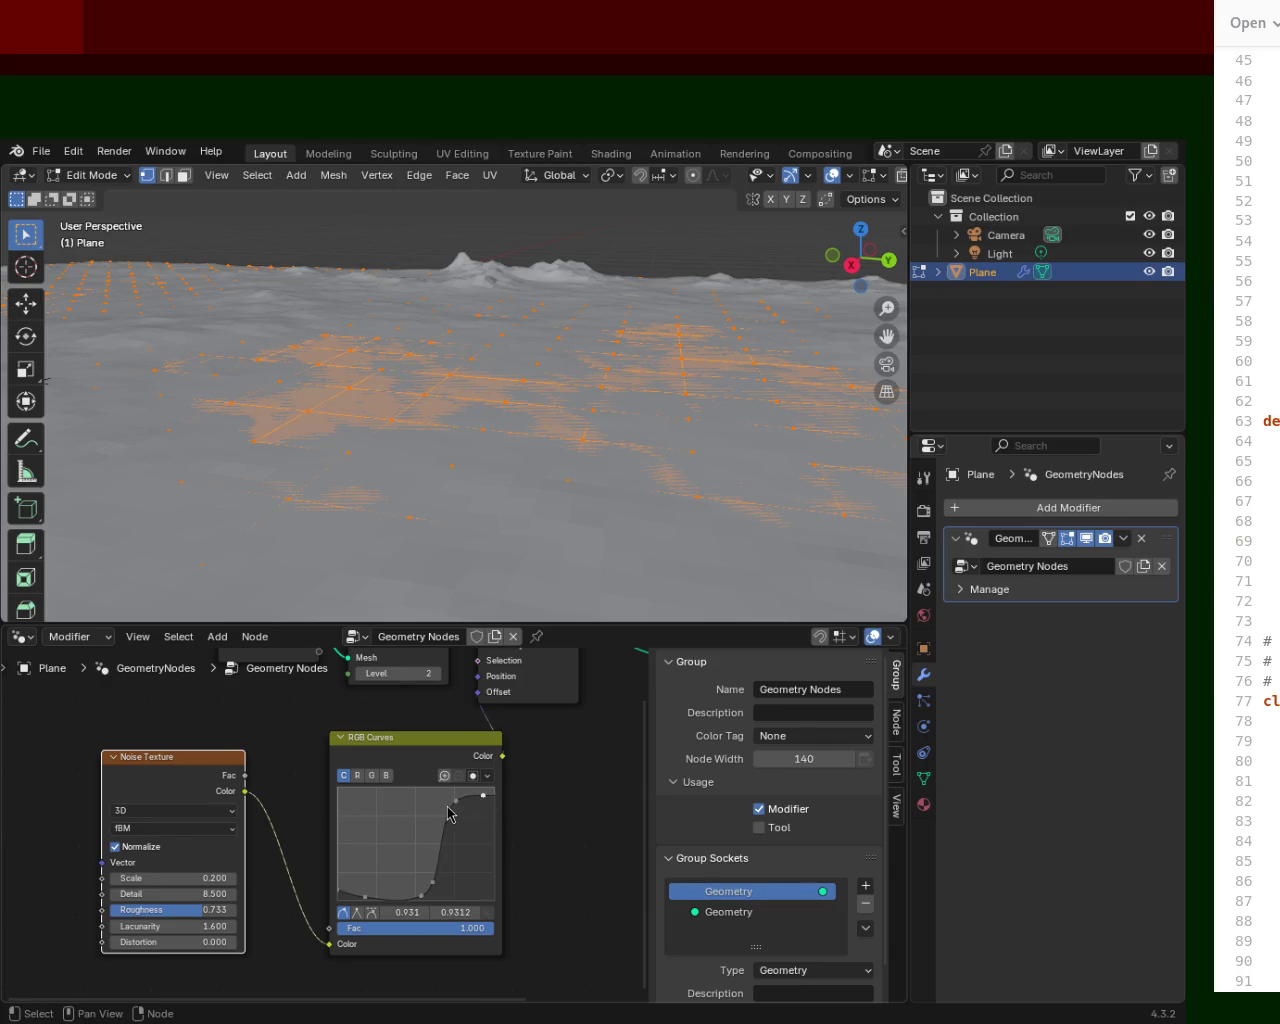
mouse_move(425, 891)
left_mouse_down()
mouse_move(441, 881)
mouse_move(393, 886)
left_mouse_up()
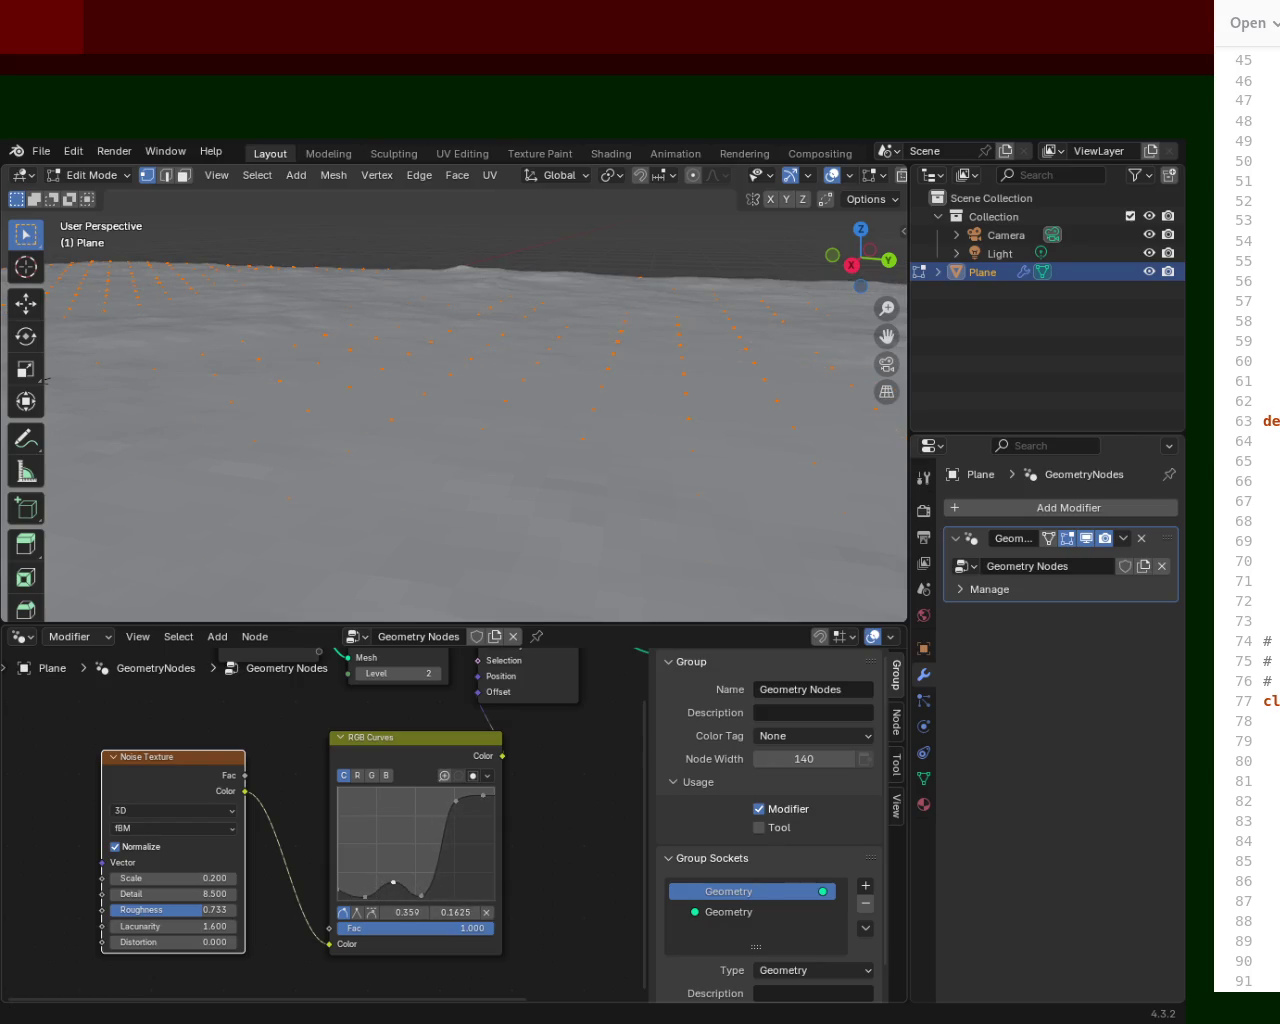
left_click(366, 898)
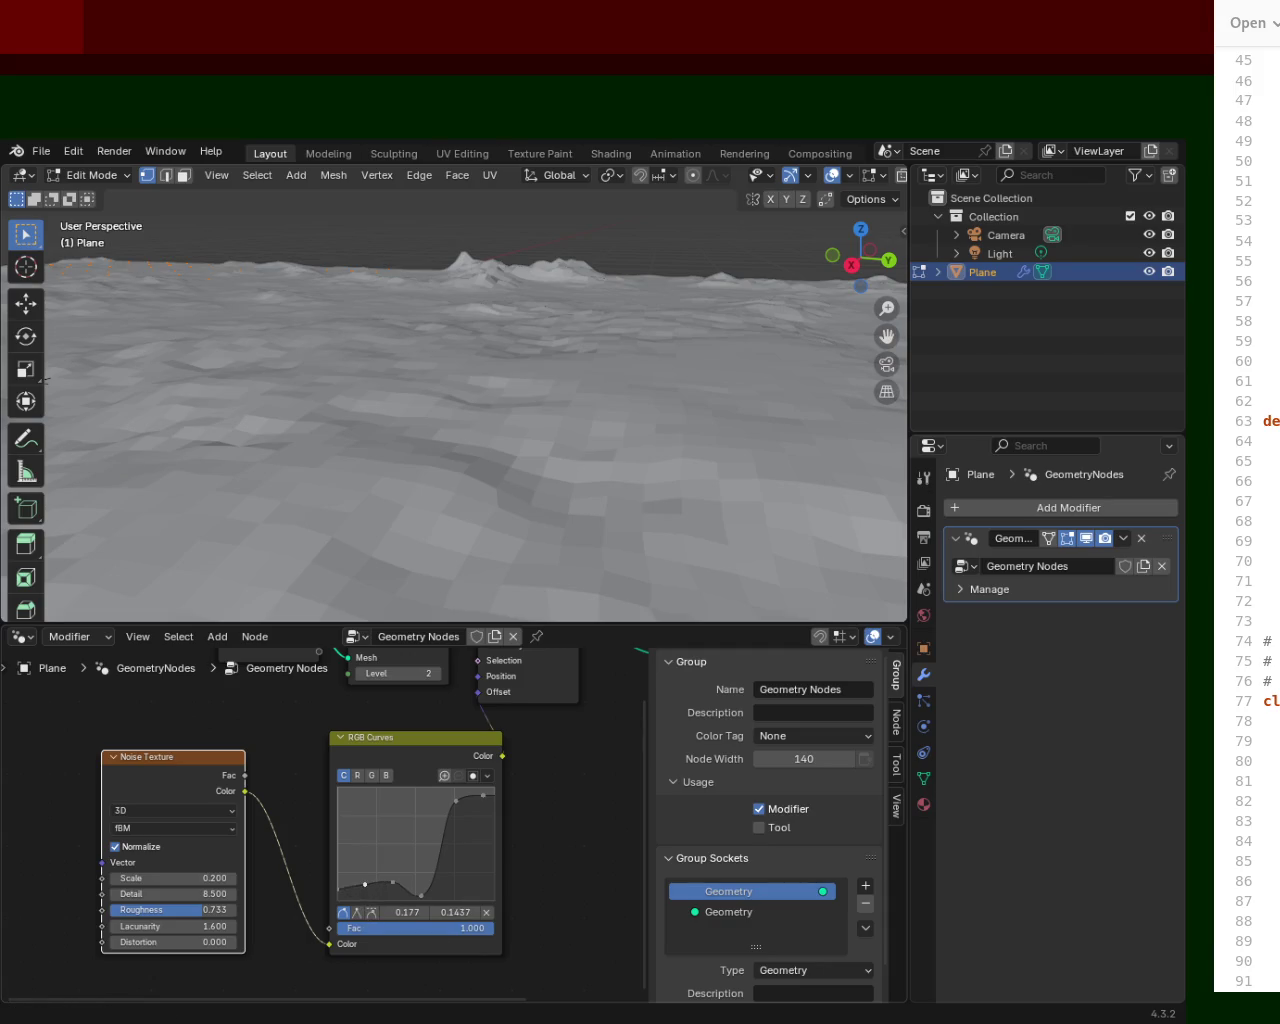
mouse_move(422, 900)
left_mouse_down()
mouse_move(431, 821)
mouse_move(418, 841)
left_mouse_up()
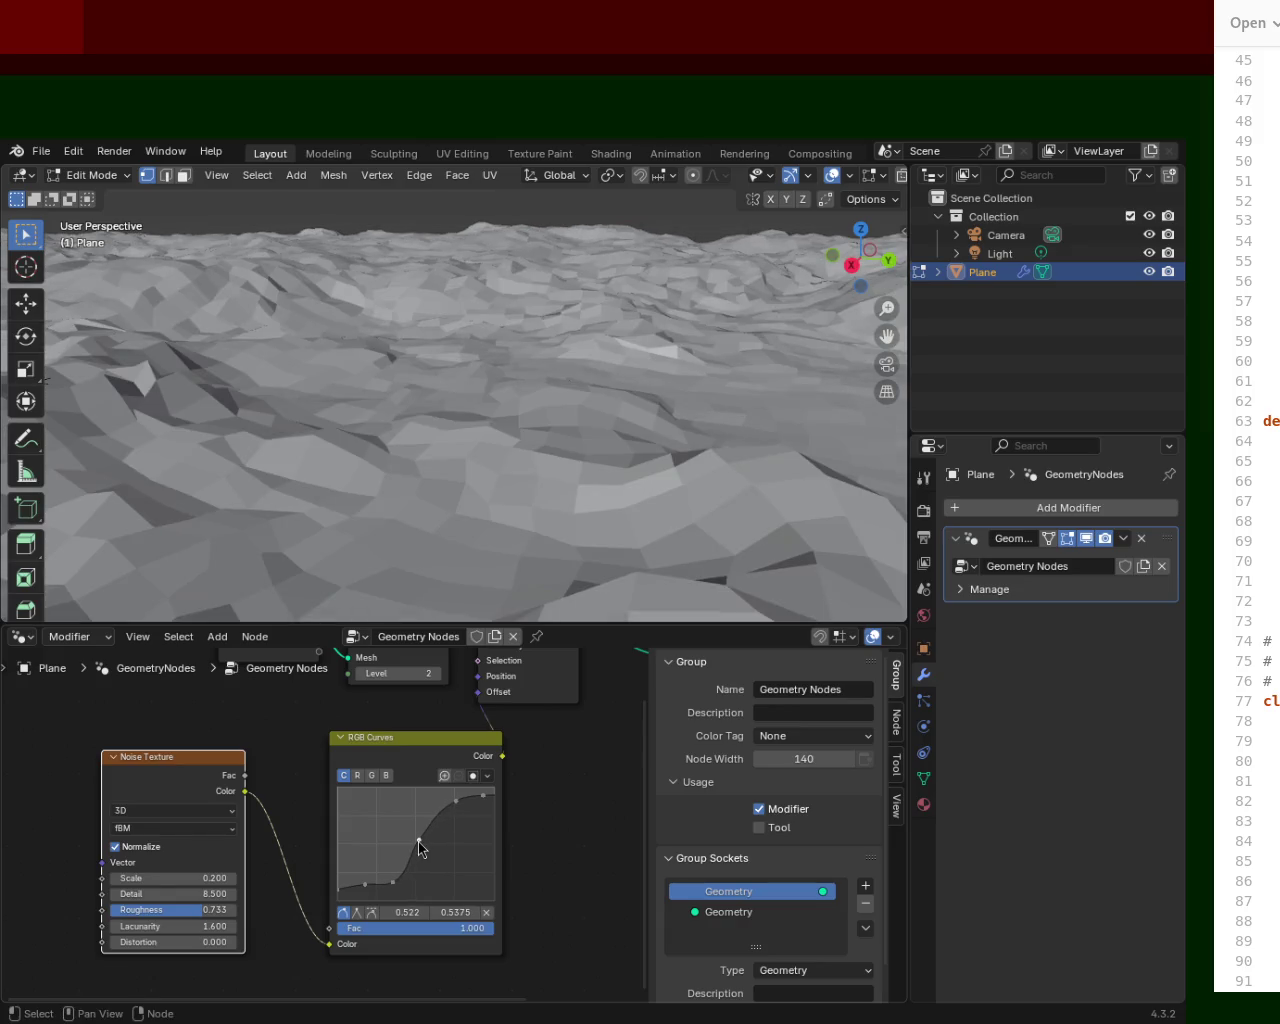
middle_click_drag(620, 428, 670, 412)
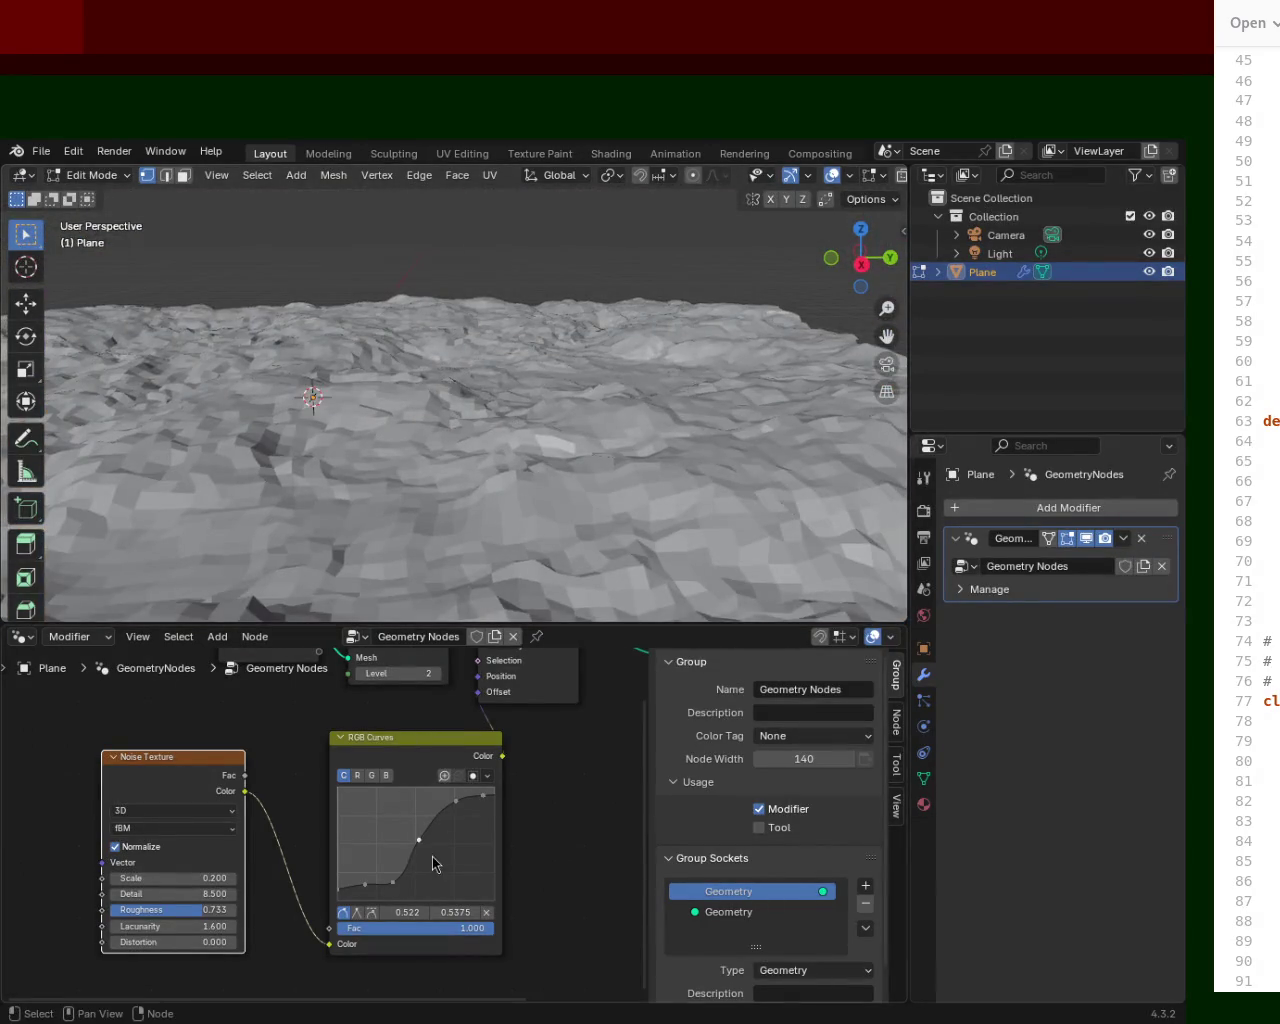
Lower the middle curve point, shift the upper point, and add a low point to flatten the floor.
mouse_move(415, 838)
left_mouse_down()
mouse_move(443, 857)
mouse_move(408, 876)
left_mouse_up()
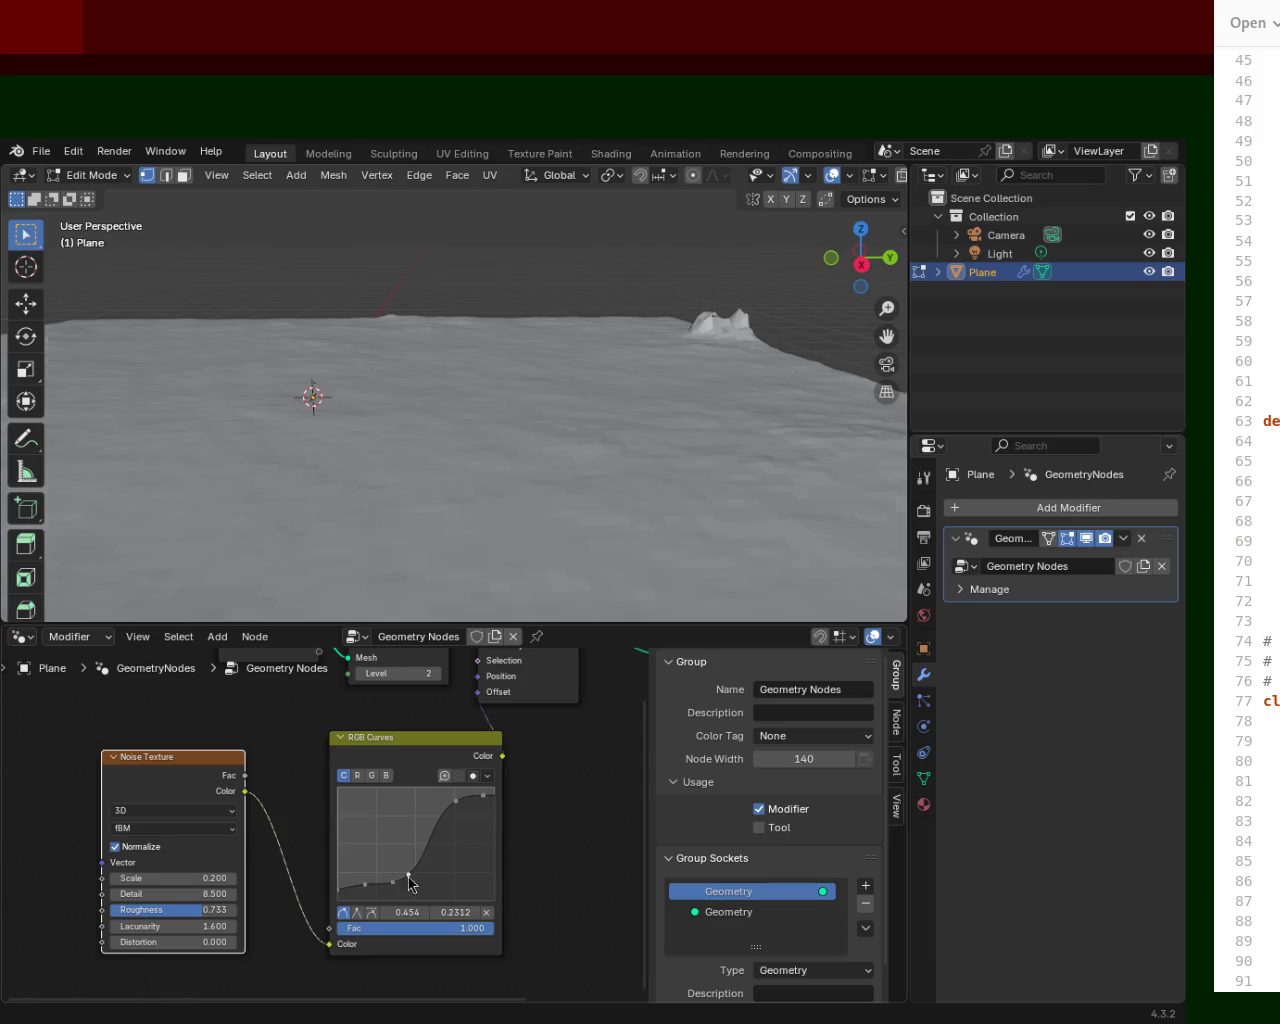
left_click_drag(462, 802, 425, 808)
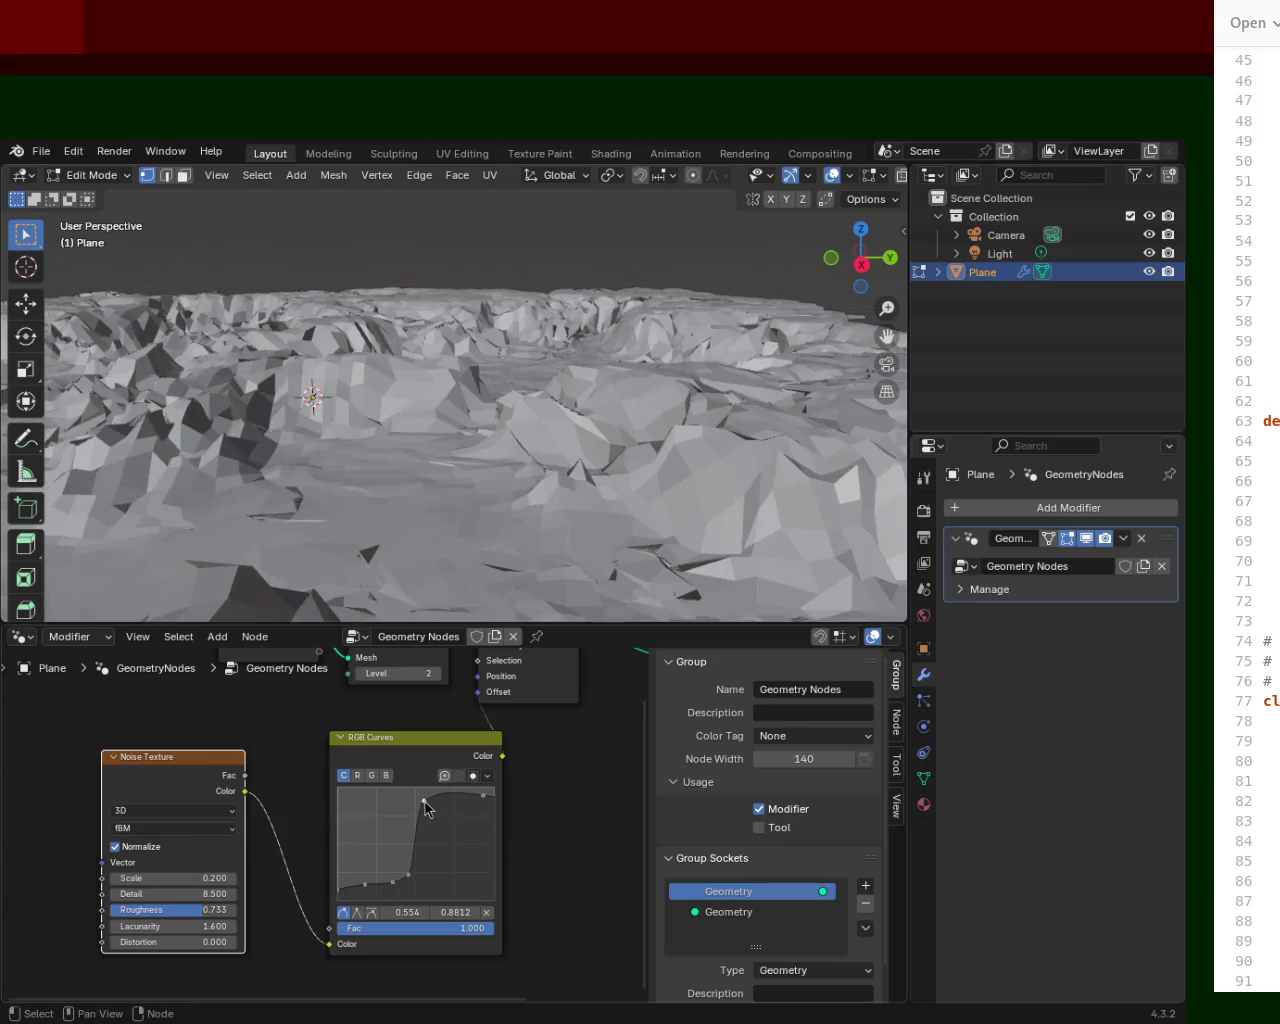
mouse_move(400, 450)
middle_mouse_down()
mouse_move(367, 436)
mouse_move(596, 442)
mouse_move(585, 455)
middle_mouse_up()
left_click_drag(430, 801, 451, 801)
mouse_move(405, 879)
left_mouse_down()
mouse_move(430, 874)
mouse_move(419, 874)
left_mouse_up()
left_click_drag(446, 801, 435, 800)
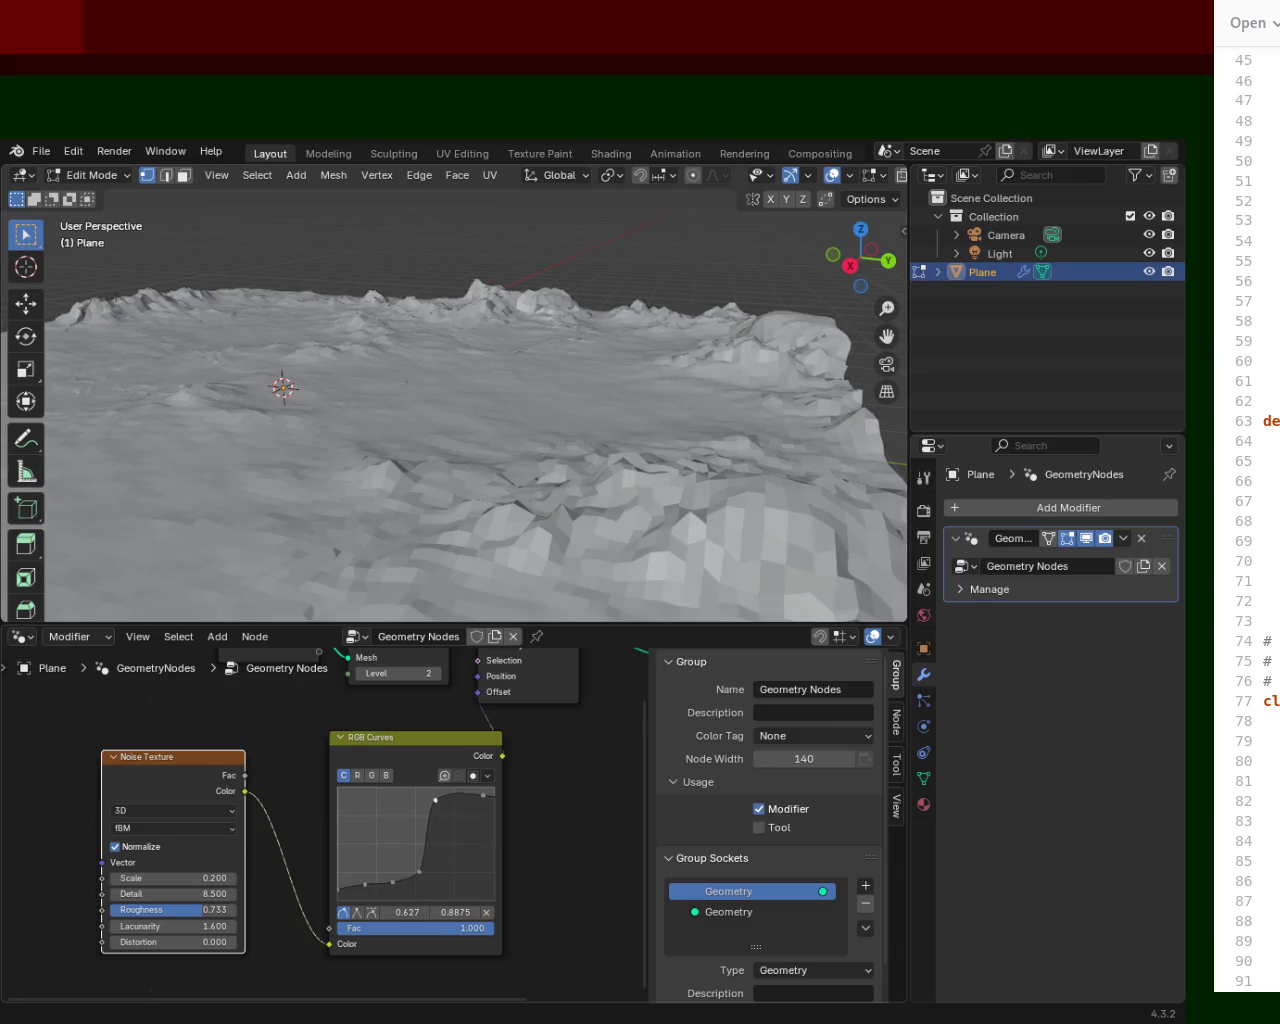
mouse_move(300, 420)
middle_mouse_down()
mouse_move(222, 406)
mouse_move(566, 420)
mouse_move(680, 372)
mouse_move(833, 423)
mouse_move(709, 380)
mouse_move(588, 378)
mouse_move(446, 469)
middle_mouse_up()
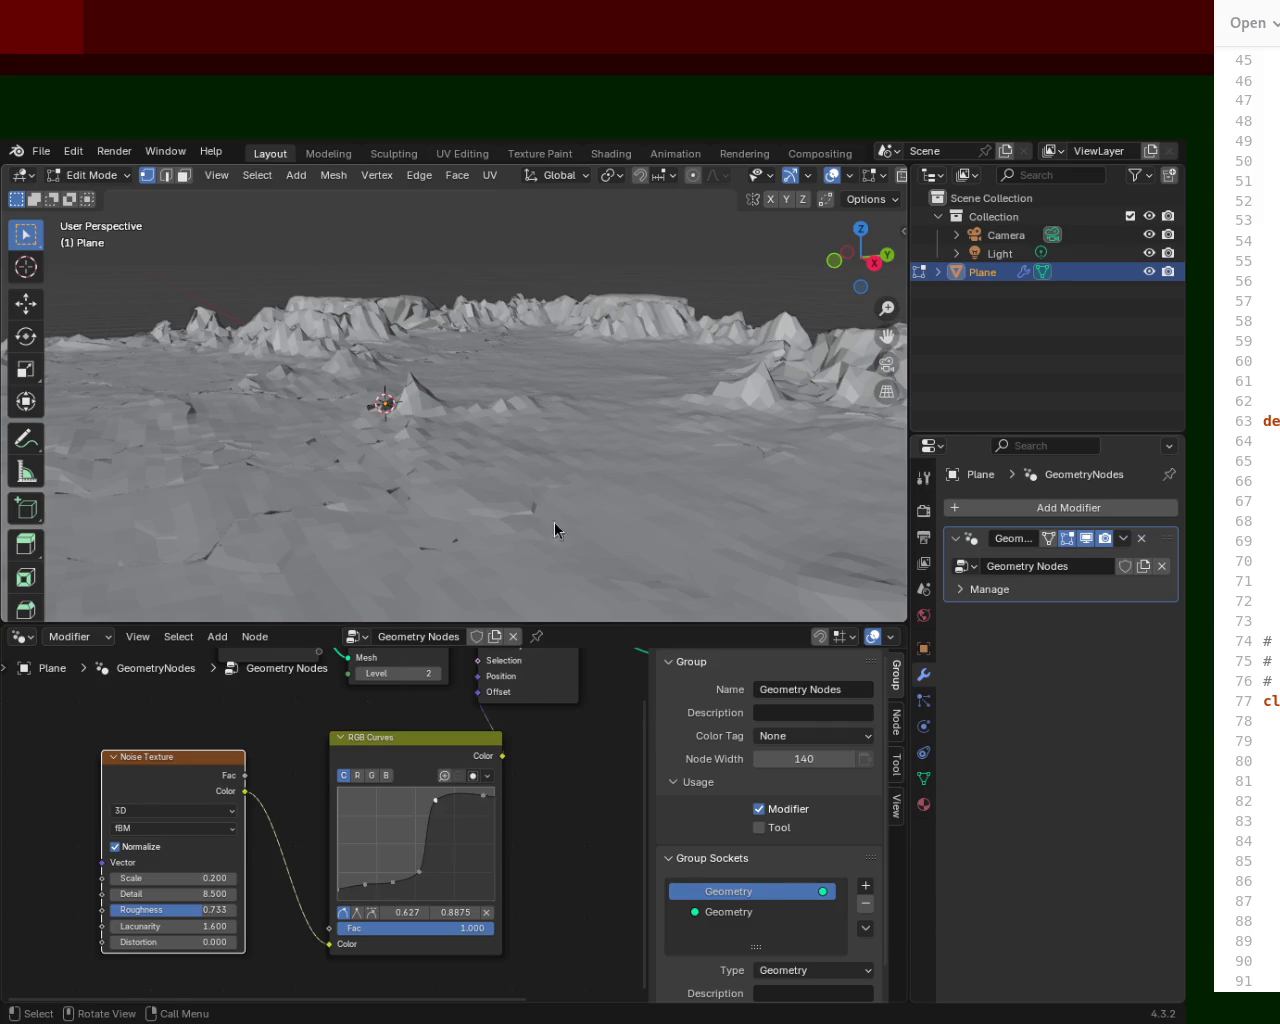
Fine-tune the curve points, settling a low point at 0.0812 height to deepen the valleys.
left_click_drag(437, 808, 439, 805)
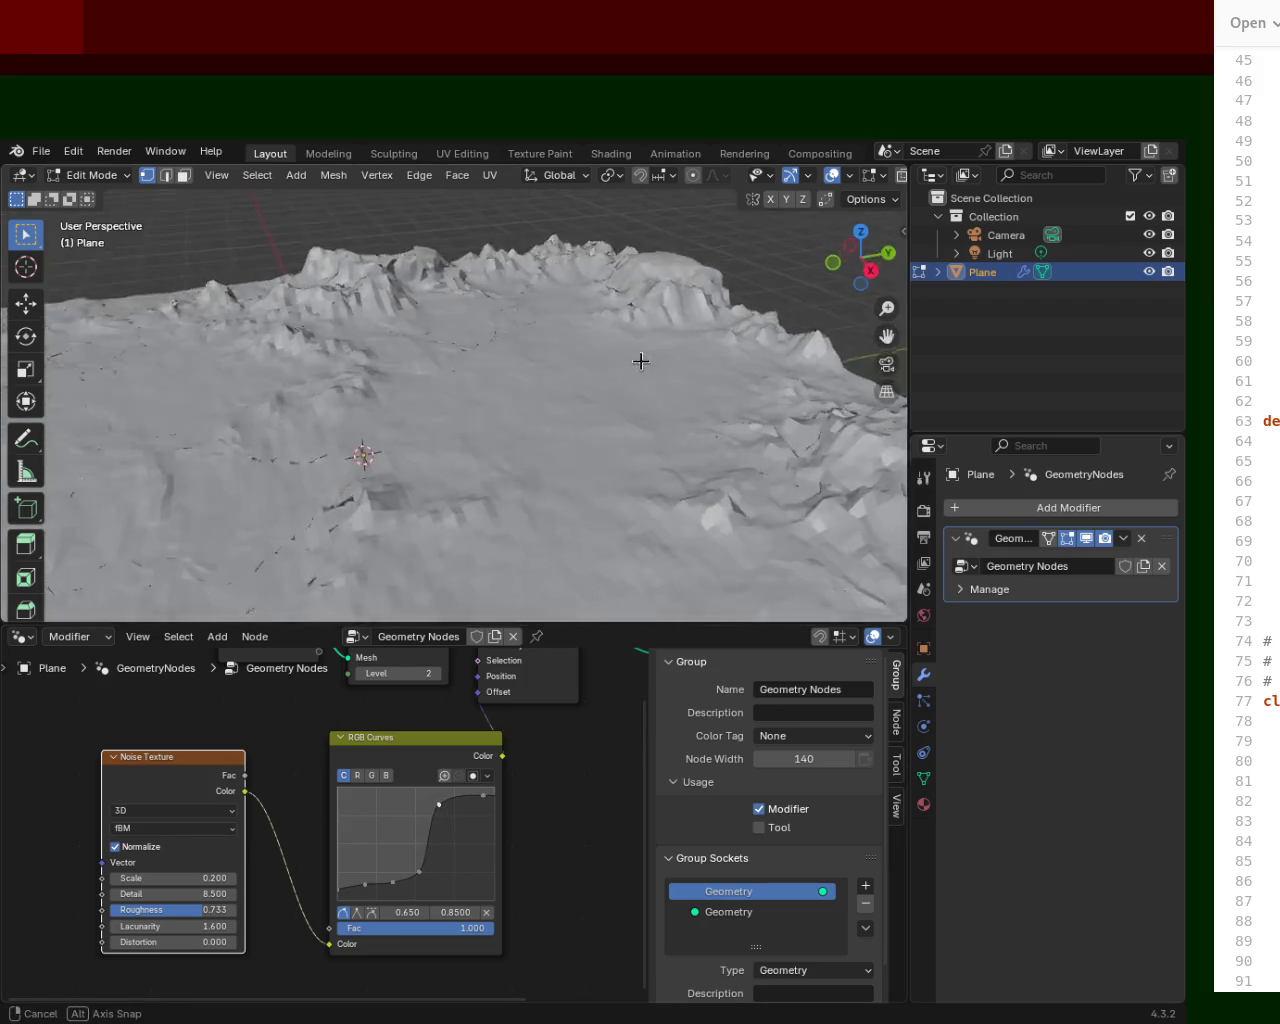
left_click_drag(484, 795, 470, 797)
mouse_move(460, 420)
middle_mouse_down()
mouse_move(415, 430)
mouse_move(666, 466)
mouse_move(734, 460)
mouse_move(674, 560)
middle_mouse_up()
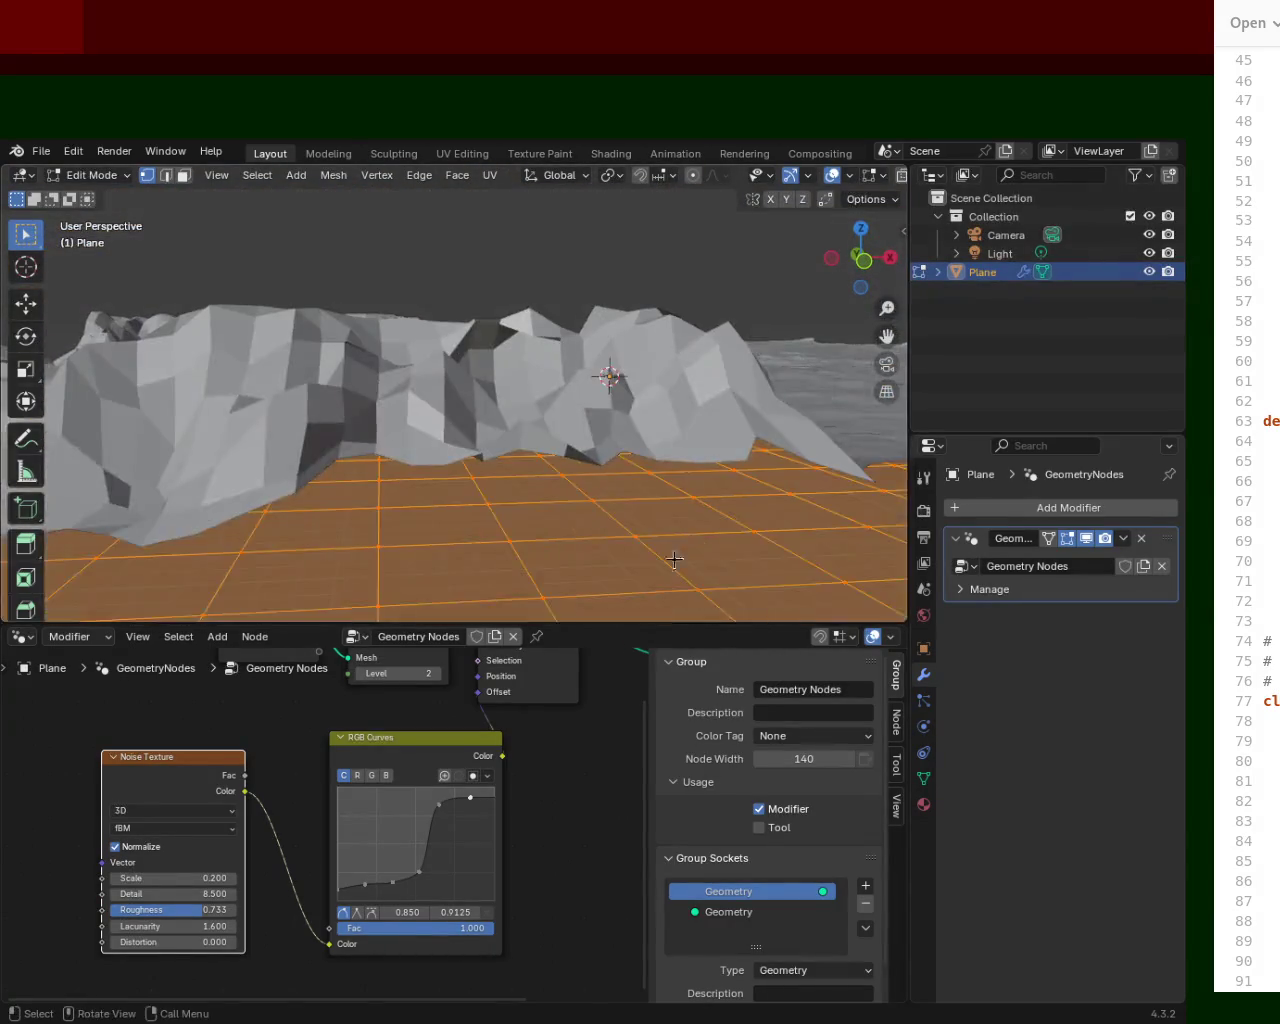
left_click_drag(418, 878, 423, 891)
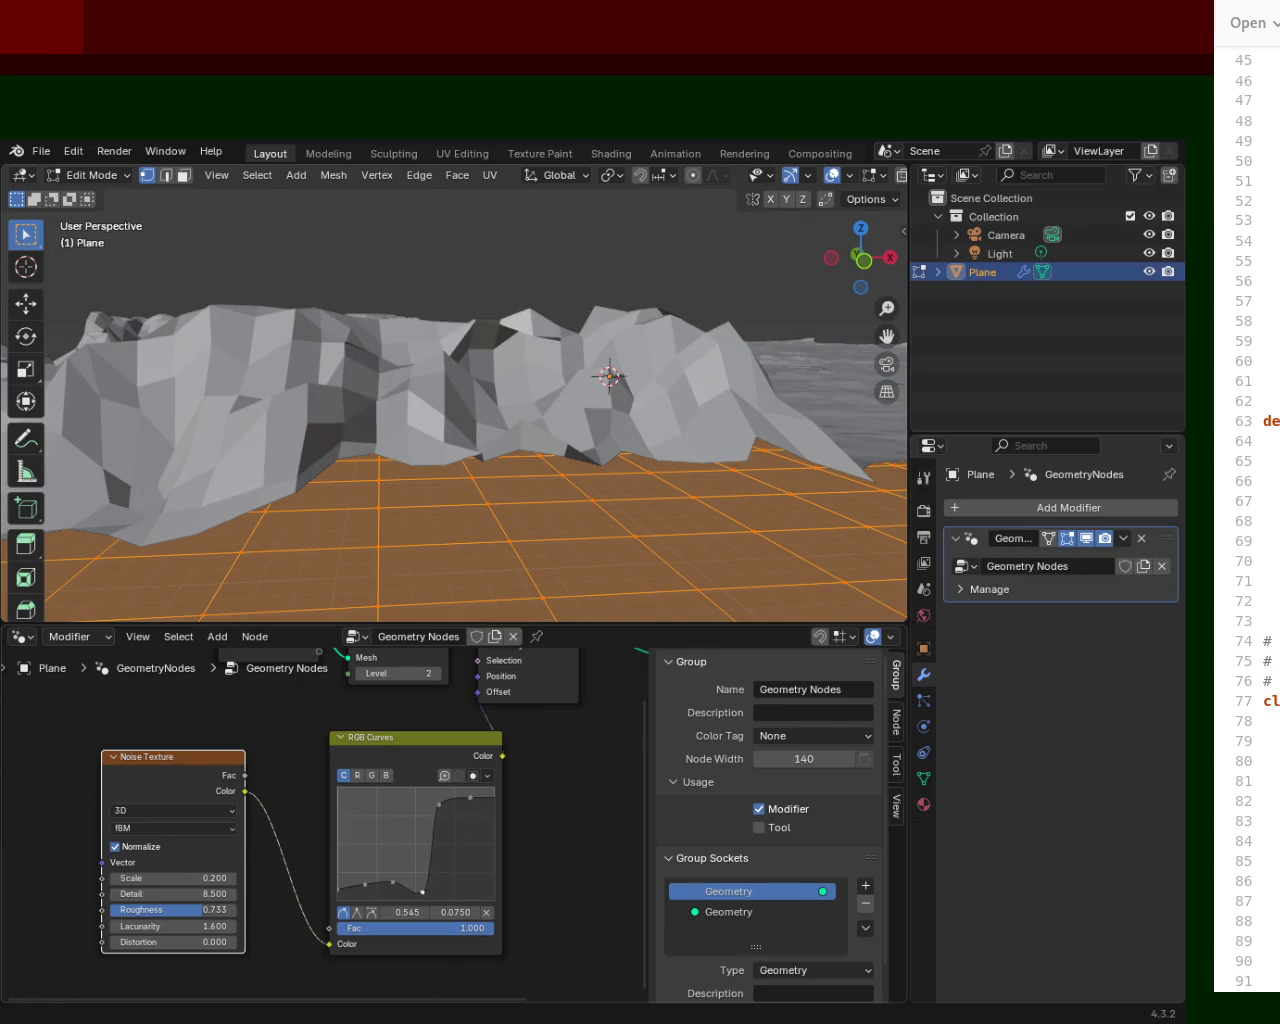
left_click_drag(389, 884, 390, 889)
left_click(365, 884)
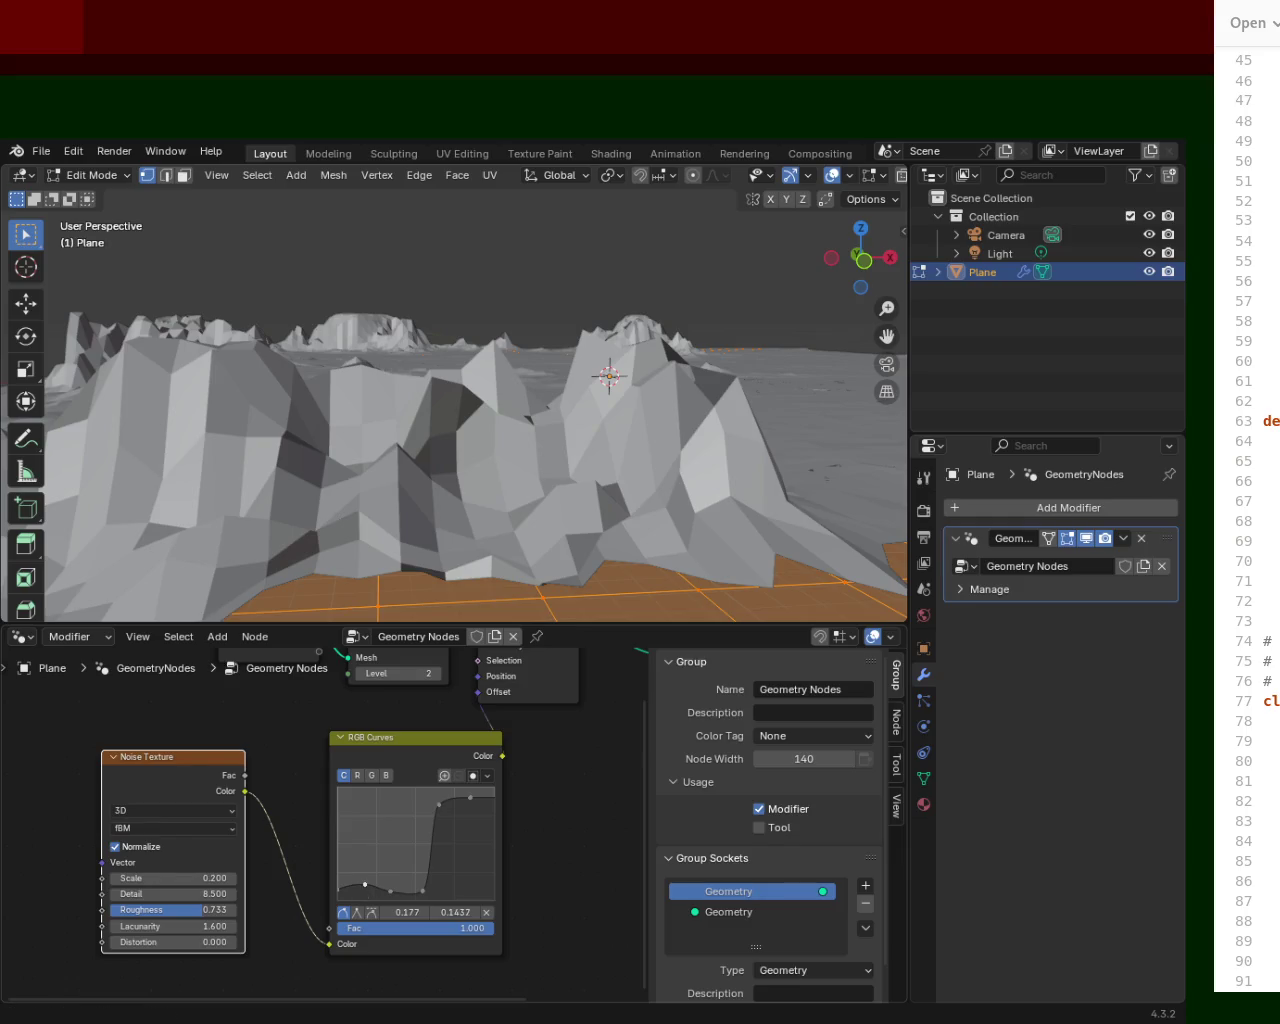
mouse_move(509, 357)
middle_mouse_down()
mouse_move(742, 373)
mouse_move(517, 380)
mouse_move(623, 314)
mouse_move(537, 380)
mouse_move(832, 330)
mouse_move(754, 457)
mouse_move(537, 446)
mouse_move(600, 345)
middle_mouse_up()
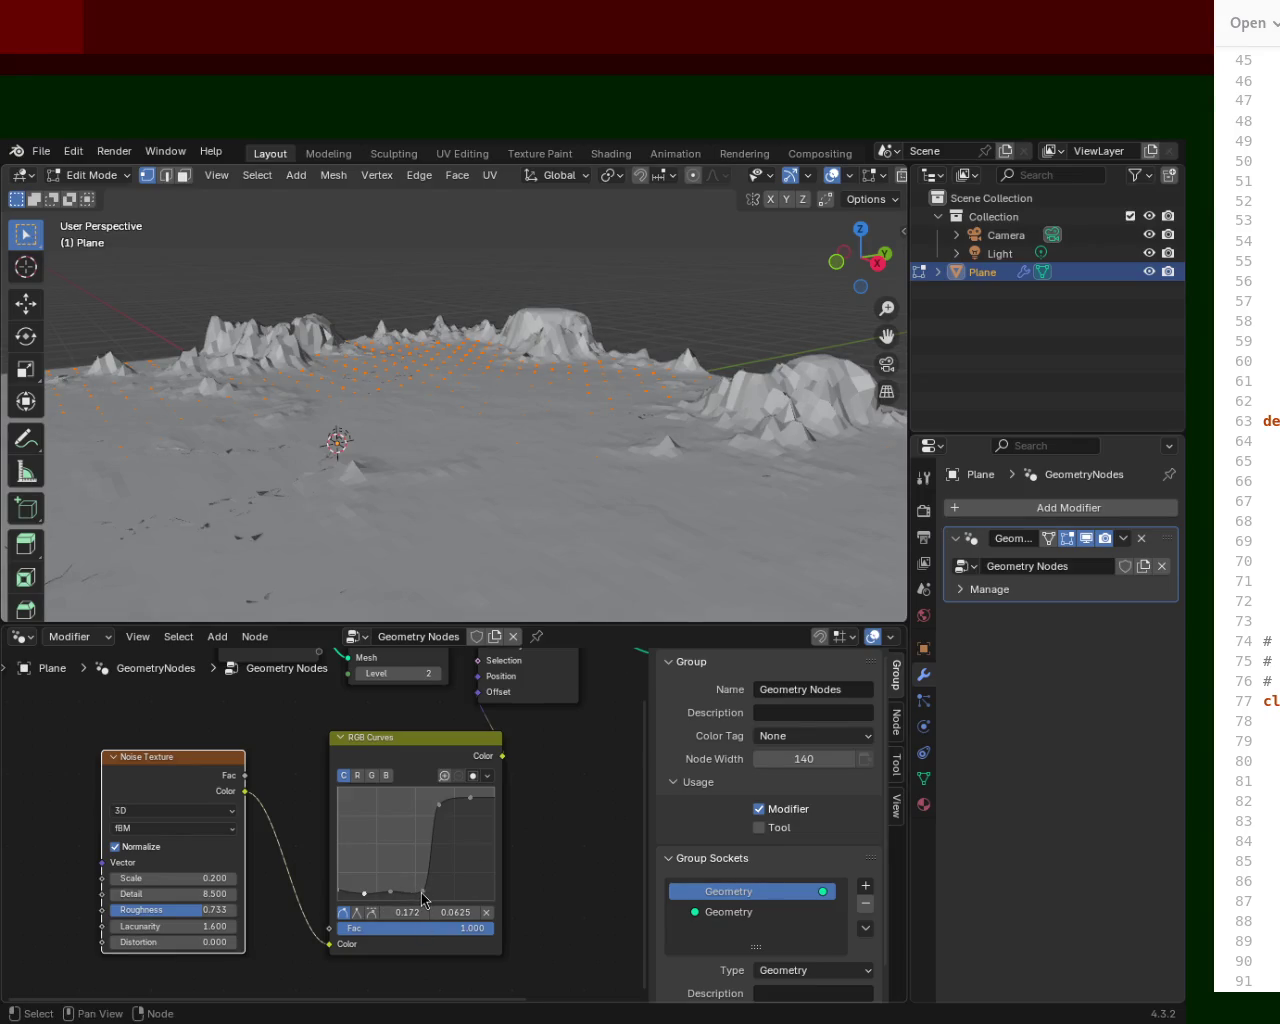
left_click_drag(422, 891, 414, 890)
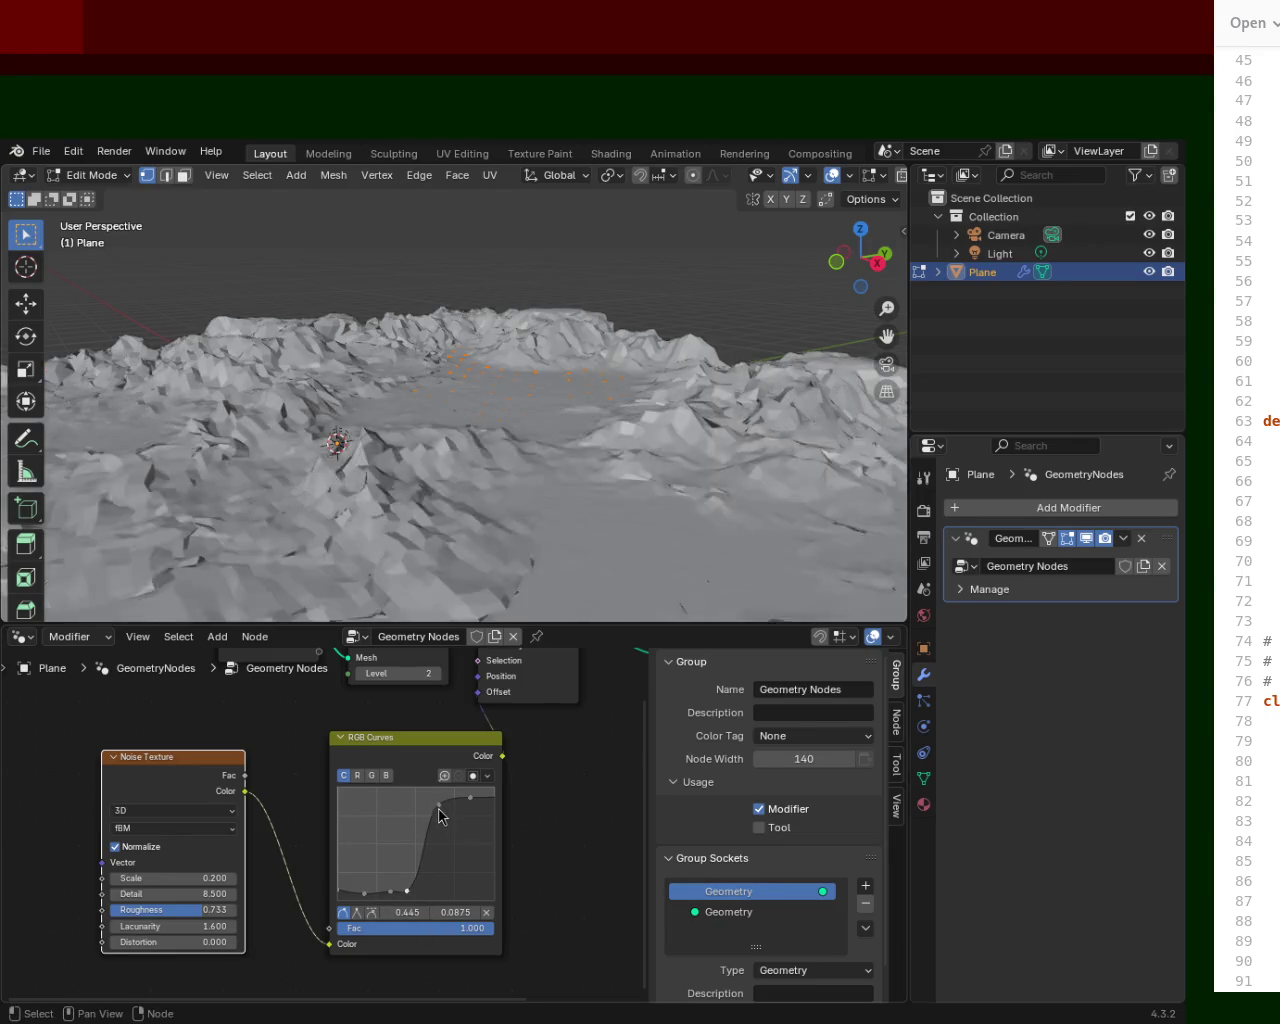
middle_click_drag(450, 470, 550, 428)
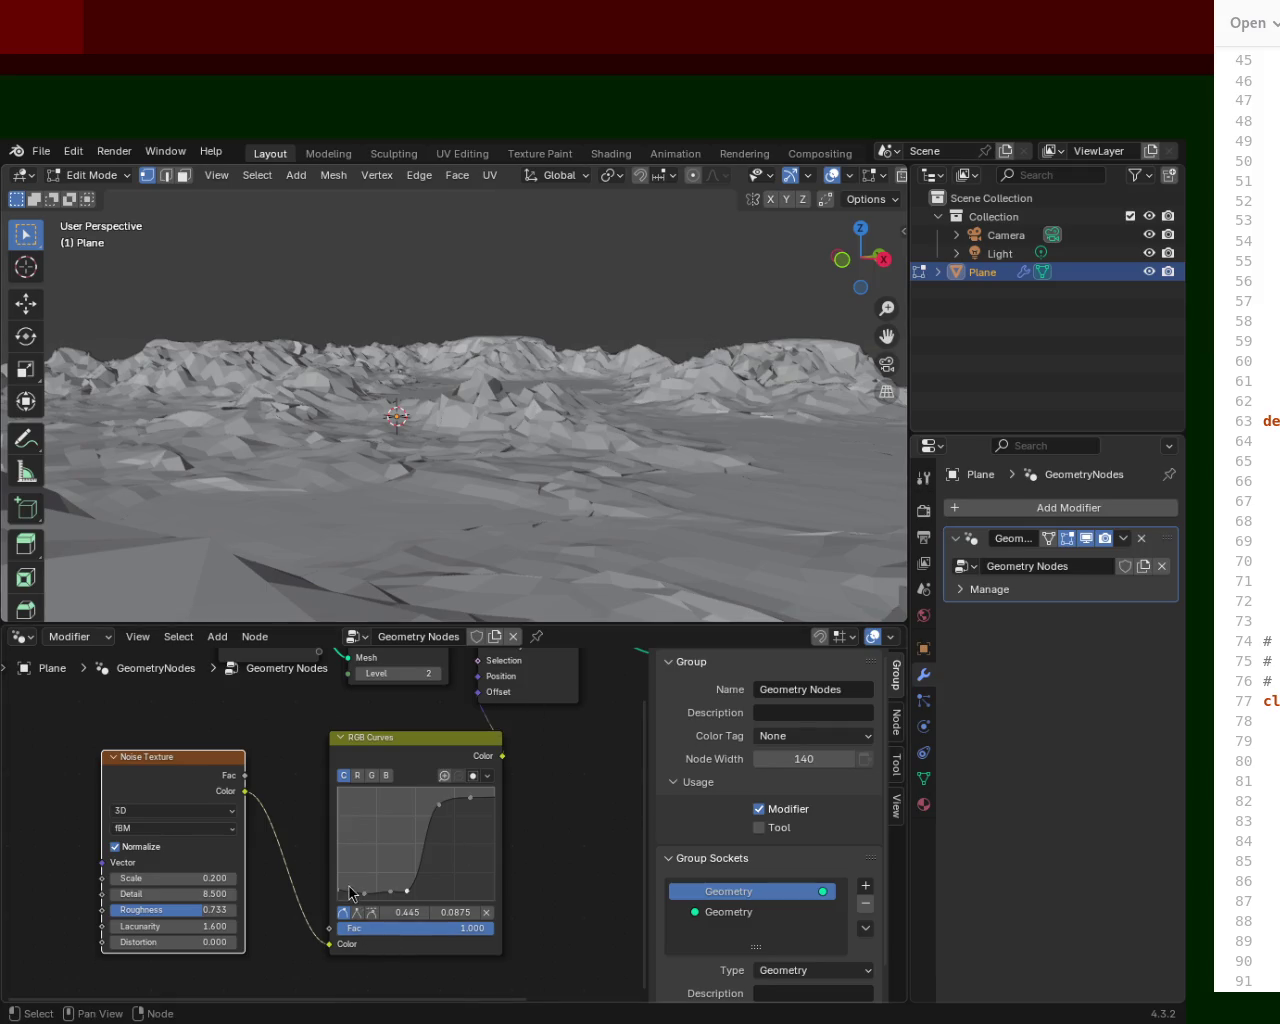
right_click(391, 897)
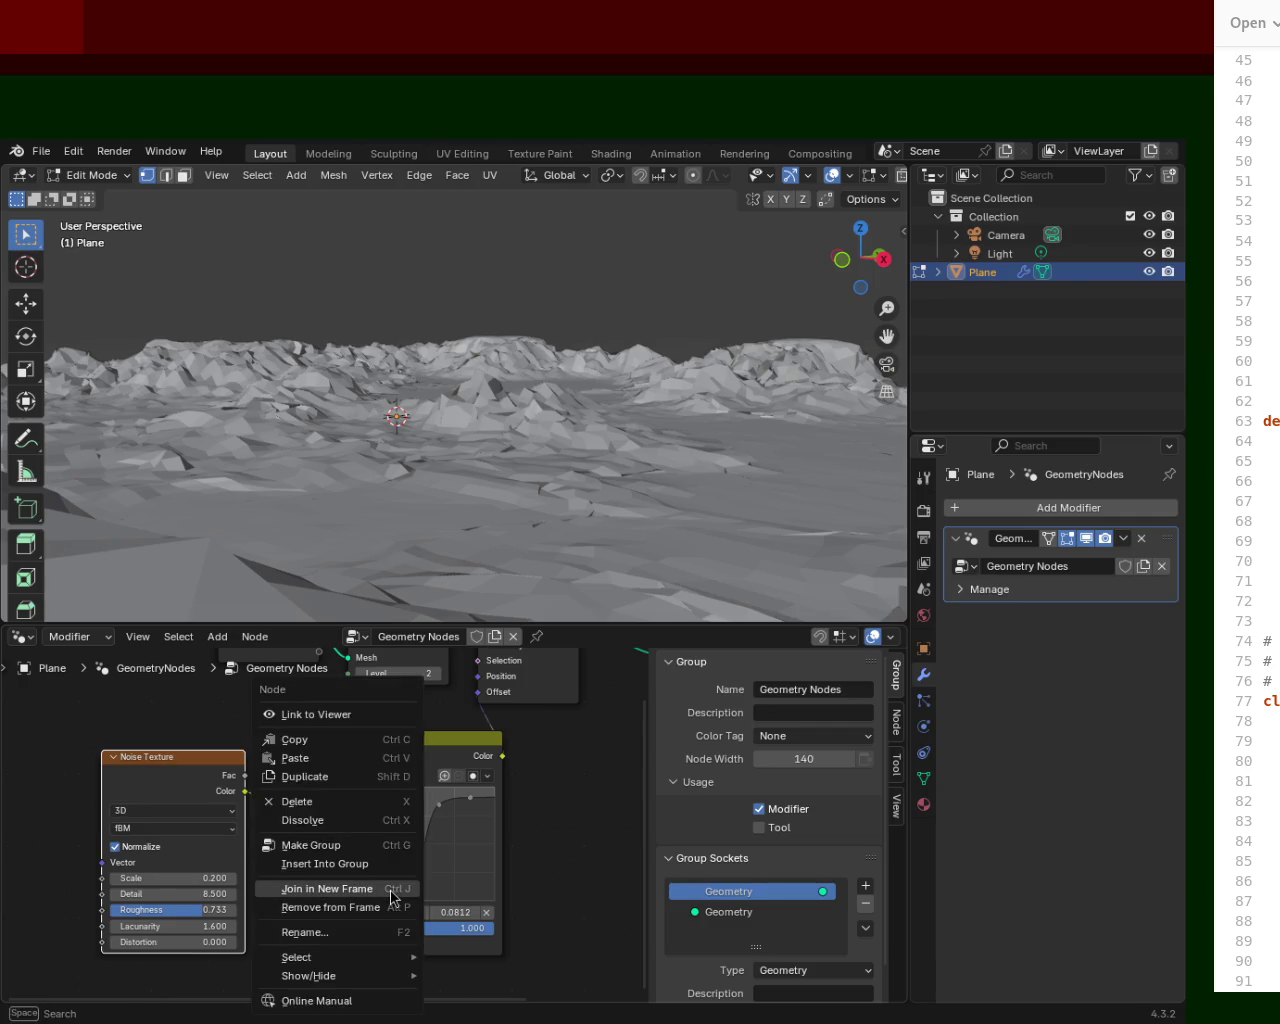
Replace the Noise Texture with a fresh default one, linking its Color into RGB Curves.
left_click(362, 801)
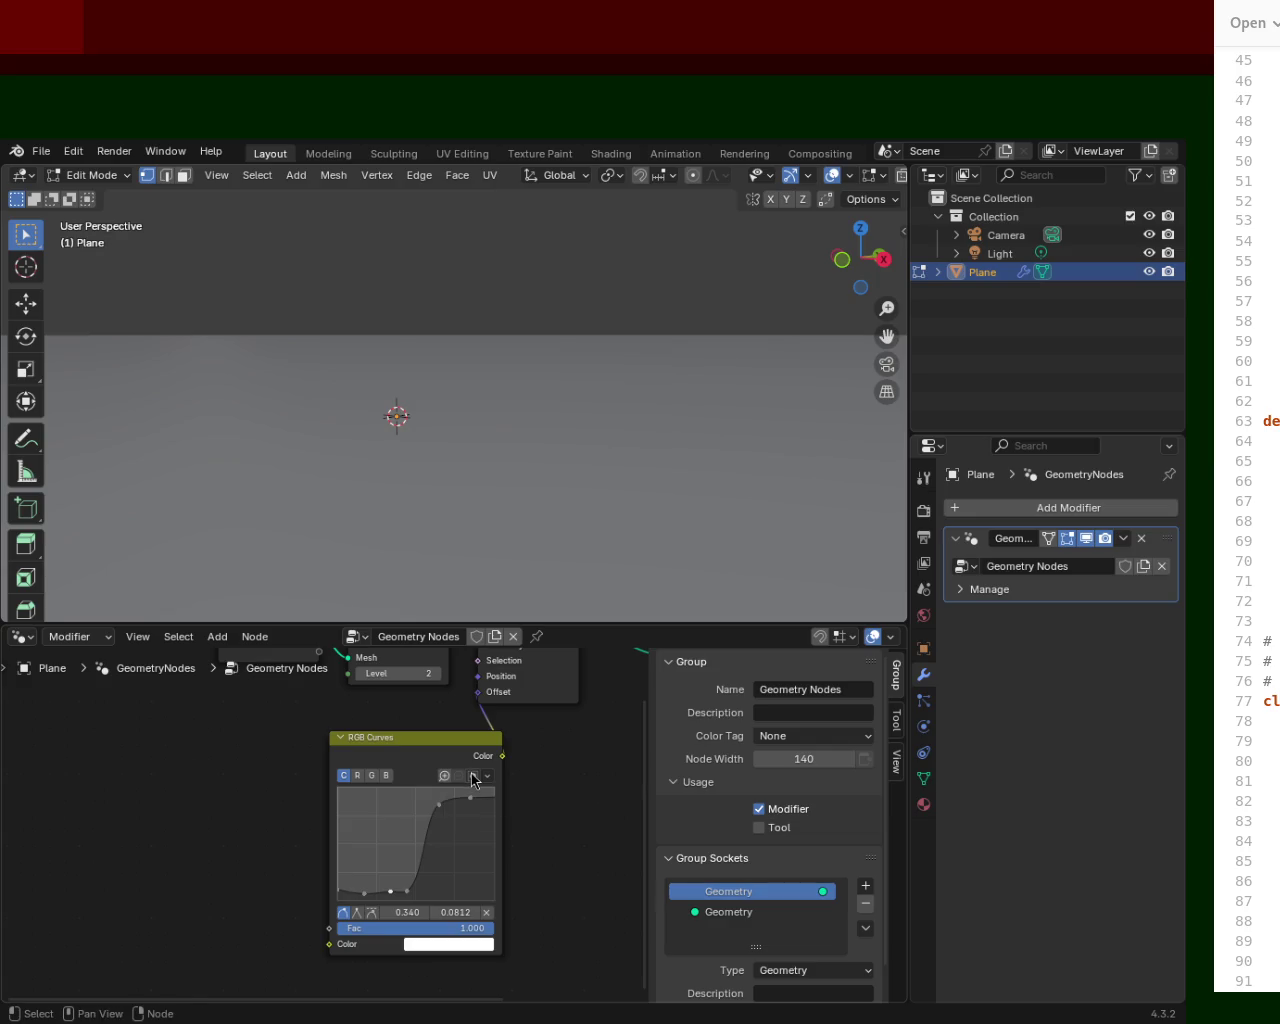
mouse_move(223, 715)
middle_mouse_down("ctrl")
mouse_move(246, 861)
mouse_move(264, 775)
mouse_move(304, 826)
middle_mouse_up("ctrl")
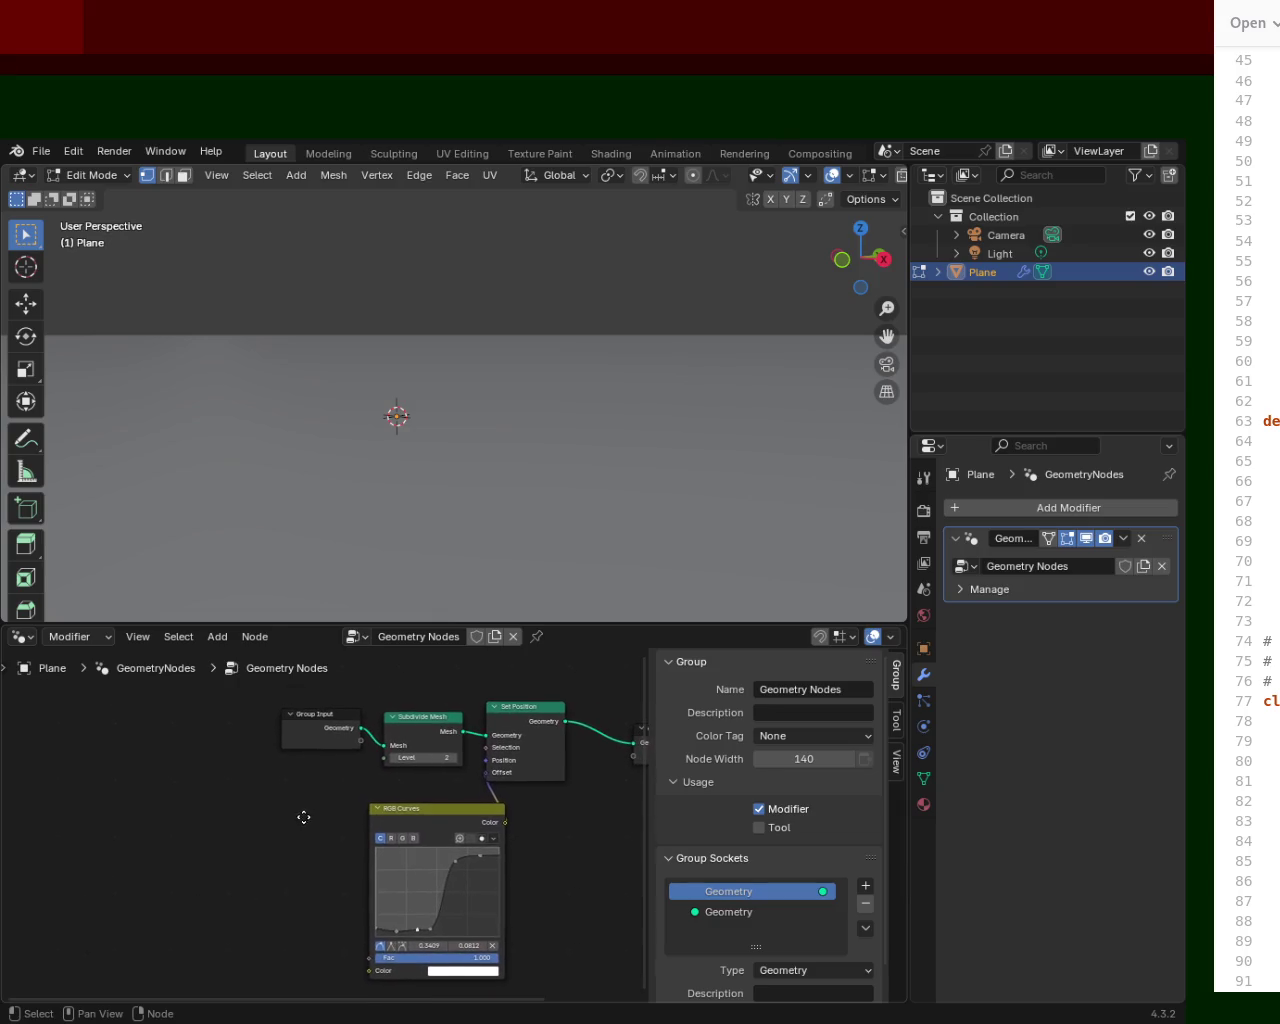
key("shift+a")
left_click(175, 683)
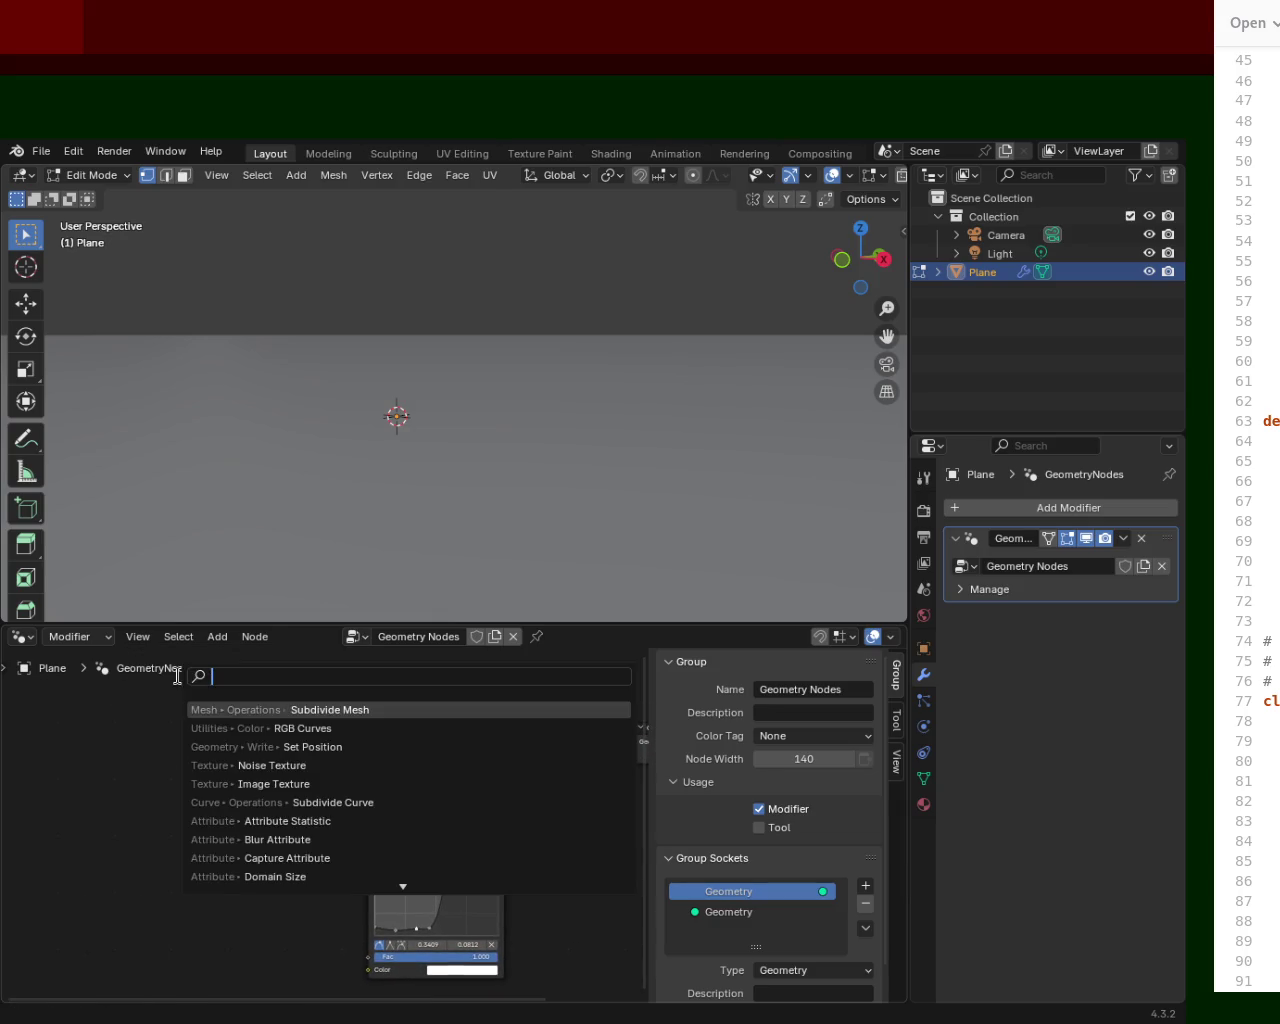
type("noise")
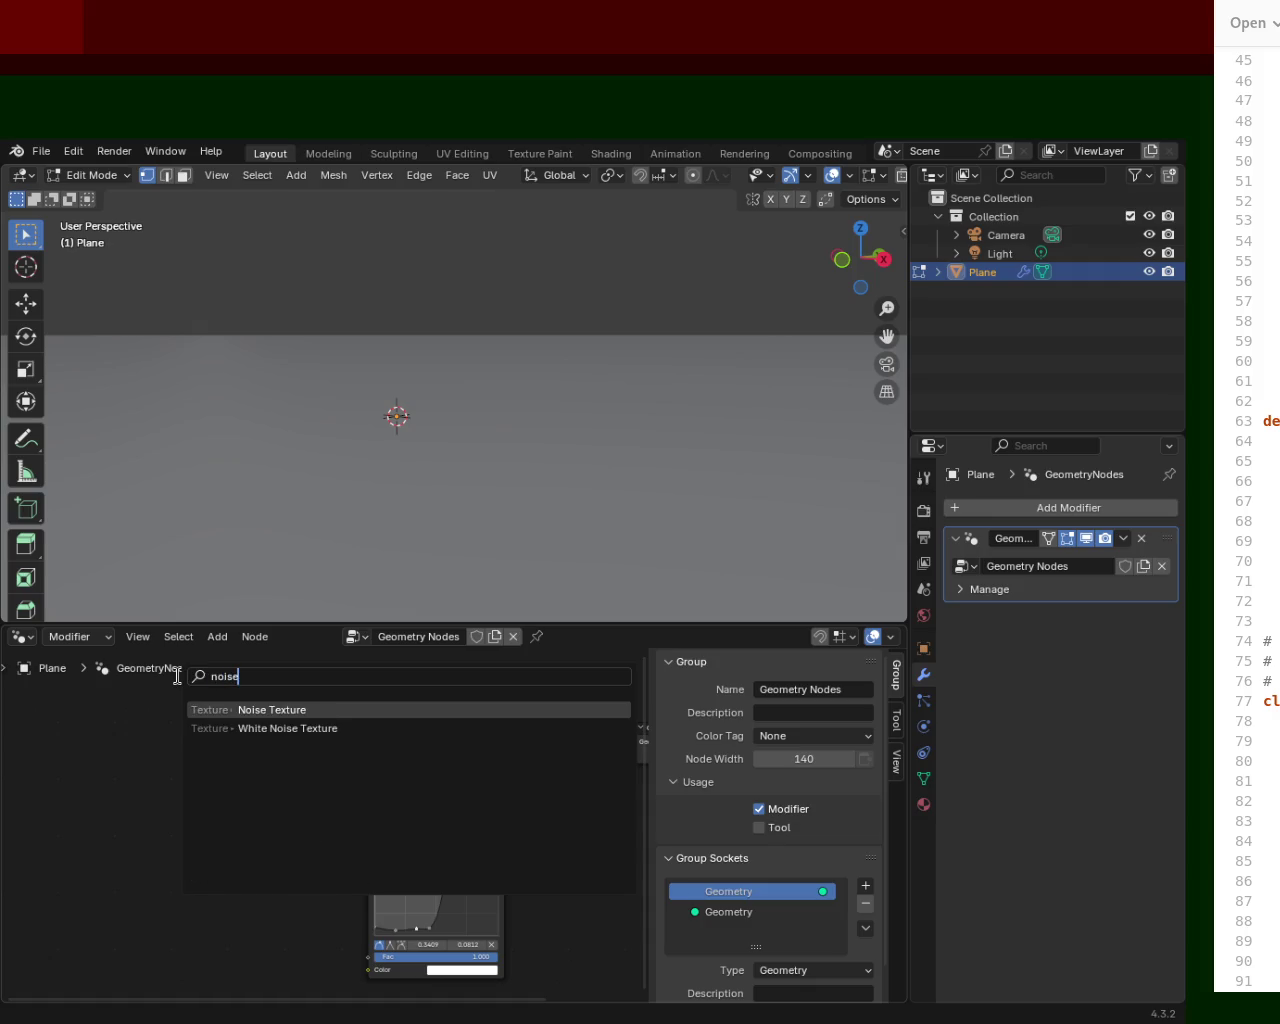
left_click(207, 708)
left_click(203, 833)
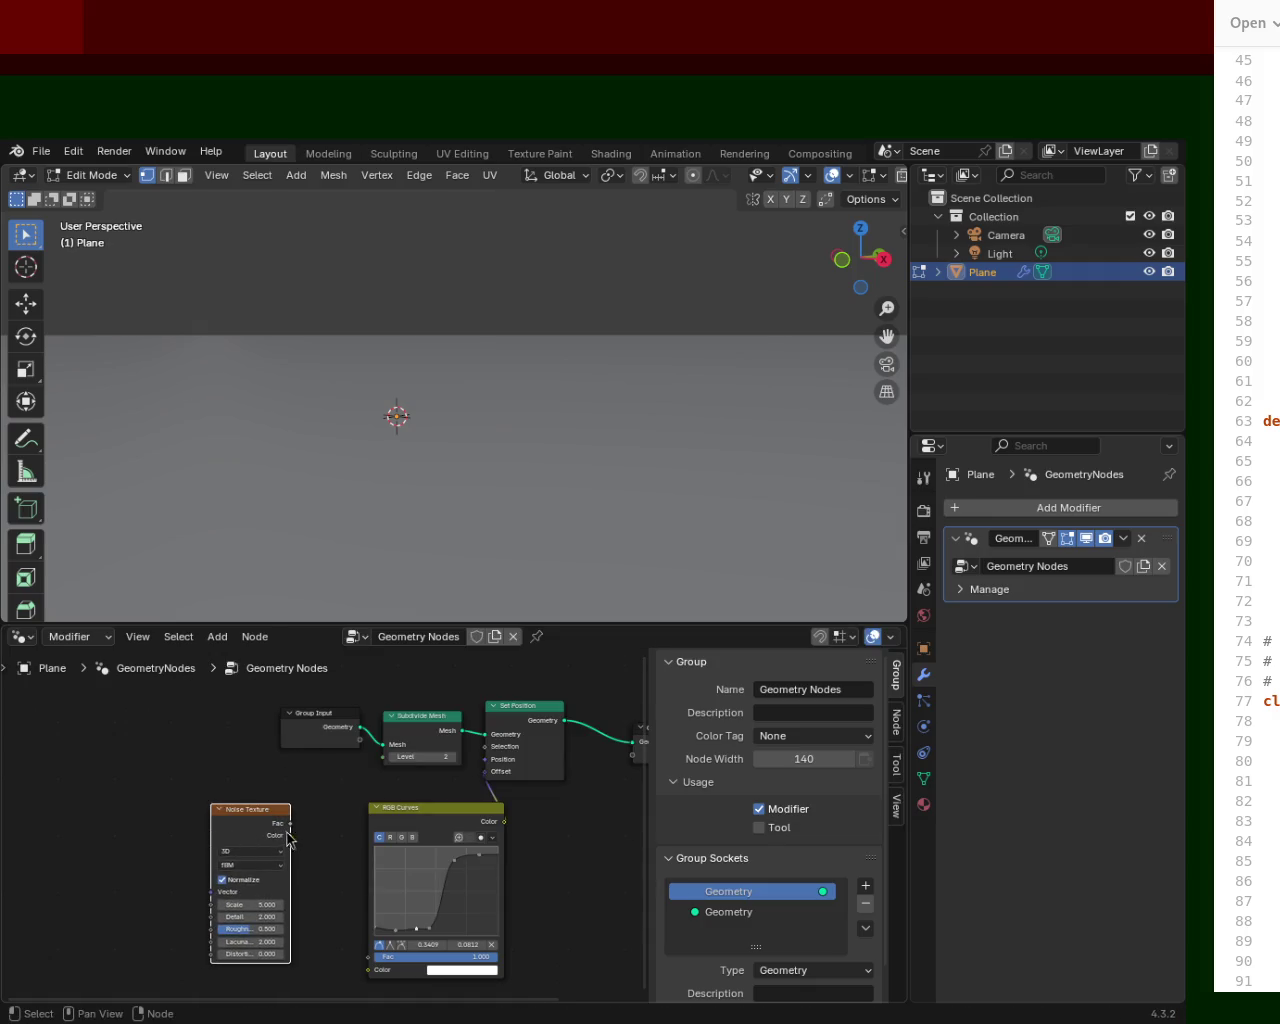
left_click_drag(288, 836, 362, 960)
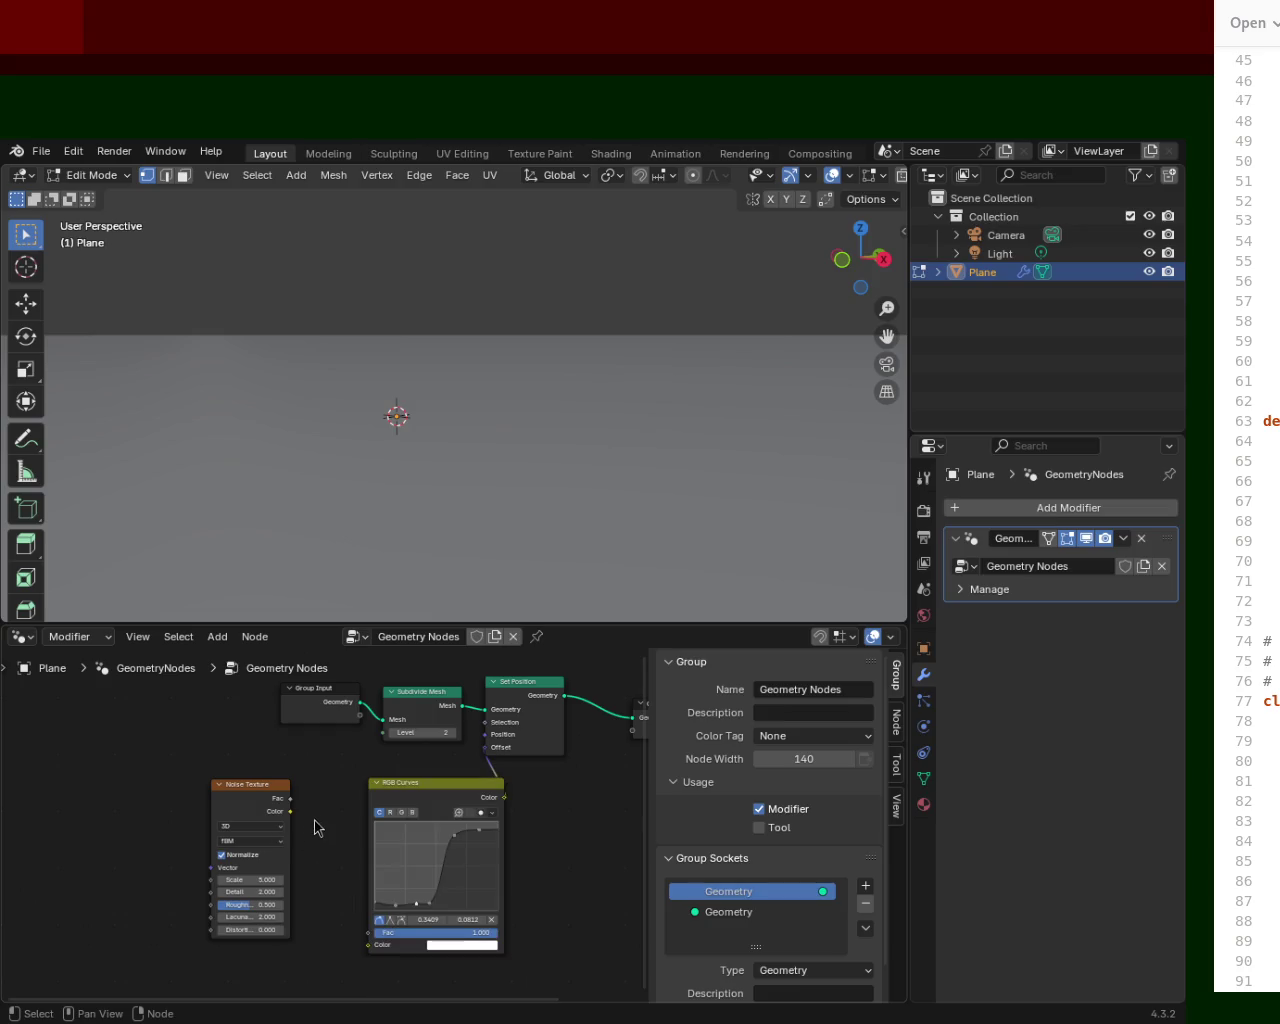
left_click_drag(289, 812, 368, 945)
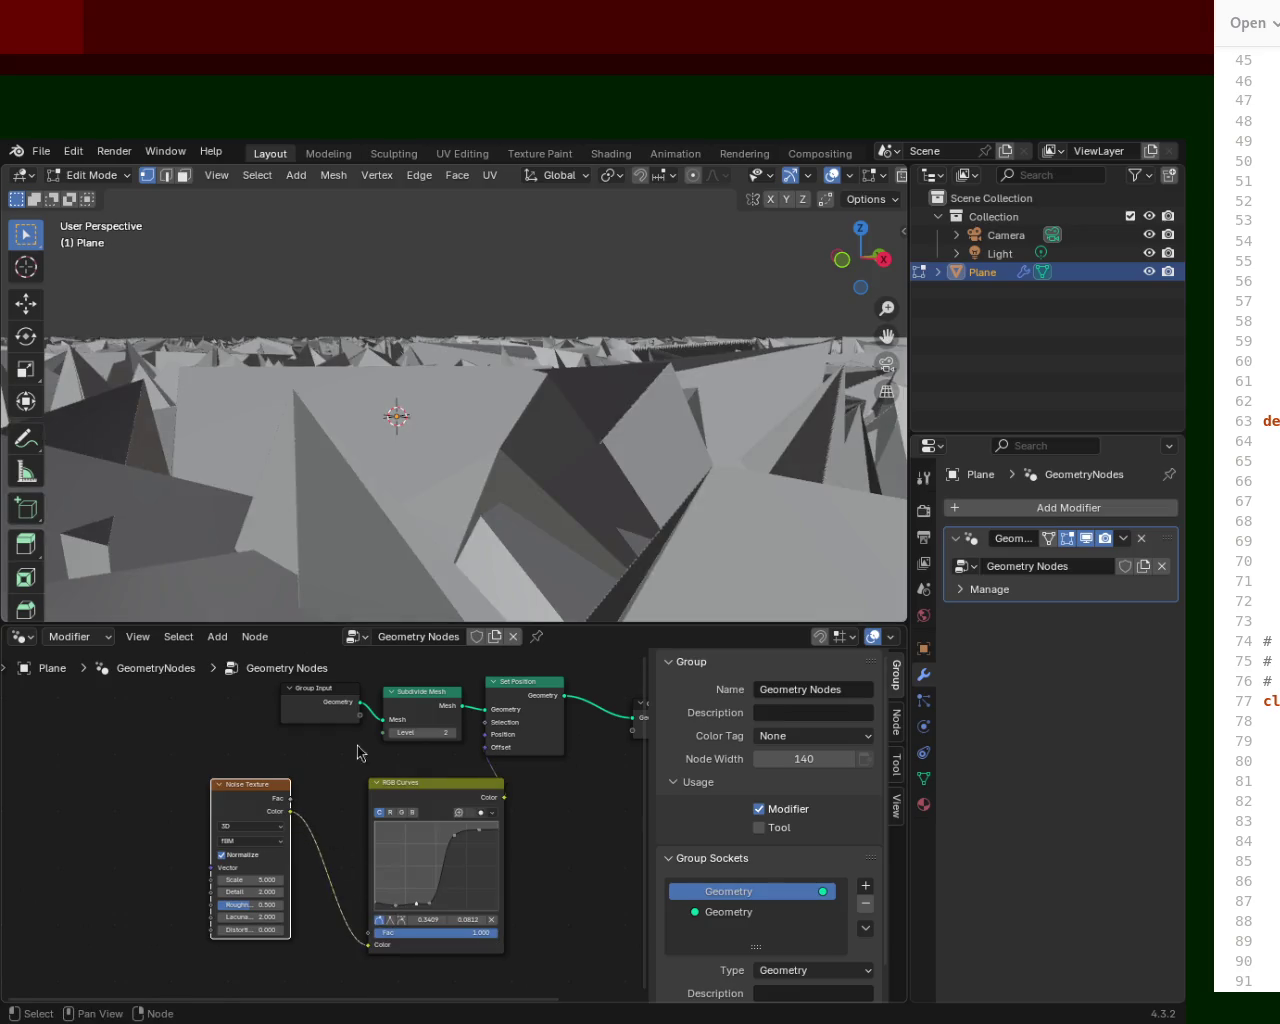
Delete the RGB Curves node so the plane lies flat.
left_click(417, 810)
key("Delete")
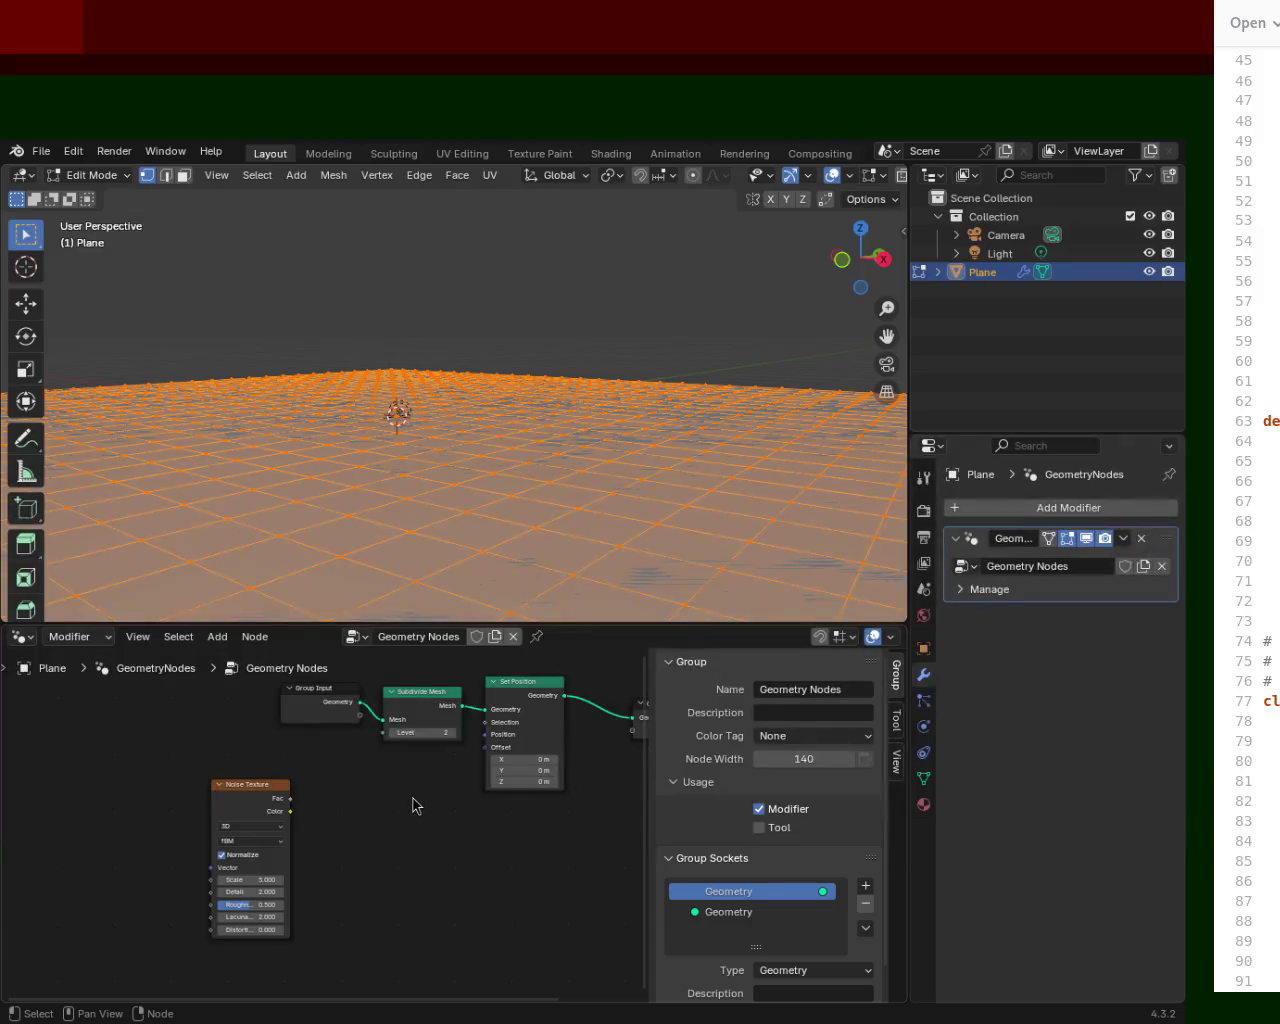
key("shift+a")
left_click(380, 689)
type("a")
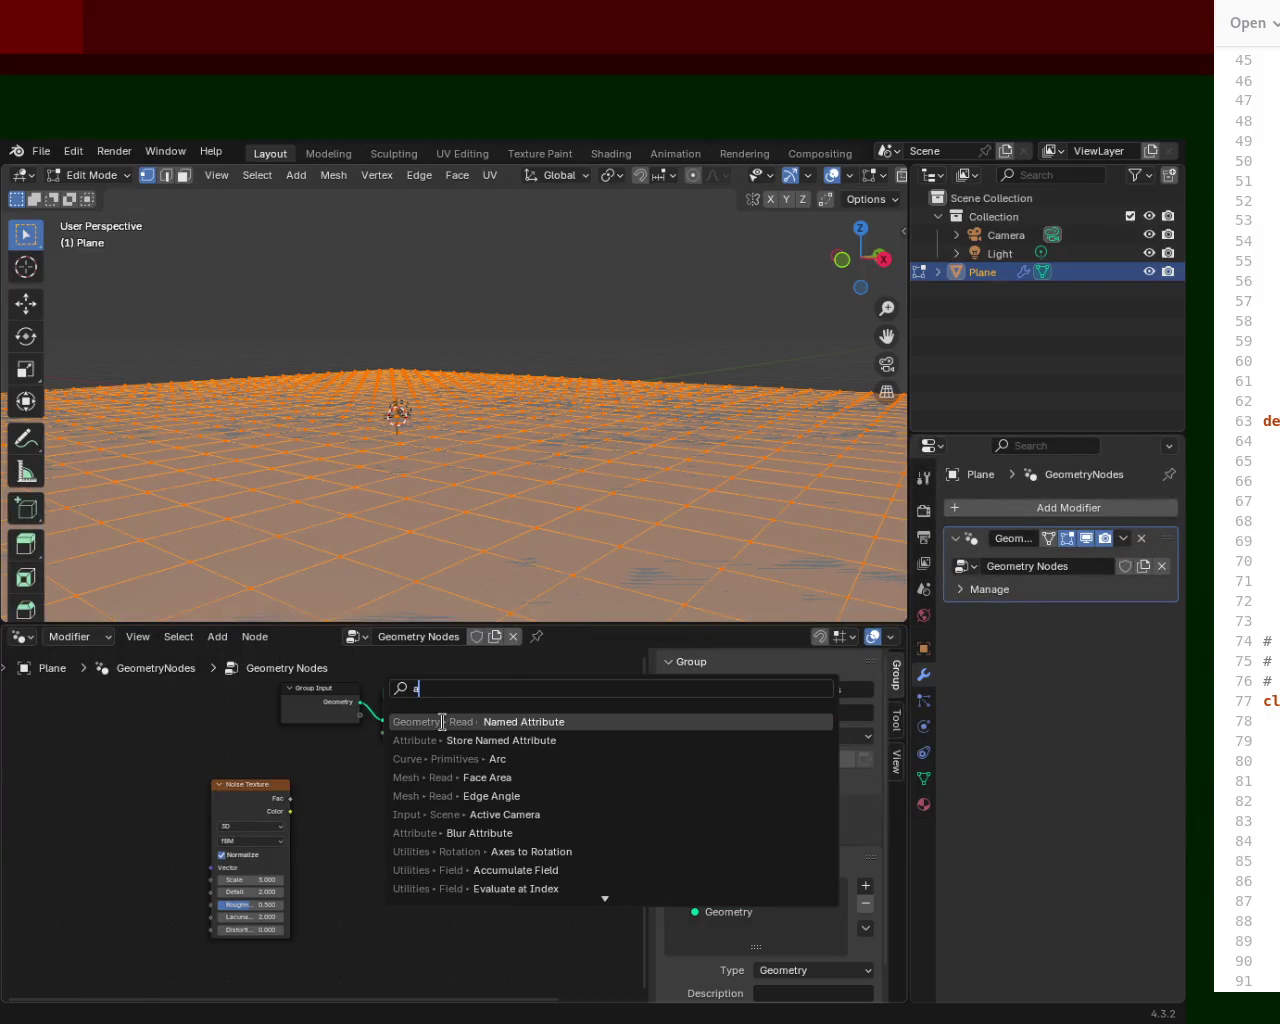
type("rg")
Insert a new RGB Curves between noise Color and Set Position Offset, and lower noise Scale to 0.4.
key("Return")
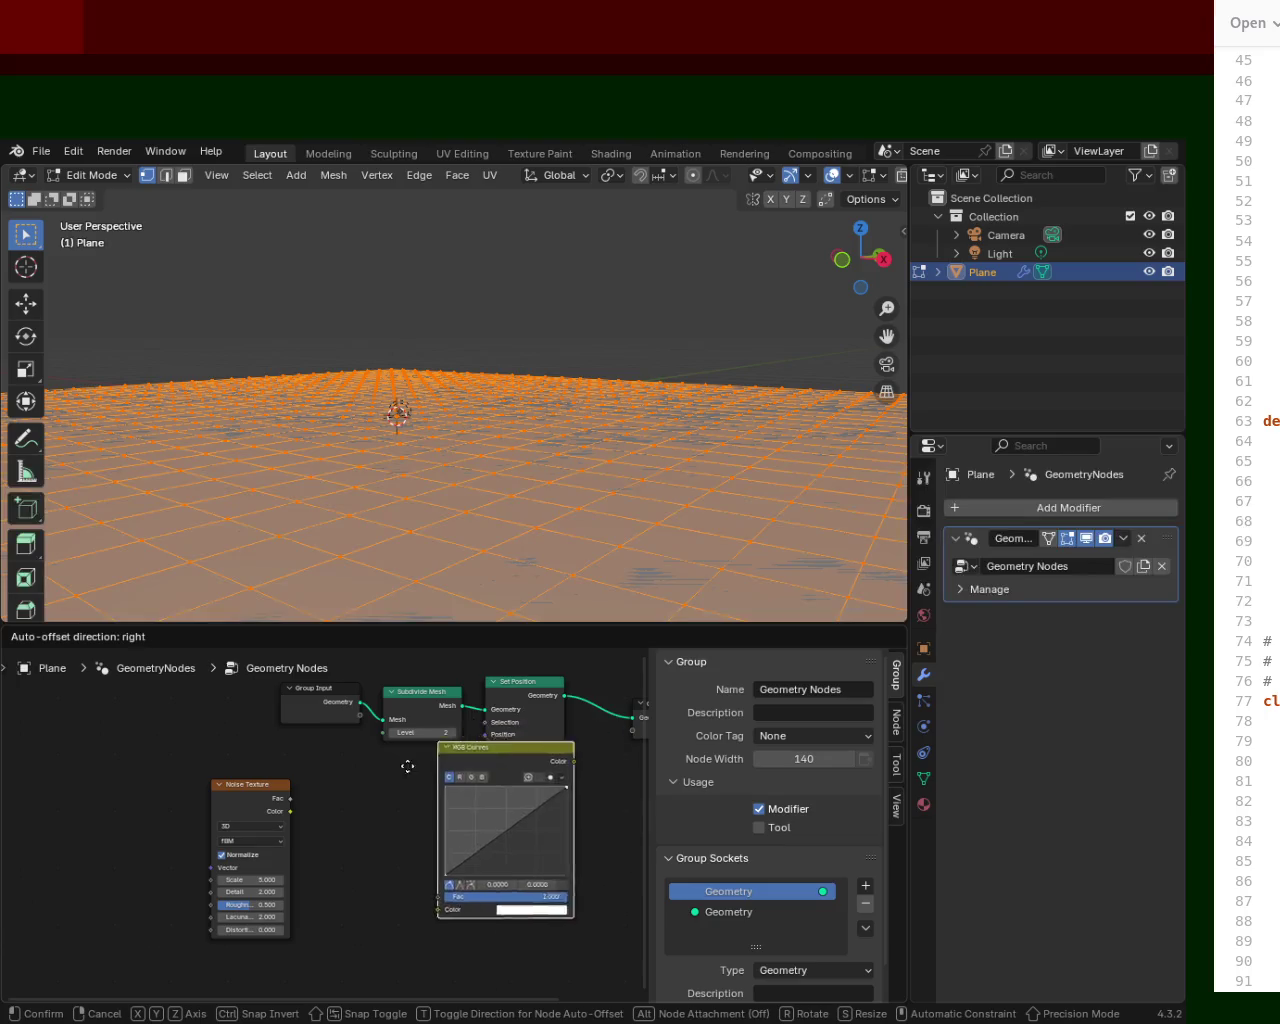
left_click(298, 817)
left_click_drag(291, 811, 327, 956)
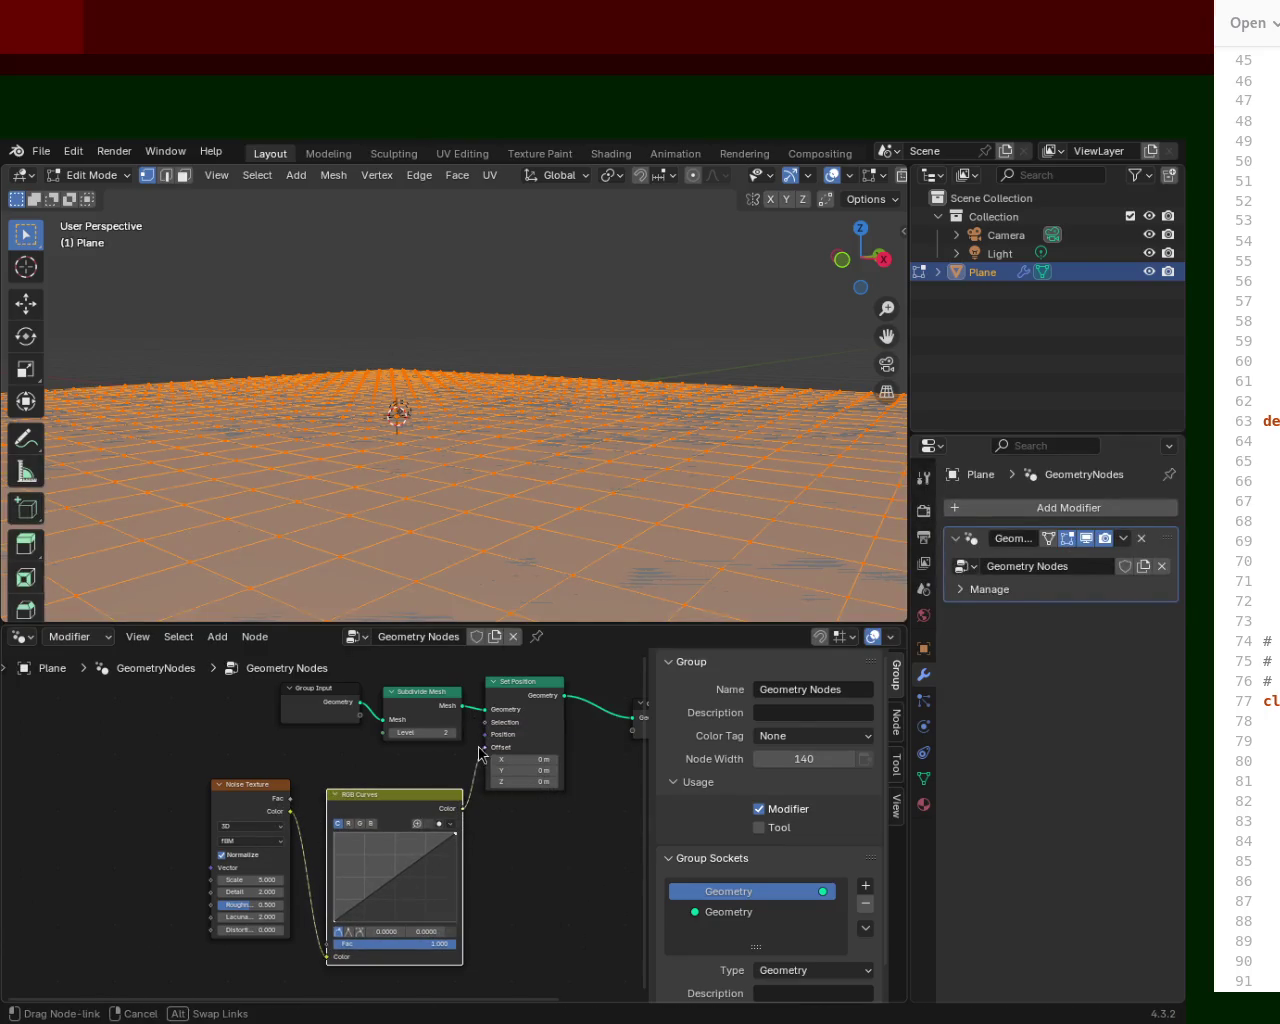
left_click_drag(462, 808, 485, 747)
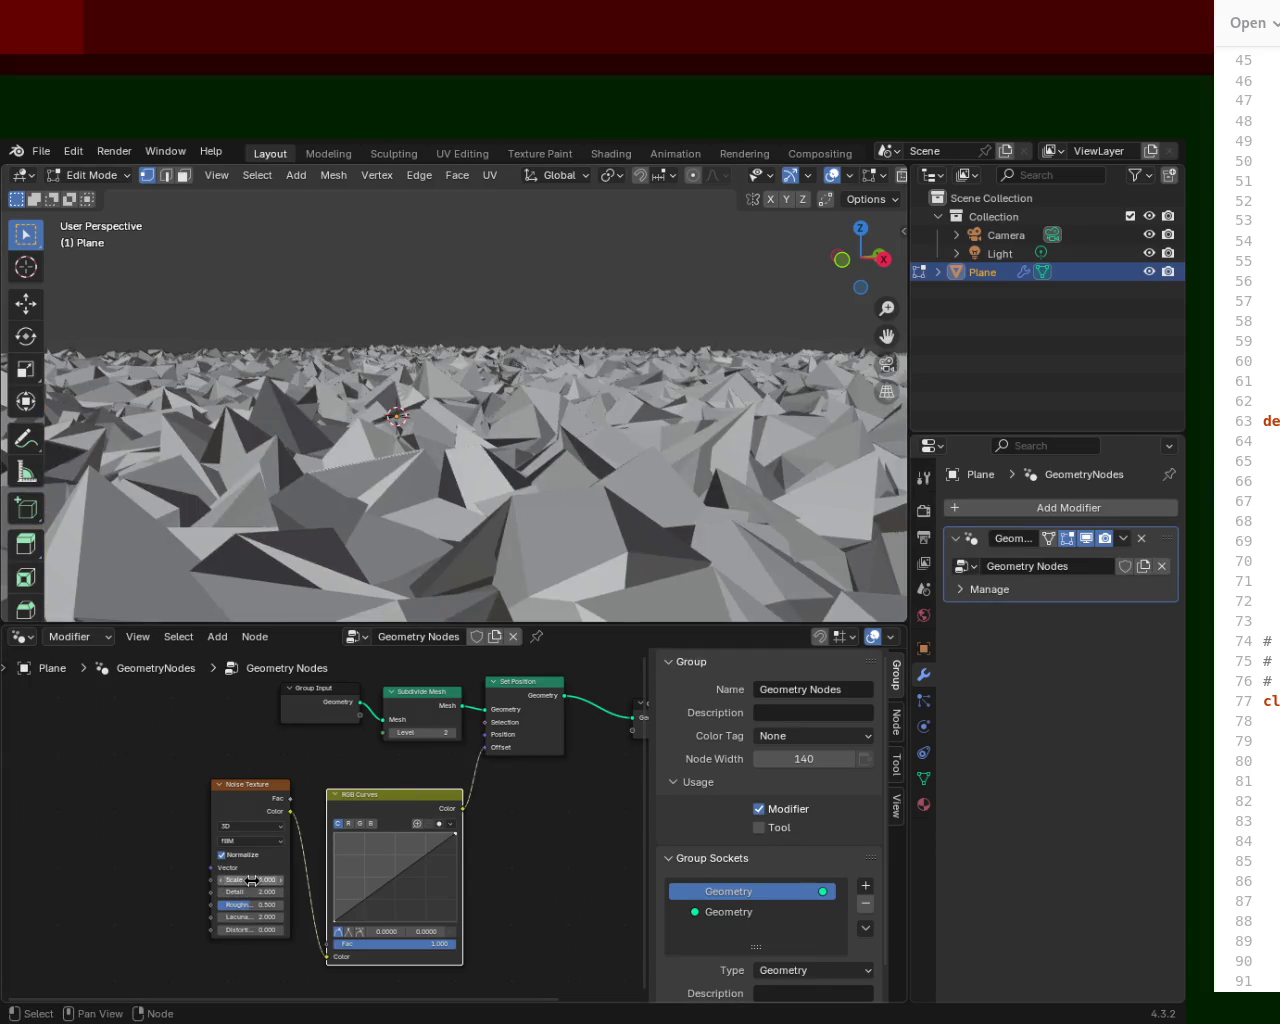
mouse_move(267, 877)
left_mouse_down()
mouse_move(230, 877)
mouse_move(250, 877)
left_mouse_up()
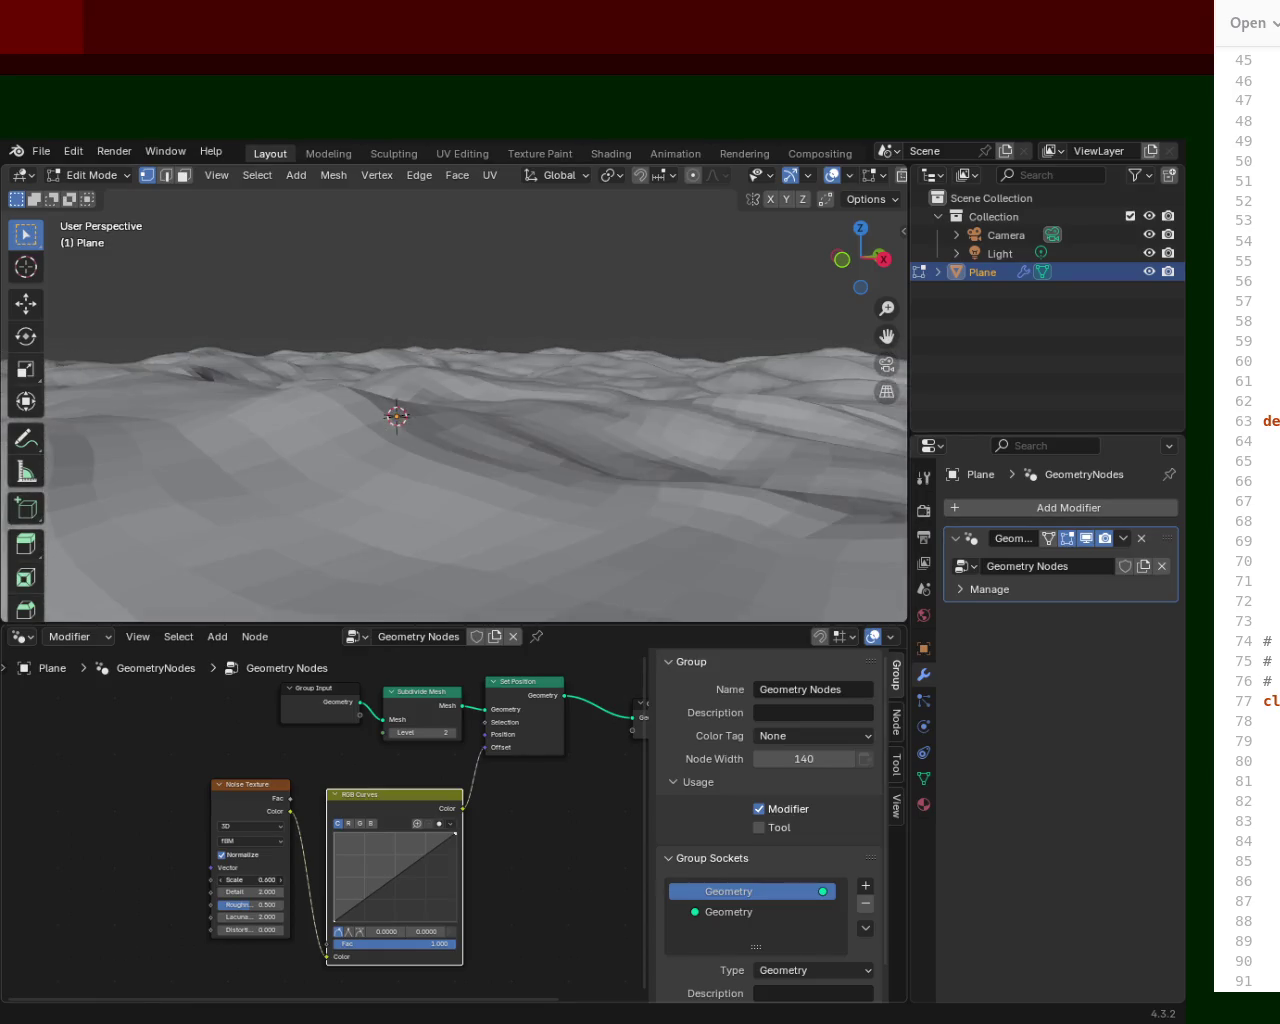
scroll(589, 465, "down", 3)
Set the noise Scale to -0.700 for finer, more jagged terrain.
mouse_move(534, 397)
middle_mouse_down()
mouse_move(558, 445)
mouse_move(642, 372)
mouse_move(637, 394)
mouse_move(497, 434)
mouse_move(586, 546)
mouse_move(585, 460)
mouse_move(497, 457)
mouse_move(529, 423)
mouse_move(547, 476)
mouse_move(515, 420)
middle_mouse_up()
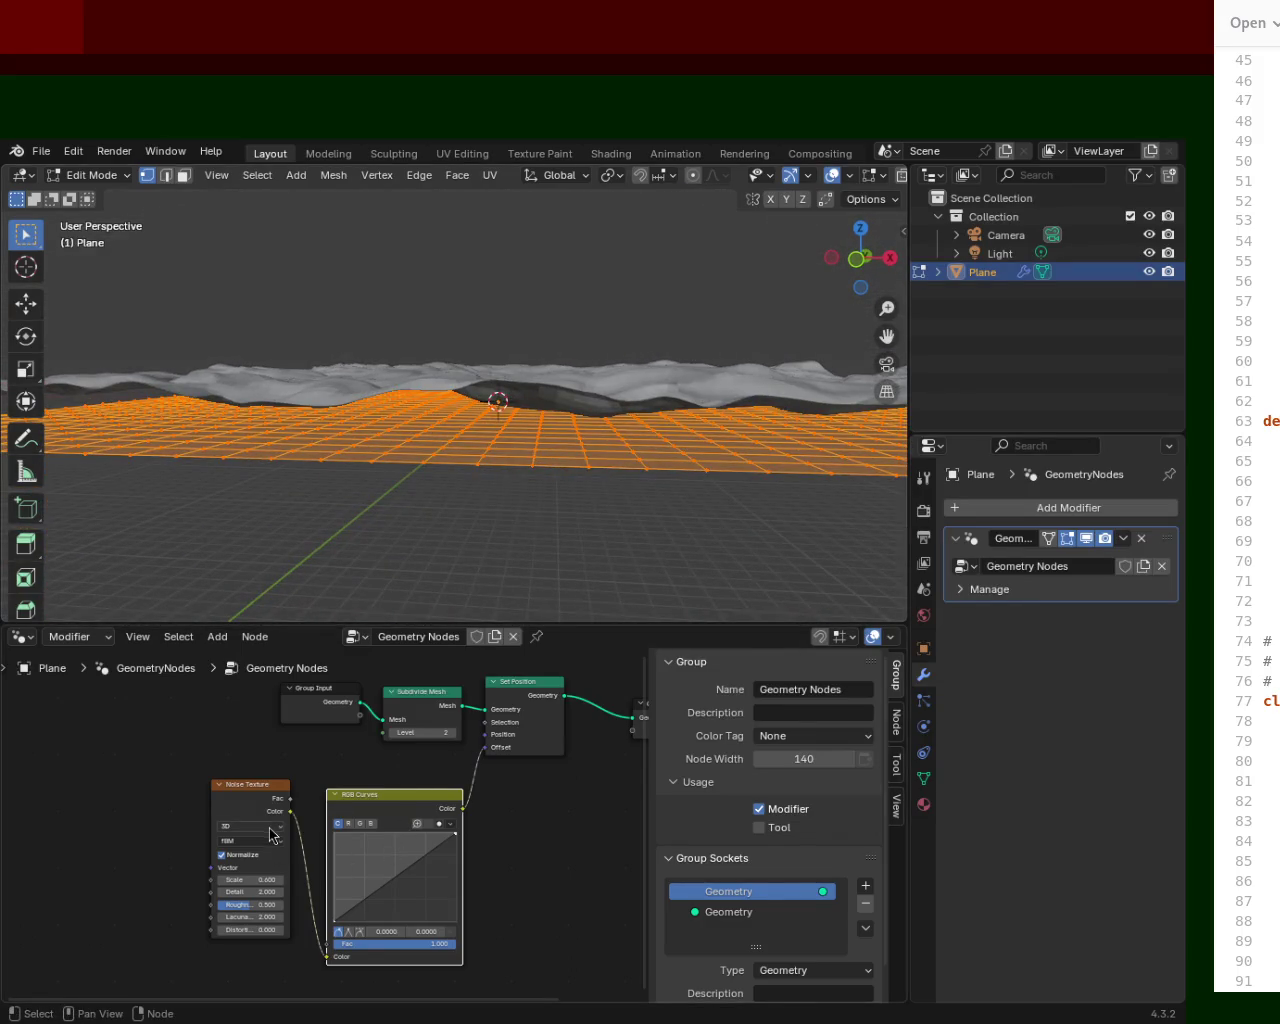
mouse_move(412, 454)
middle_mouse_down()
mouse_move(520, 394)
mouse_move(492, 370)
middle_mouse_up()
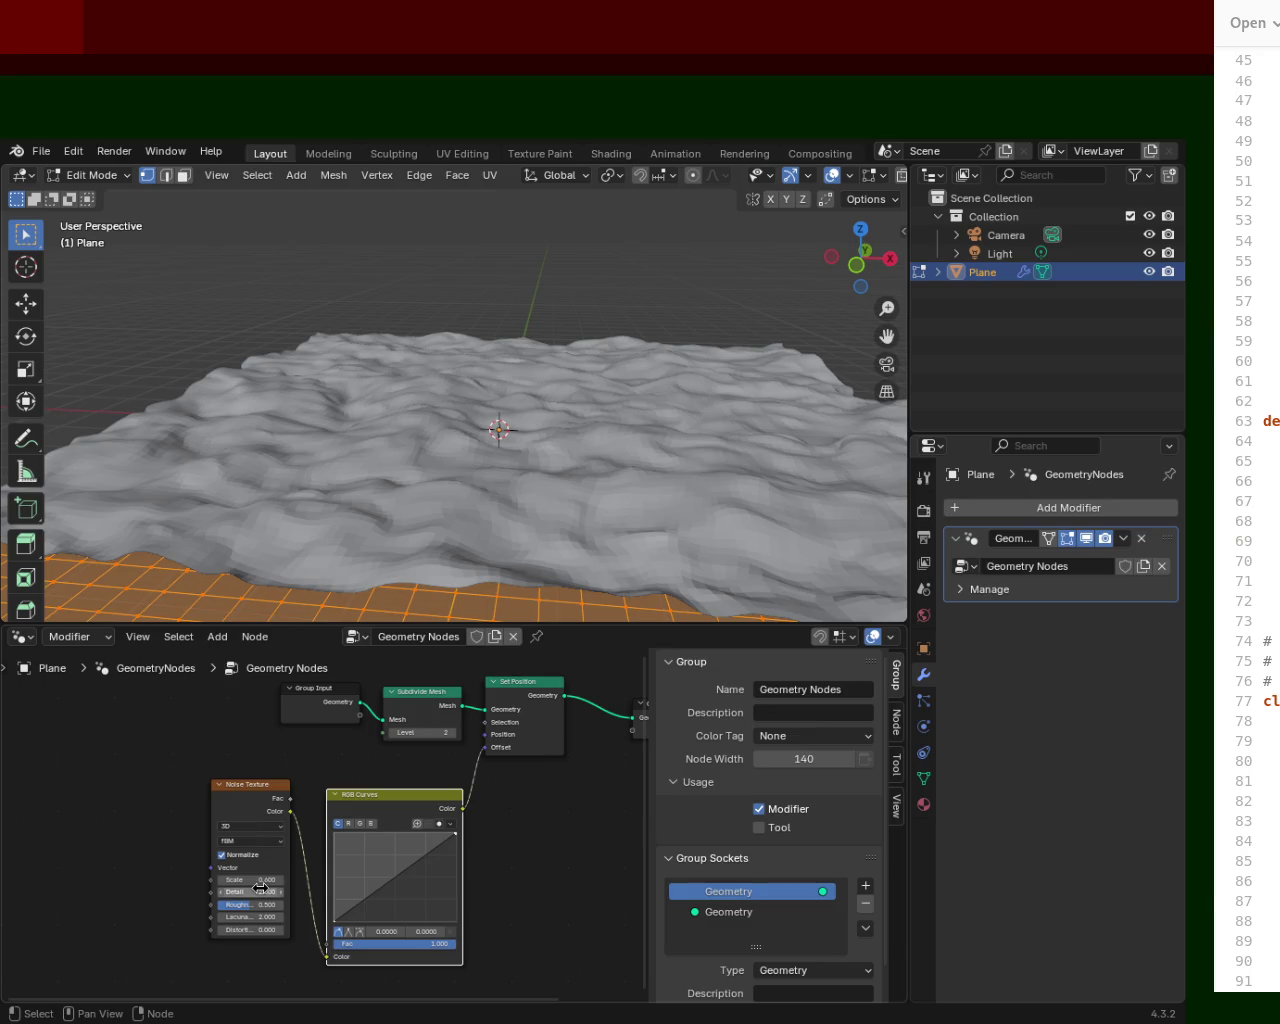
mouse_move(259, 882)
left_mouse_down()
mouse_move(215, 882)
mouse_move(266, 892)
mouse_move(250, 892)
mouse_move(270, 904)
mouse_move(232, 904)
mouse_move(268, 904)
mouse_move(254, 904)
left_mouse_up()
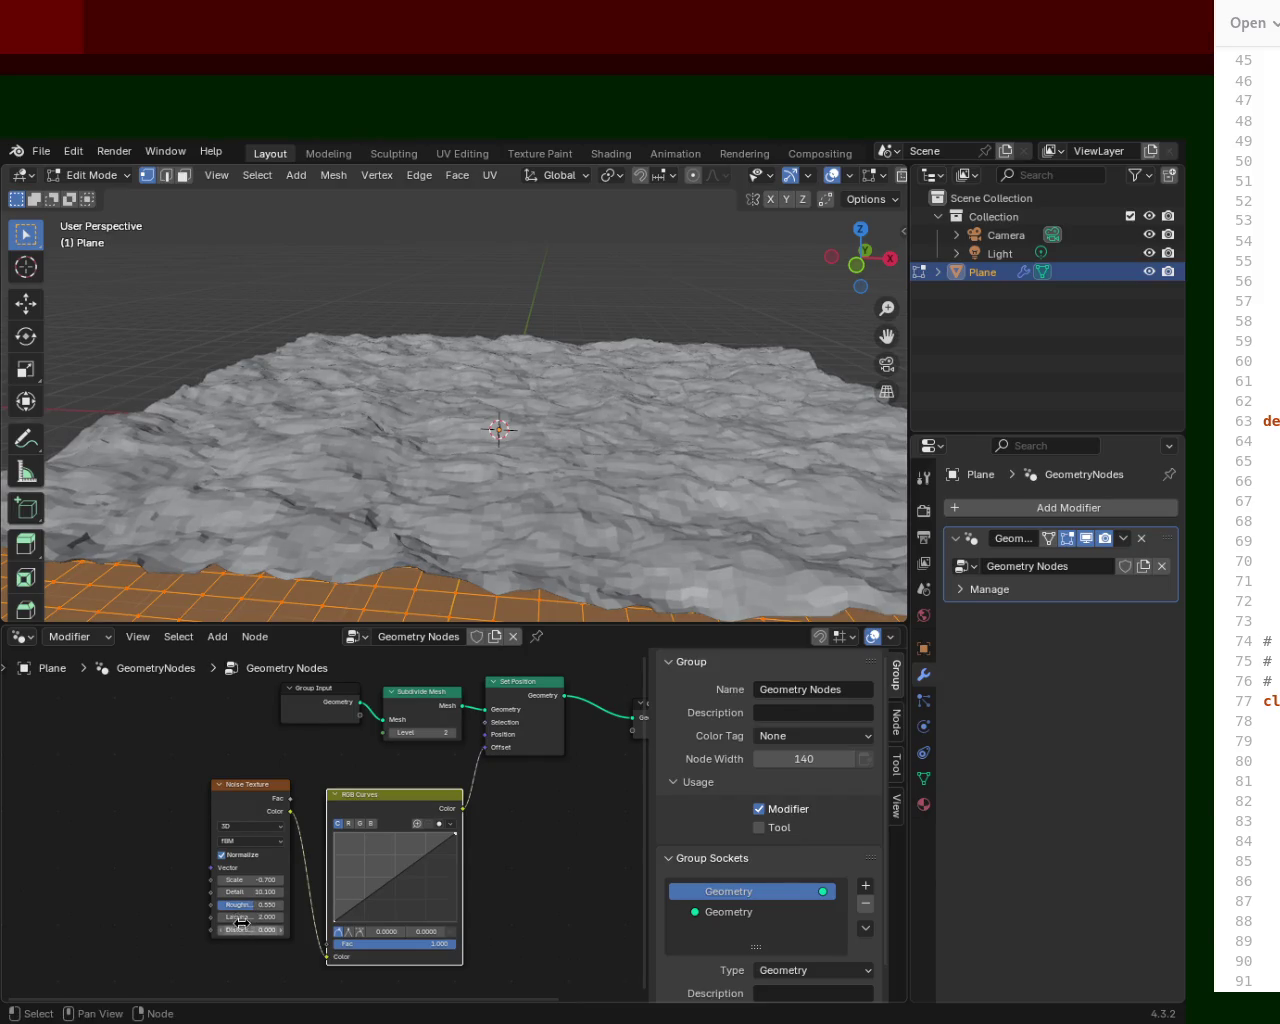
Try Lacunarity and Distortion, reset them to 2.000 and 0.000, and raise Roughness to 0.542.
mouse_move(240, 917)
left_mouse_down()
mouse_move(332, 917)
mouse_move(225, 917)
mouse_move(255, 917)
left_mouse_up()
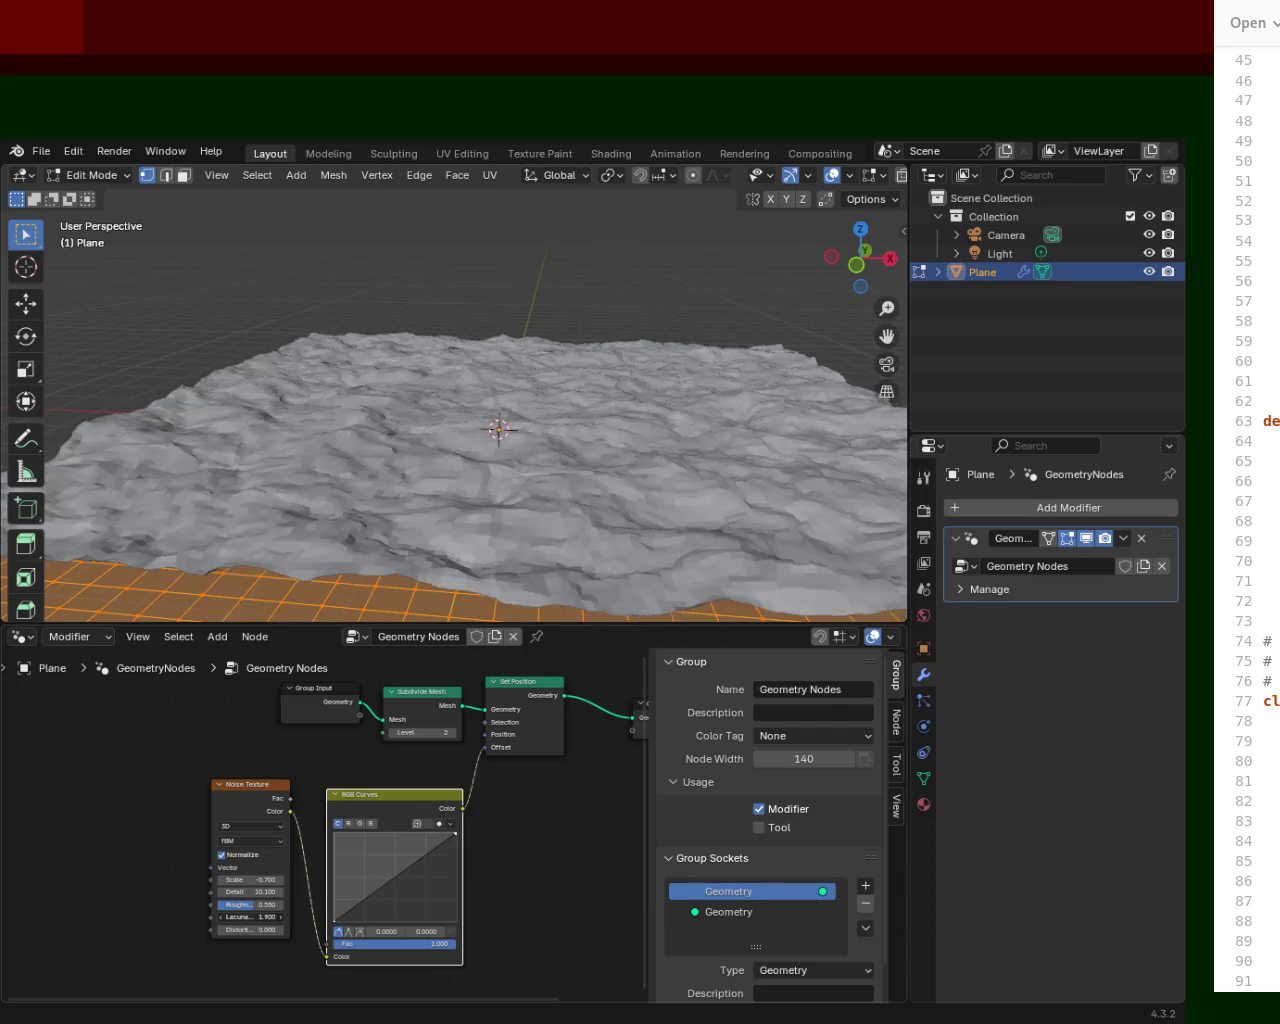
right_click(245, 916)
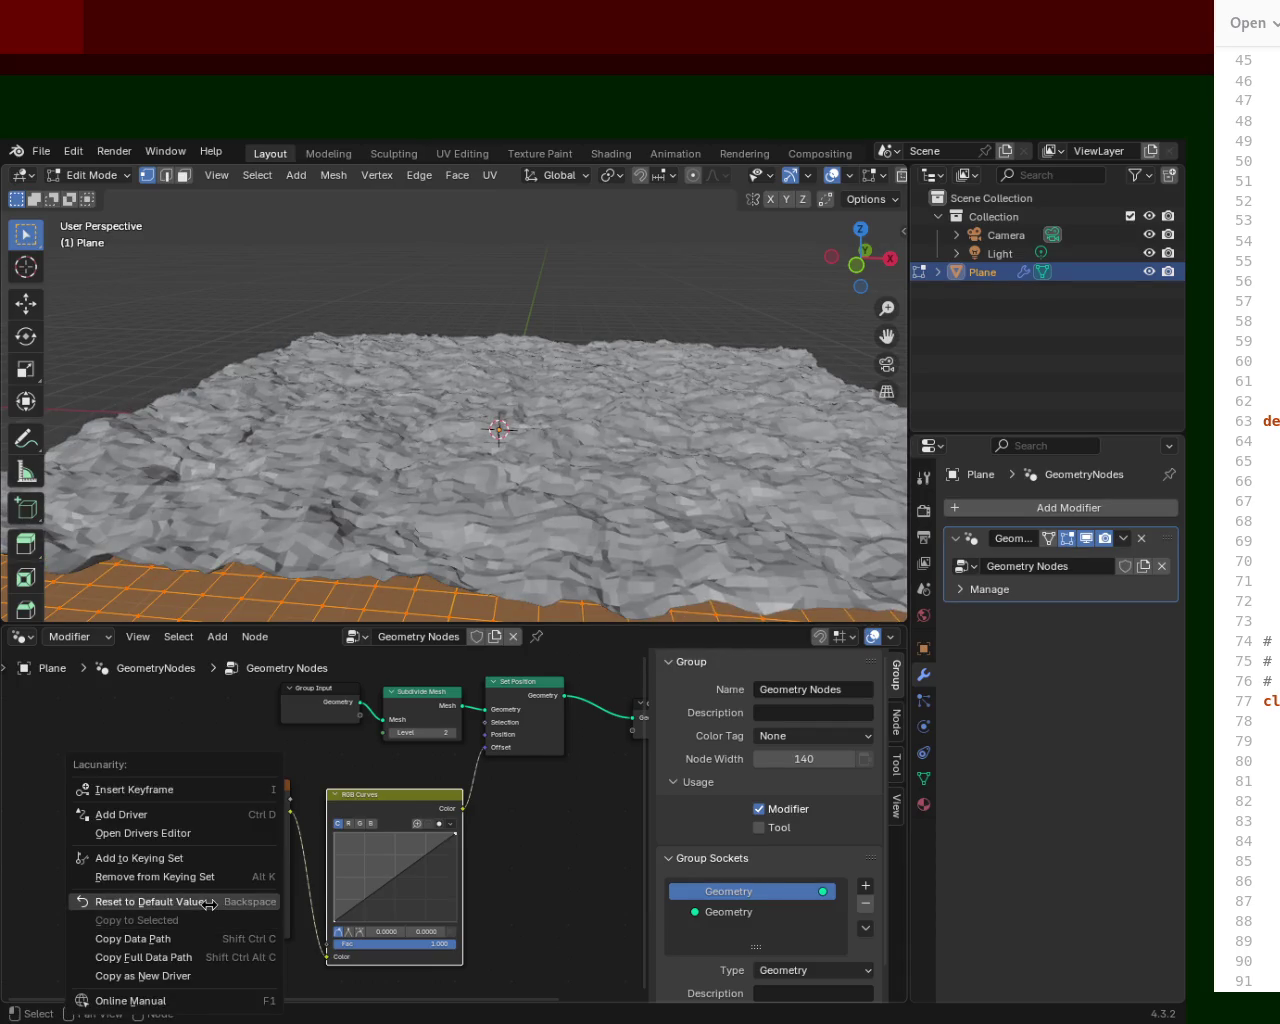
left_click(212, 906)
left_click_drag(250, 930, 280, 930)
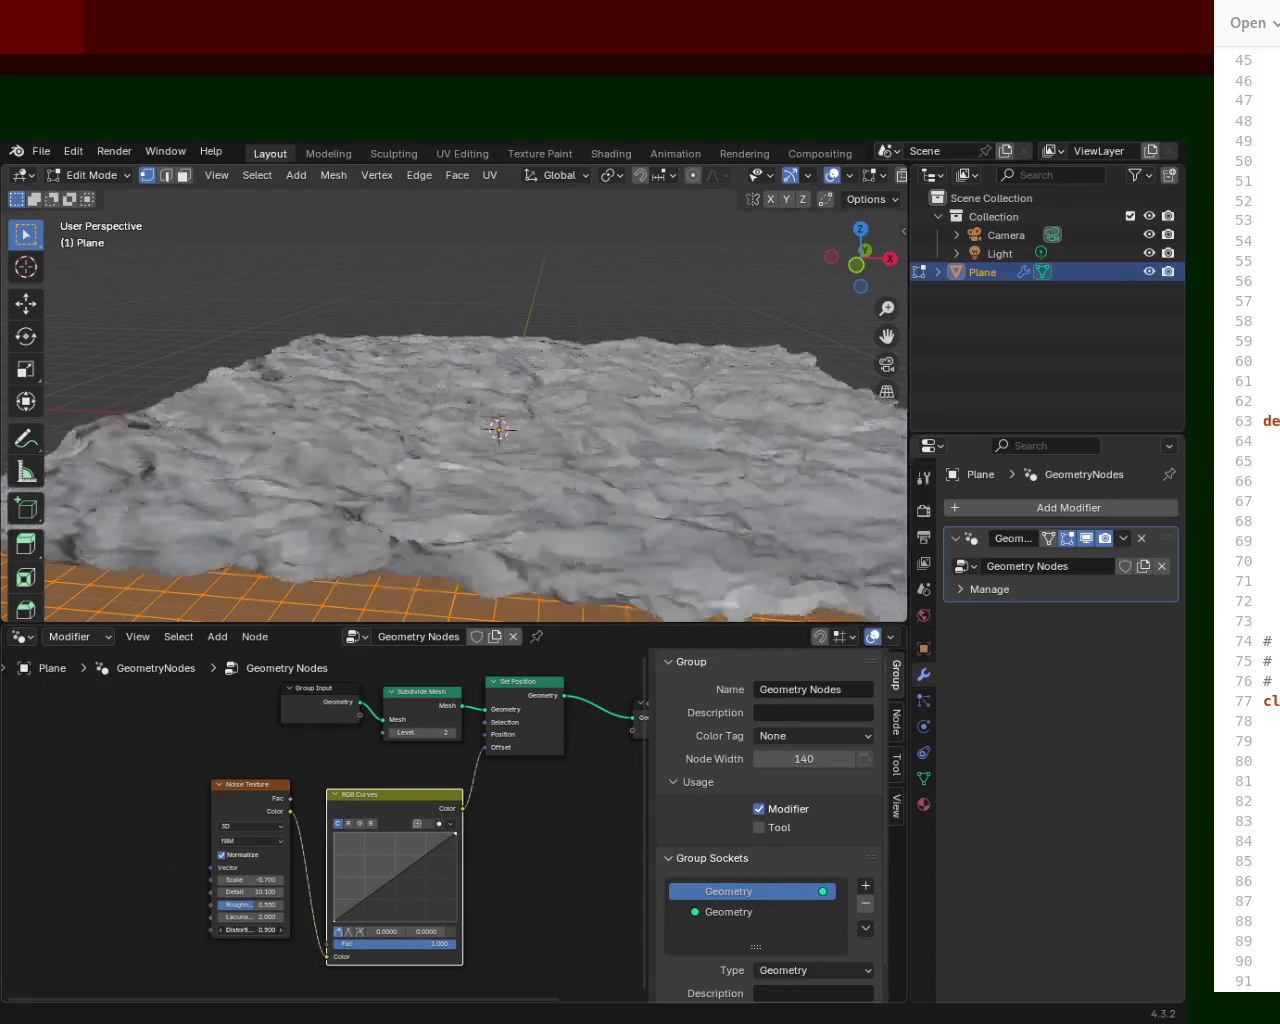
left_click_drag(250, 930, 200, 930)
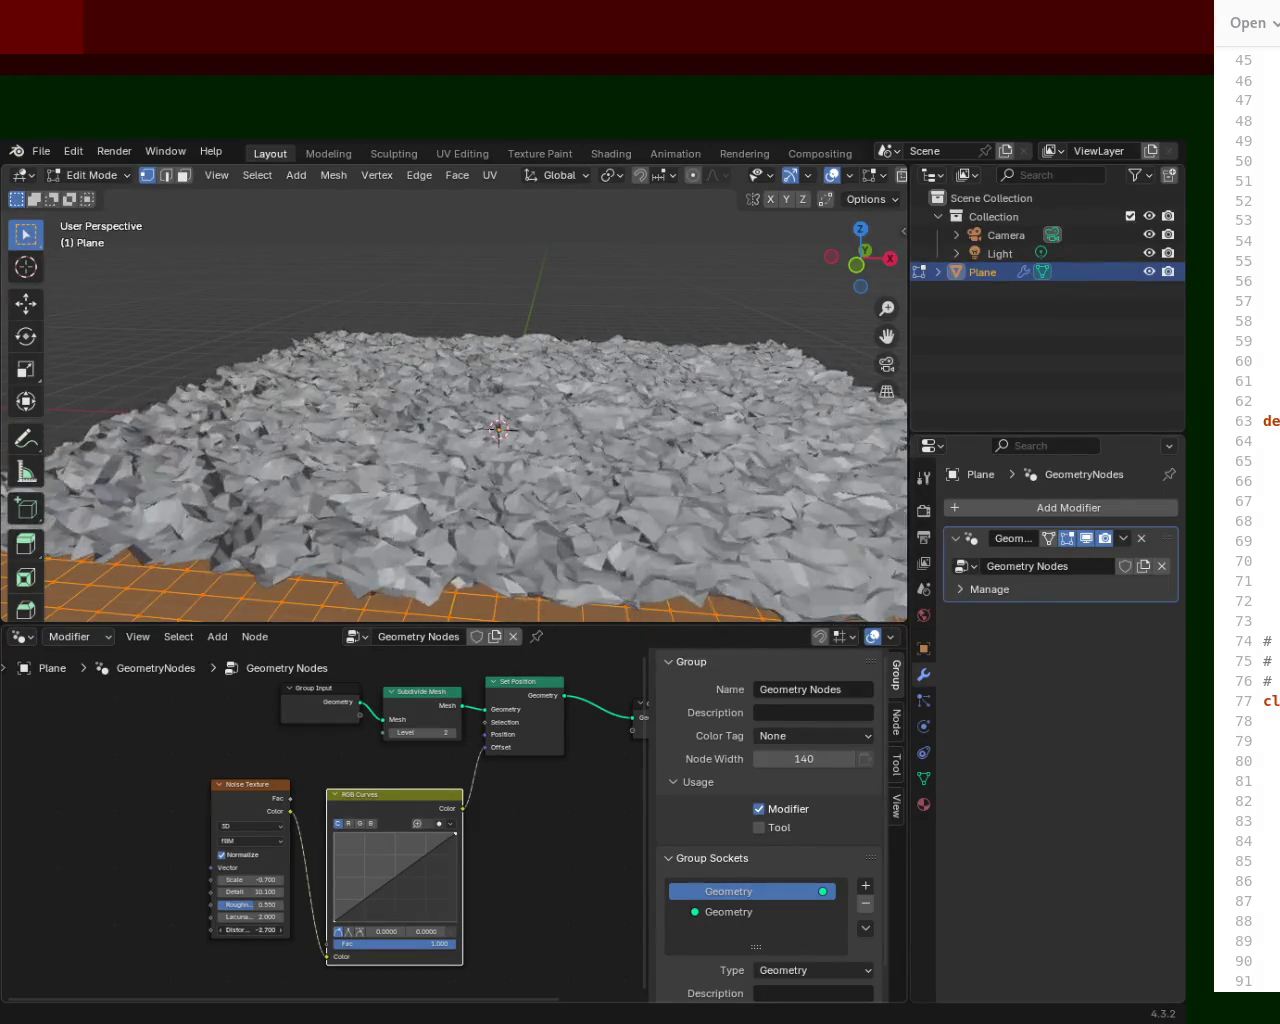
right_click(250, 930)
left_click(165, 902)
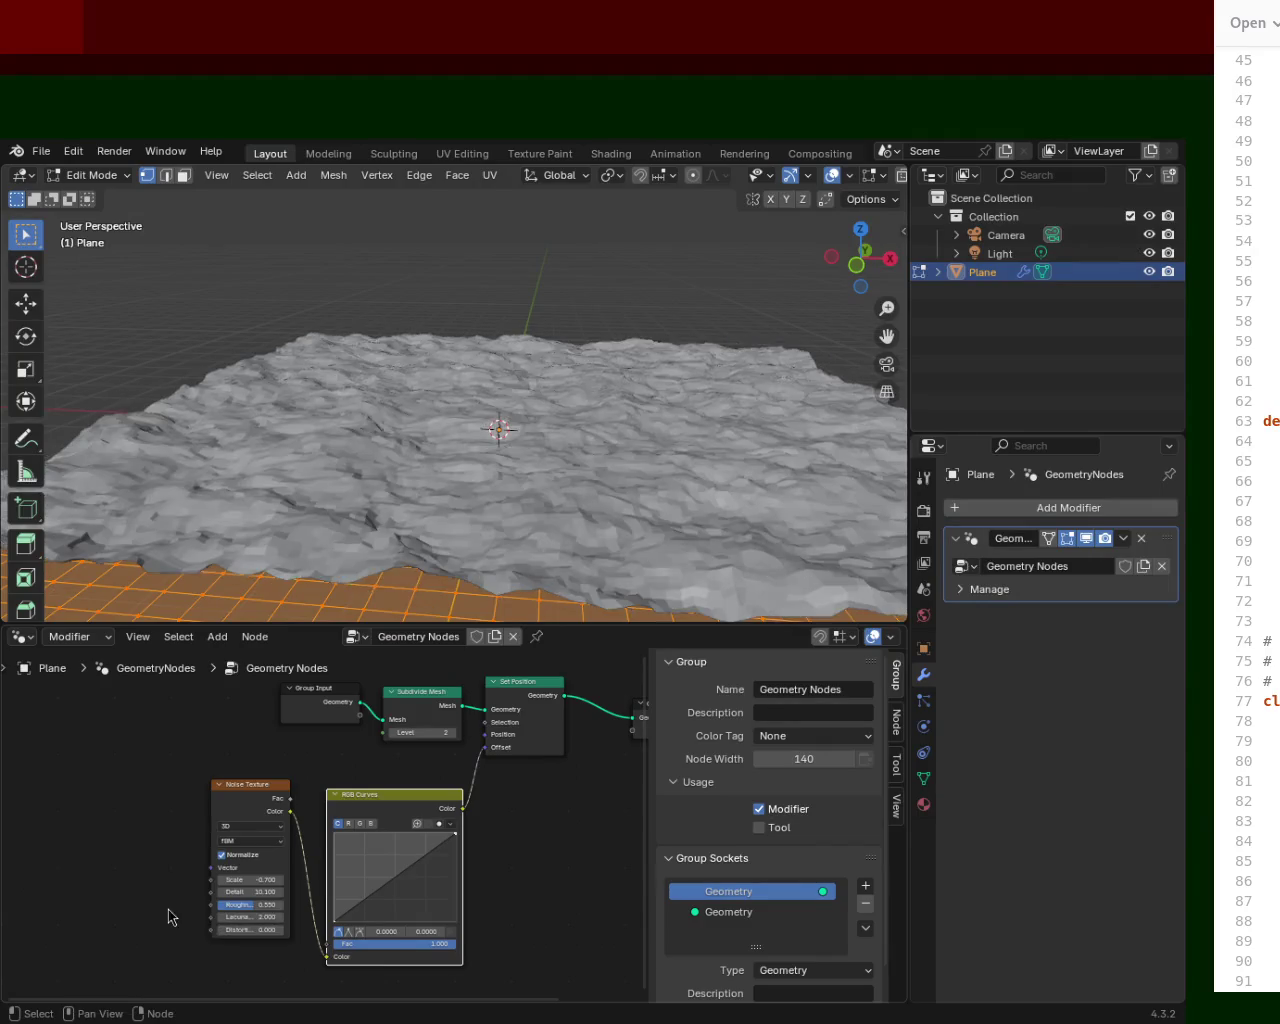
mouse_move(255, 913)
left_mouse_down()
mouse_move(300, 913)
mouse_move(208, 904)
mouse_move(271, 904)
mouse_move(255, 904)
left_mouse_up()
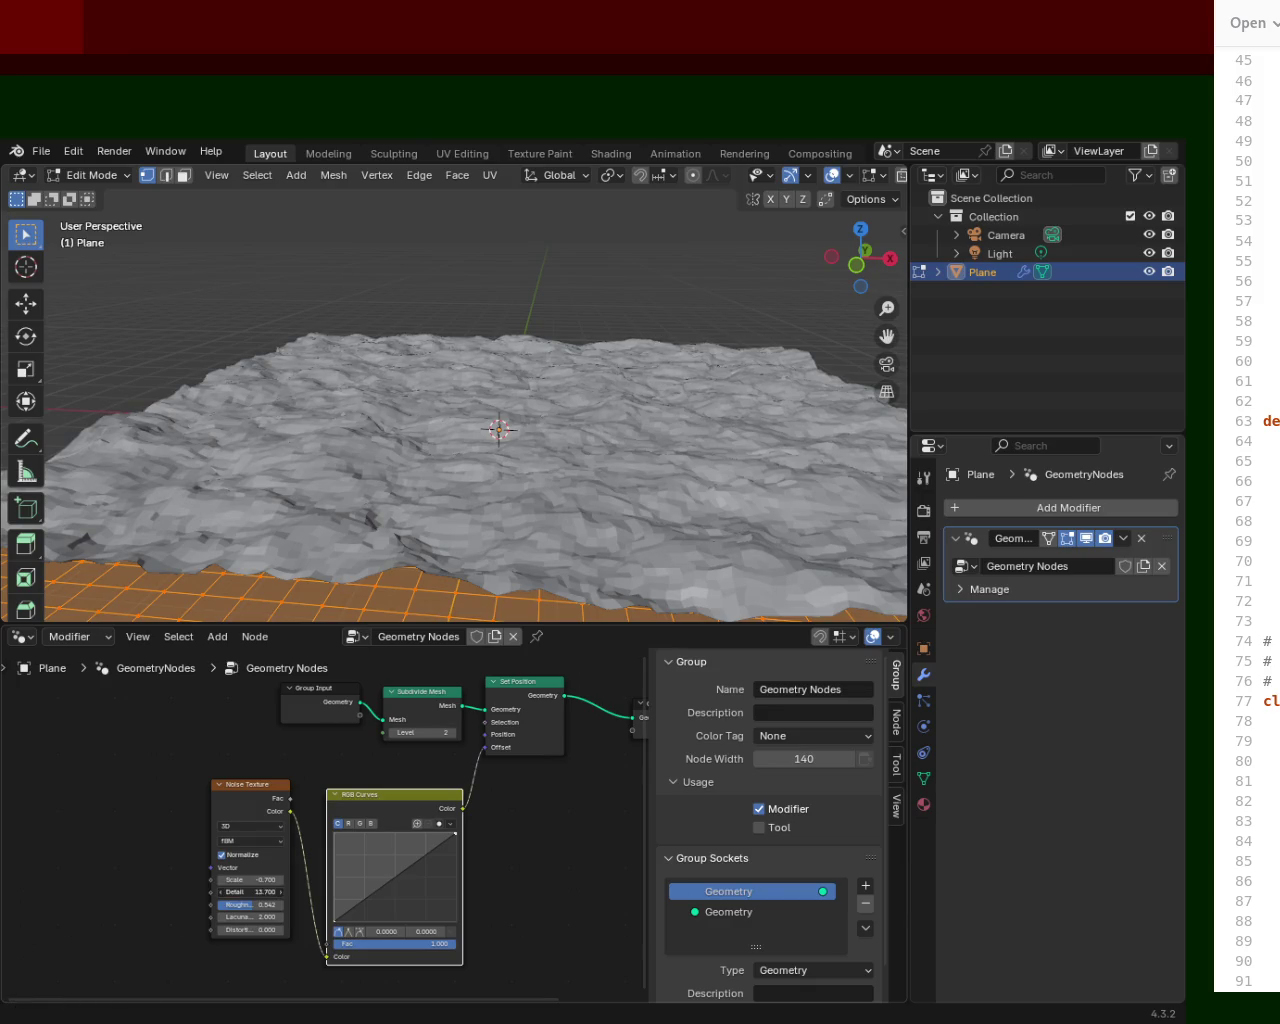
Try Noise Texture Detail values of 0.900 and 8.200, then undo the changes.
left_click(258, 891)
type("0.9")
key("Return")
left_click(258, 891)
type("8.2")
key("Return")
key("ctrl+z")
key("ctrl+shift+z")
key("ctrl+z")
Set Detail to 5.000 and noise Scale to -0.600 for softer undulations.
left_click_drag(258, 891, 330, 891)
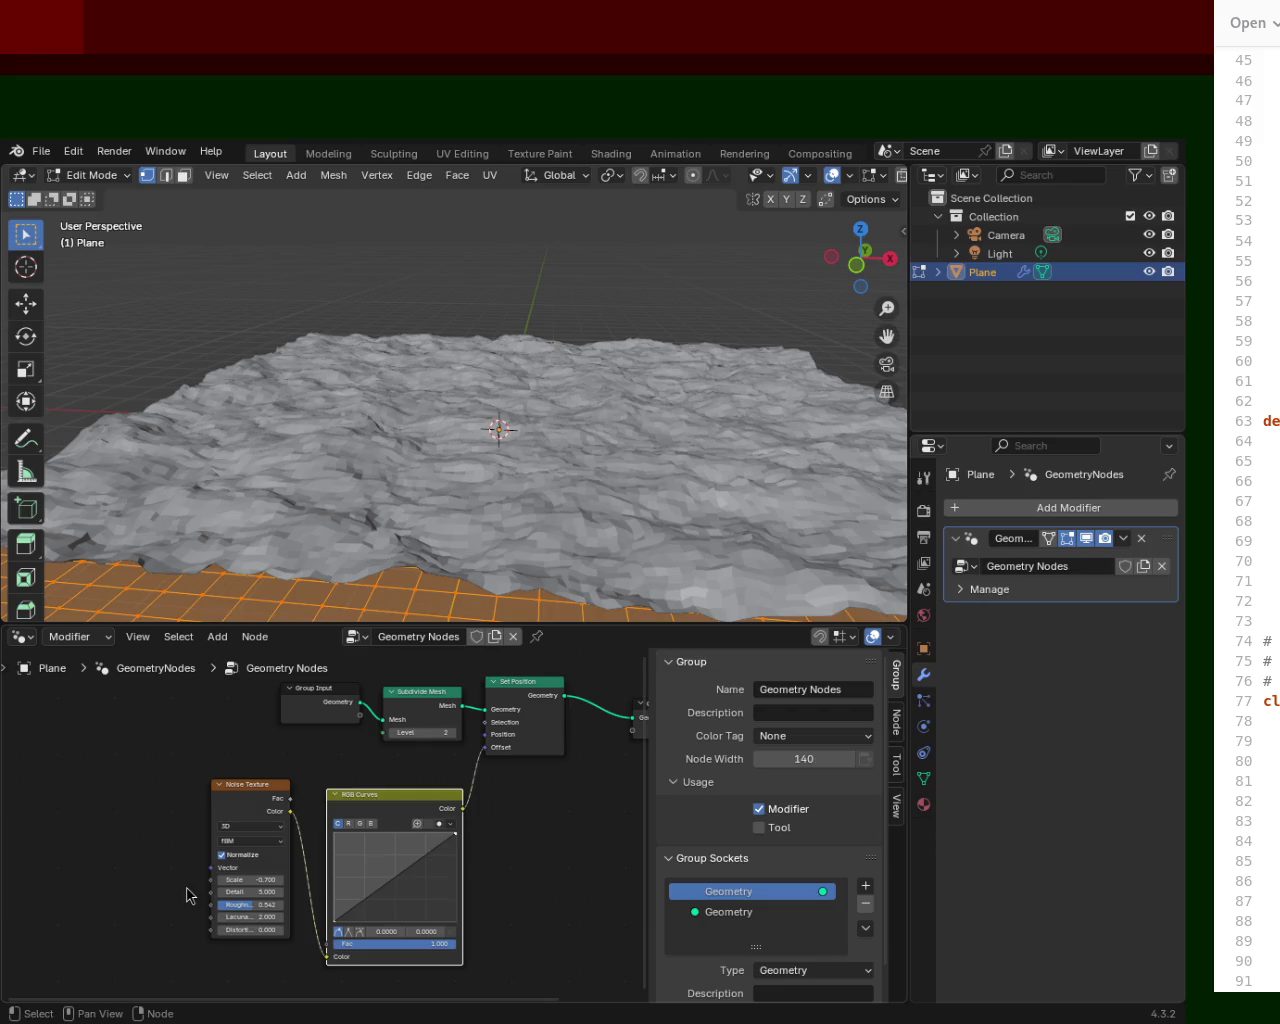
mouse_move(248, 880)
left_mouse_down()
mouse_move(270, 880)
mouse_move(228, 880)
left_mouse_up()
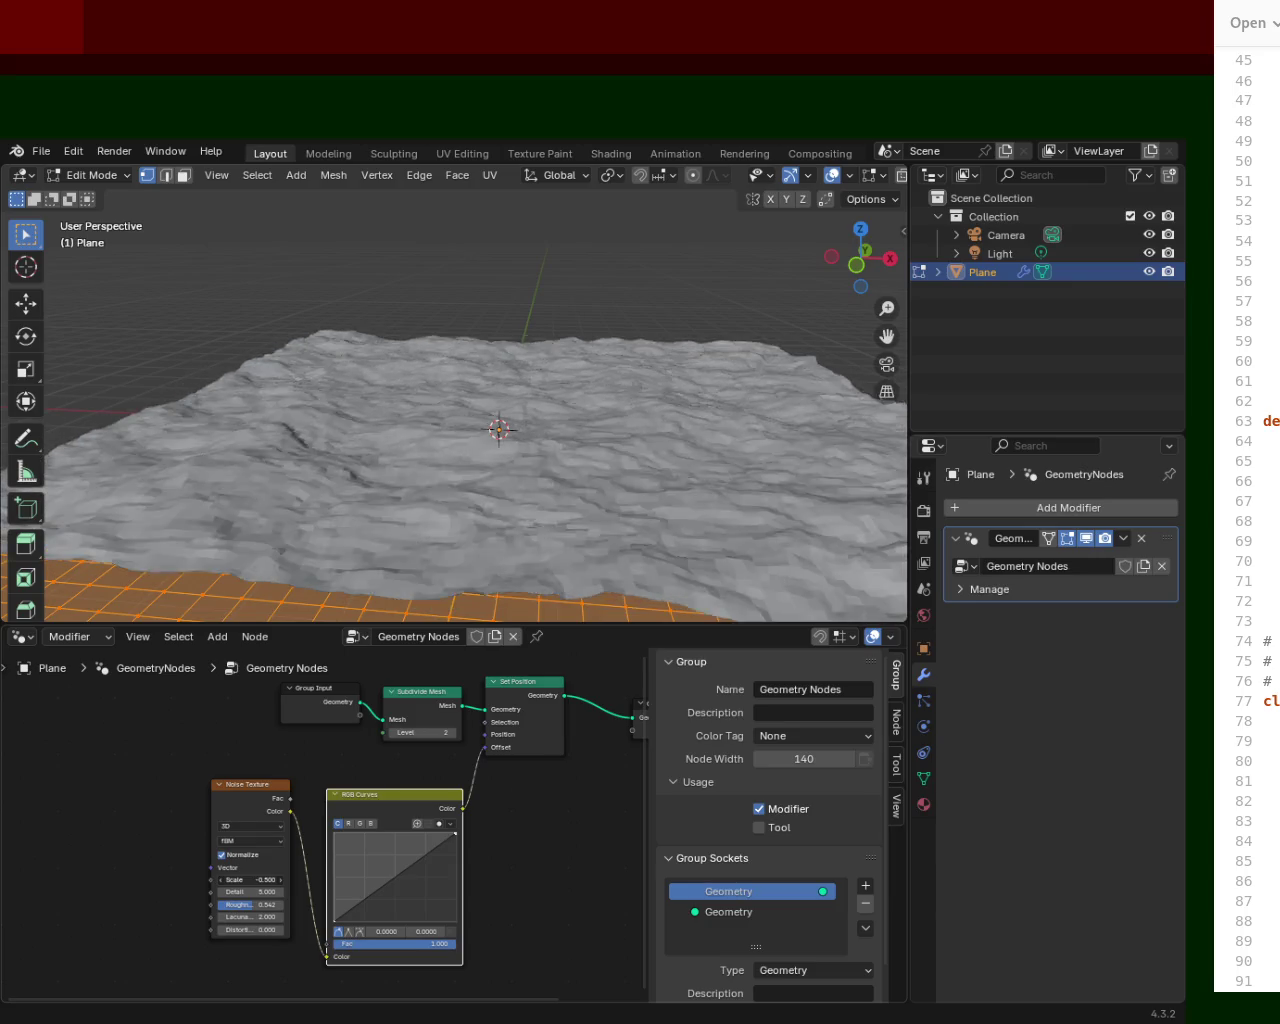
left_click_drag(228, 880, 232, 880)
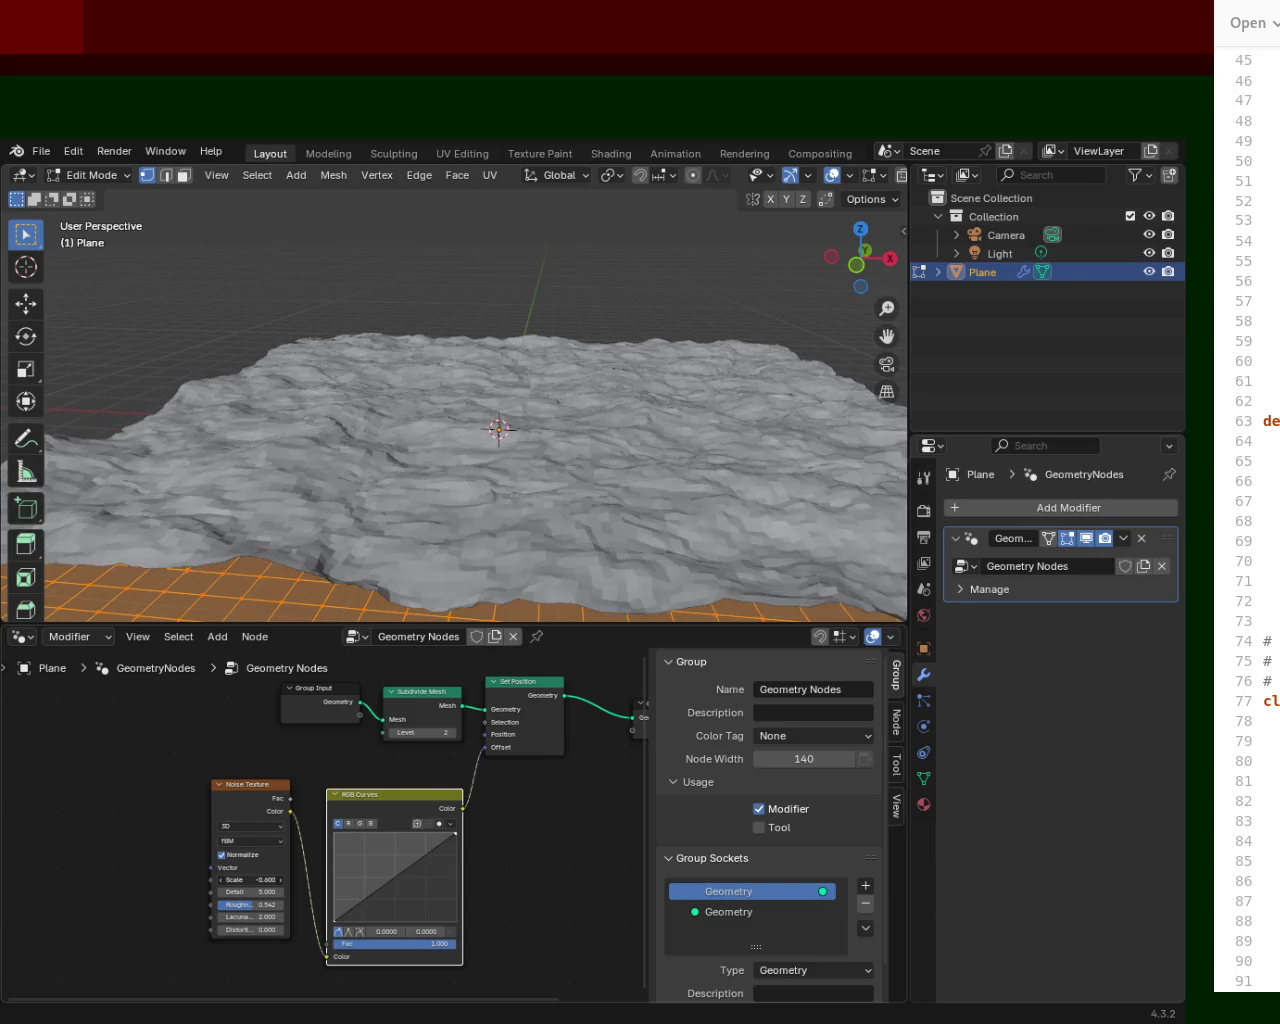
mouse_move(360, 608)
middle_mouse_down()
mouse_move(243, 598)
mouse_move(314, 622)
middle_mouse_up()
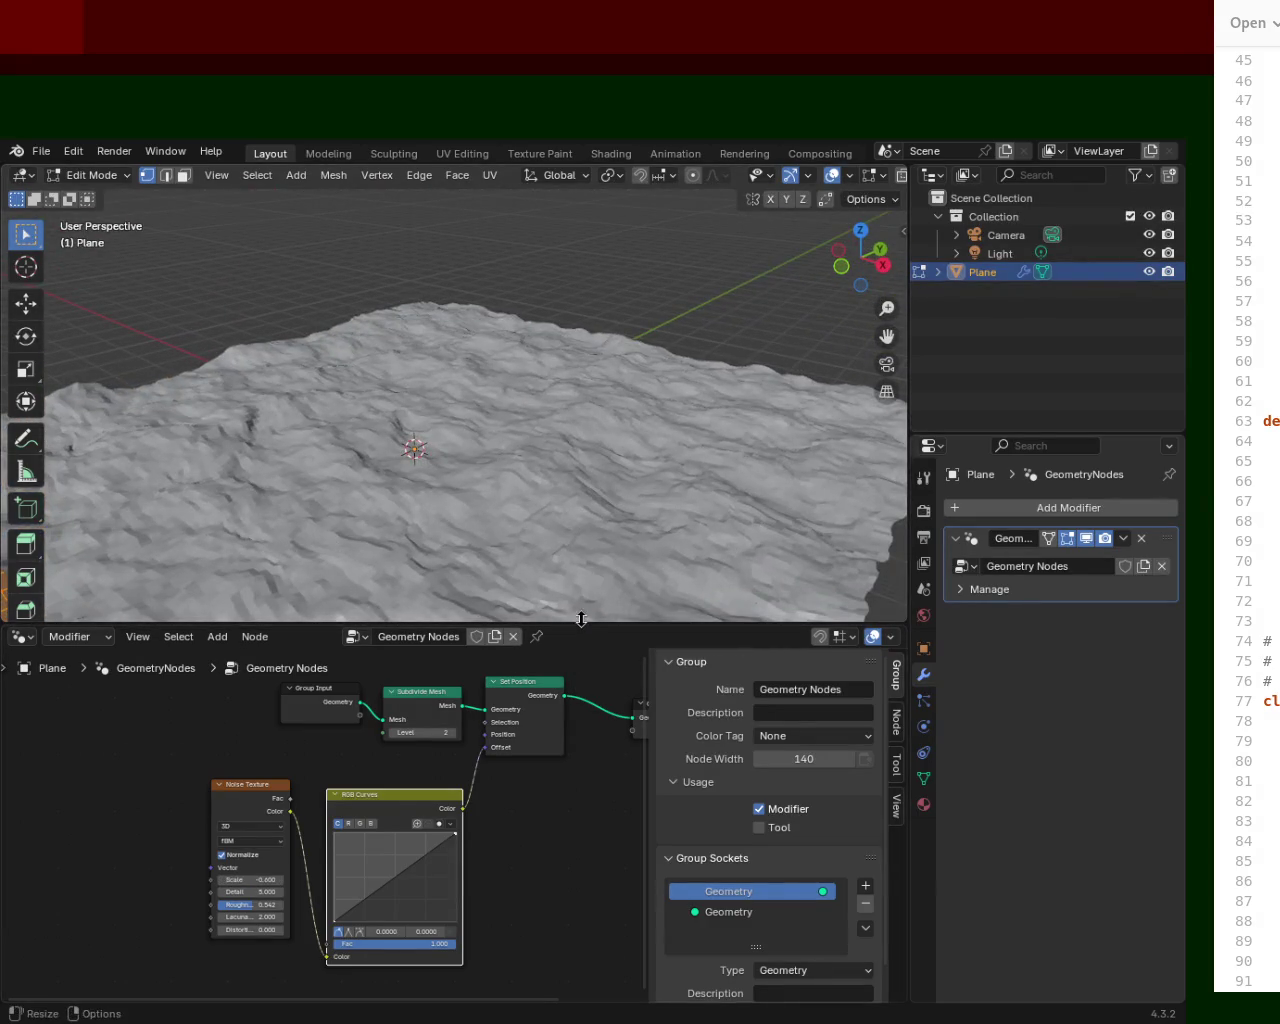
Enlarge the node editor area and move the Noise Texture node further left.
left_click_drag(580, 624, 623, 775)
mouse_move(529, 538)
middle_mouse_down()
mouse_move(525, 476)
mouse_move(406, 478)
mouse_move(572, 484)
mouse_move(526, 489)
mouse_move(477, 438)
middle_mouse_up()
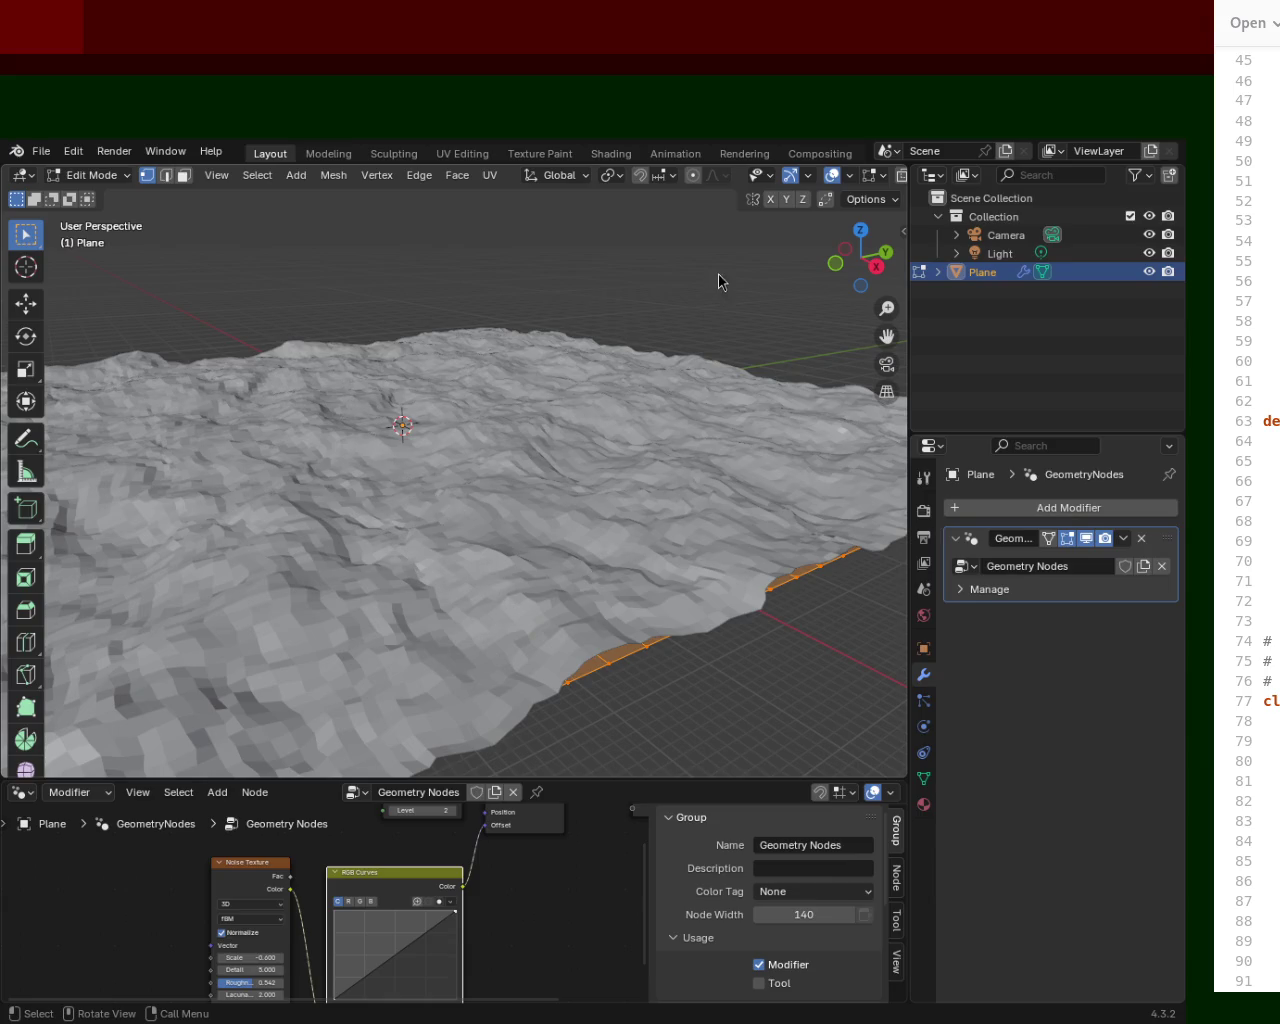
left_click_drag(611, 778, 625, 614)
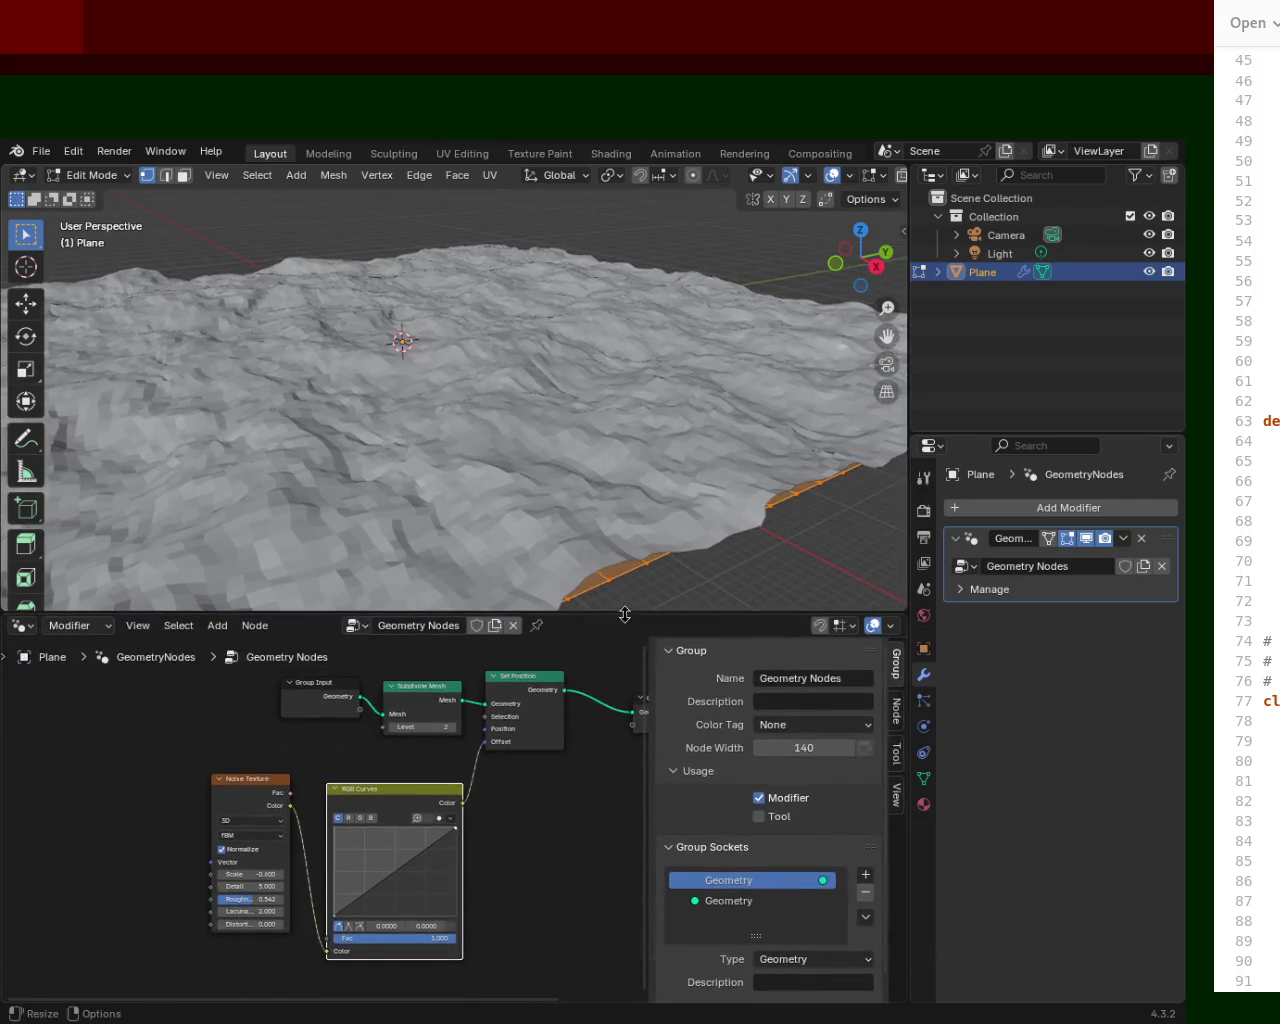
mouse_move(228, 792)
left_mouse_down()
mouse_move(309, 891)
mouse_move(390, 787)
mouse_move(374, 773)
left_mouse_up()
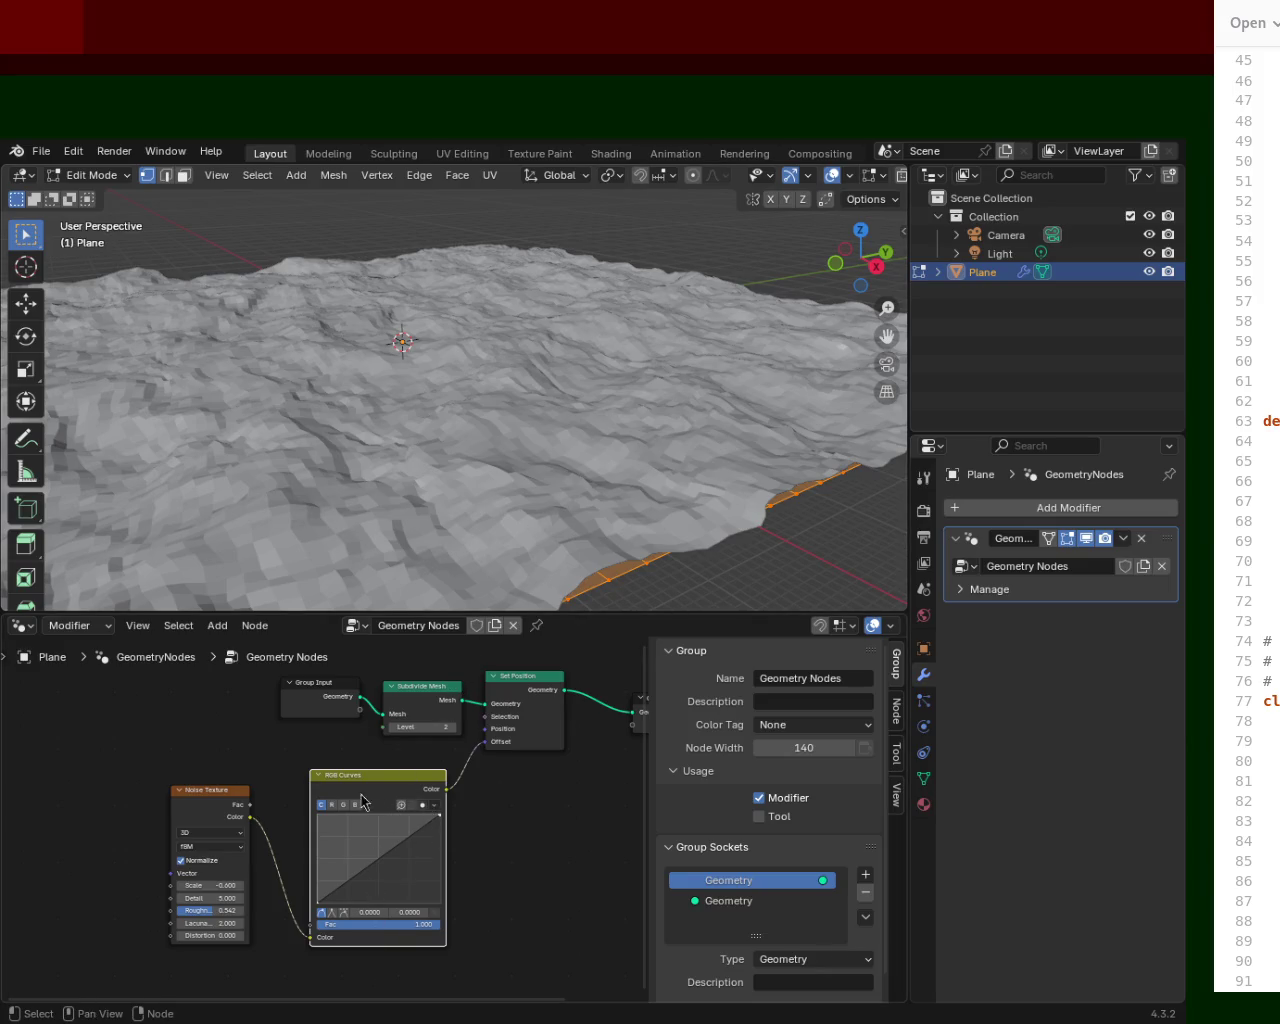
mouse_move(508, 452)
middle_mouse_down()
mouse_move(508, 398)
mouse_move(551, 377)
mouse_move(563, 396)
middle_mouse_up()
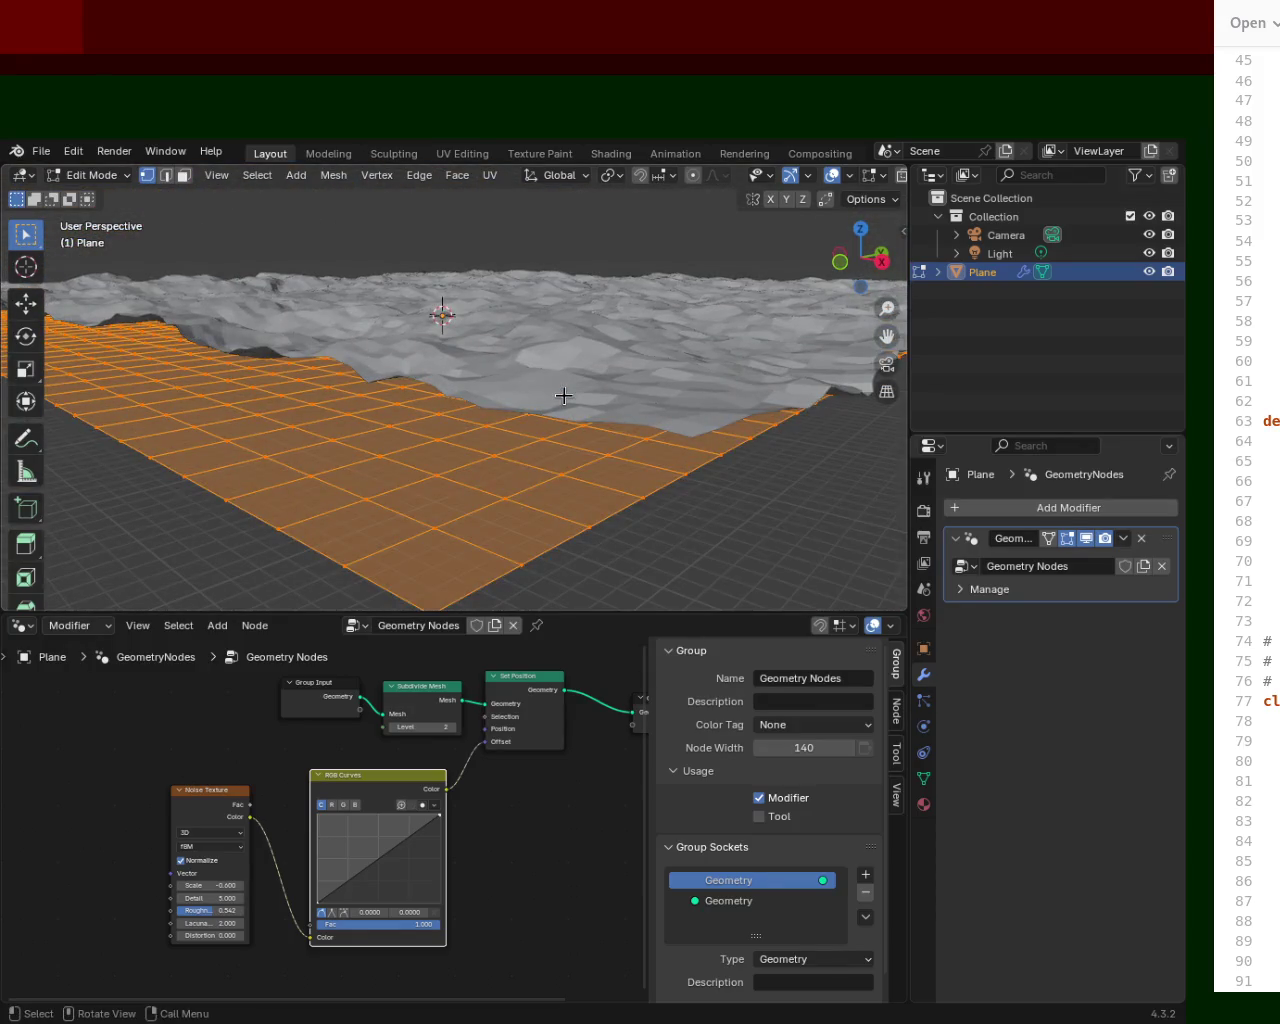
Delete the RGB Curves node and link noise Color directly to the Offset.
key("x")
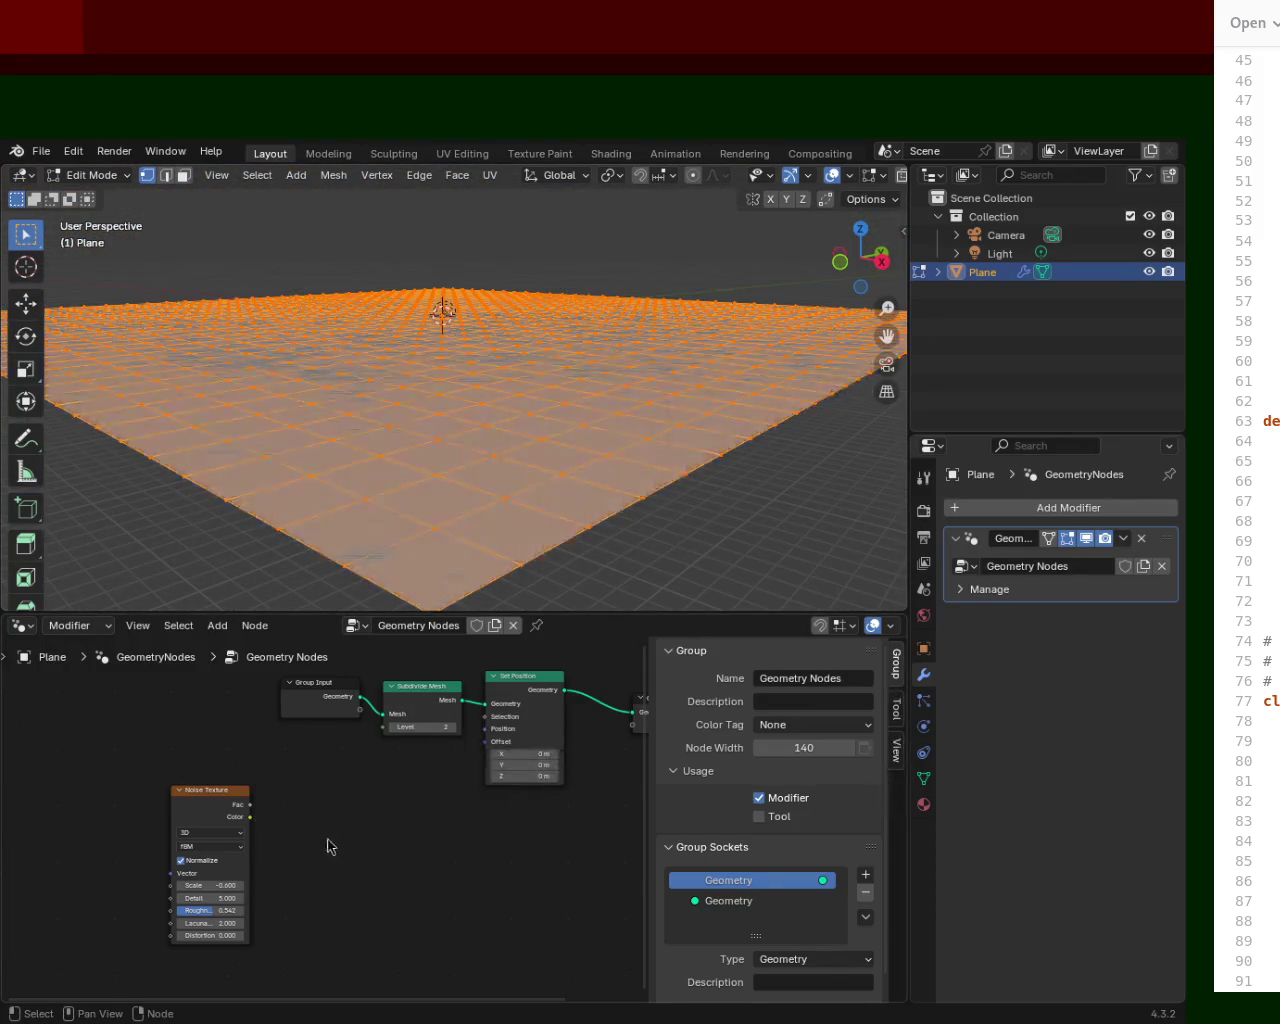
left_click_drag(250, 817, 480, 760)
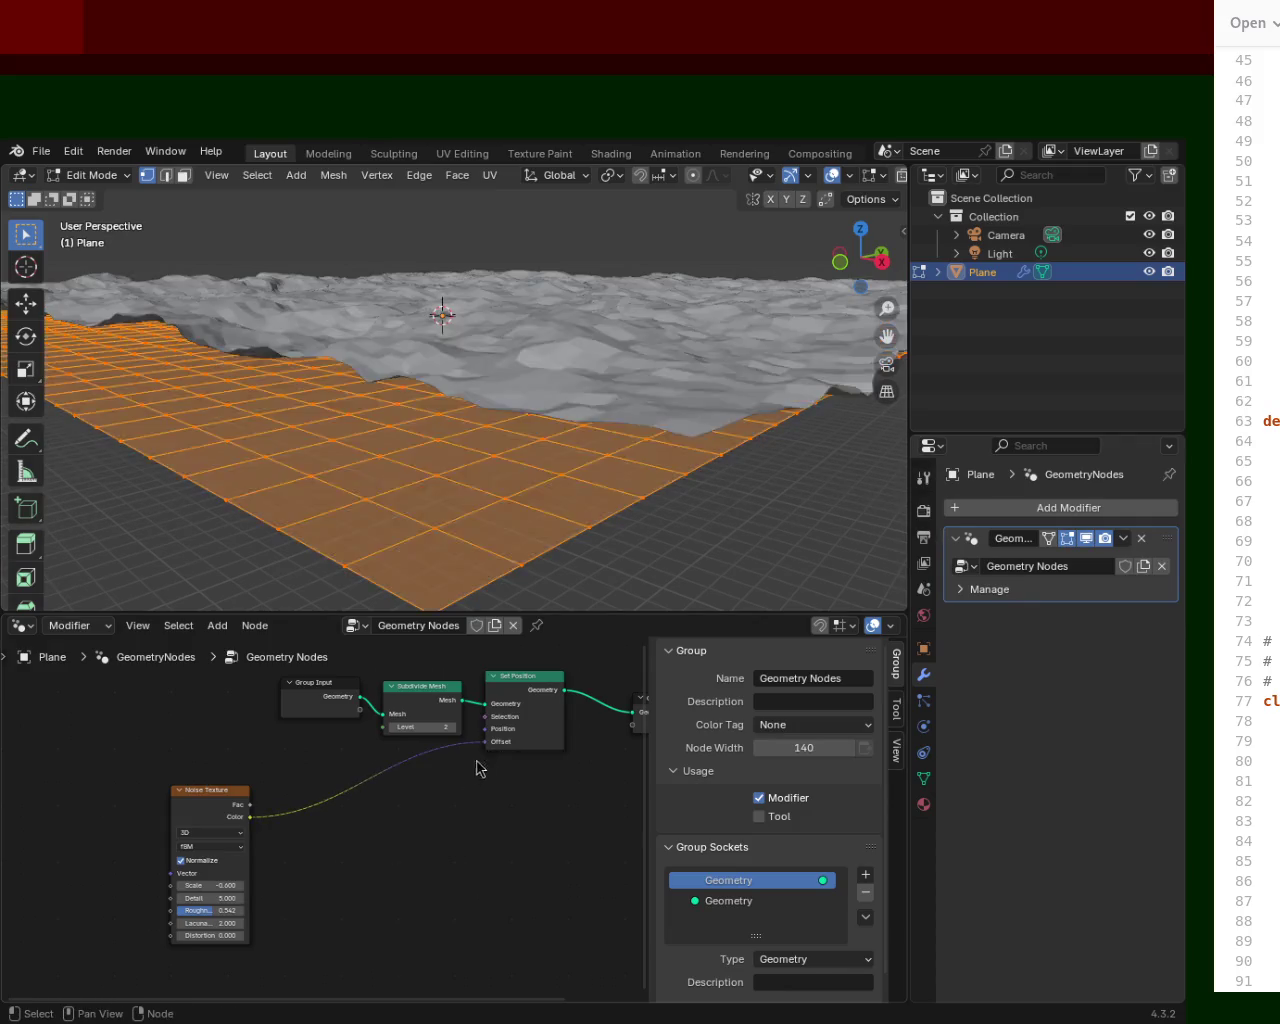
mouse_move(640, 250)
middle_mouse_down()
mouse_move(660, 303)
mouse_move(711, 230)
middle_mouse_up()
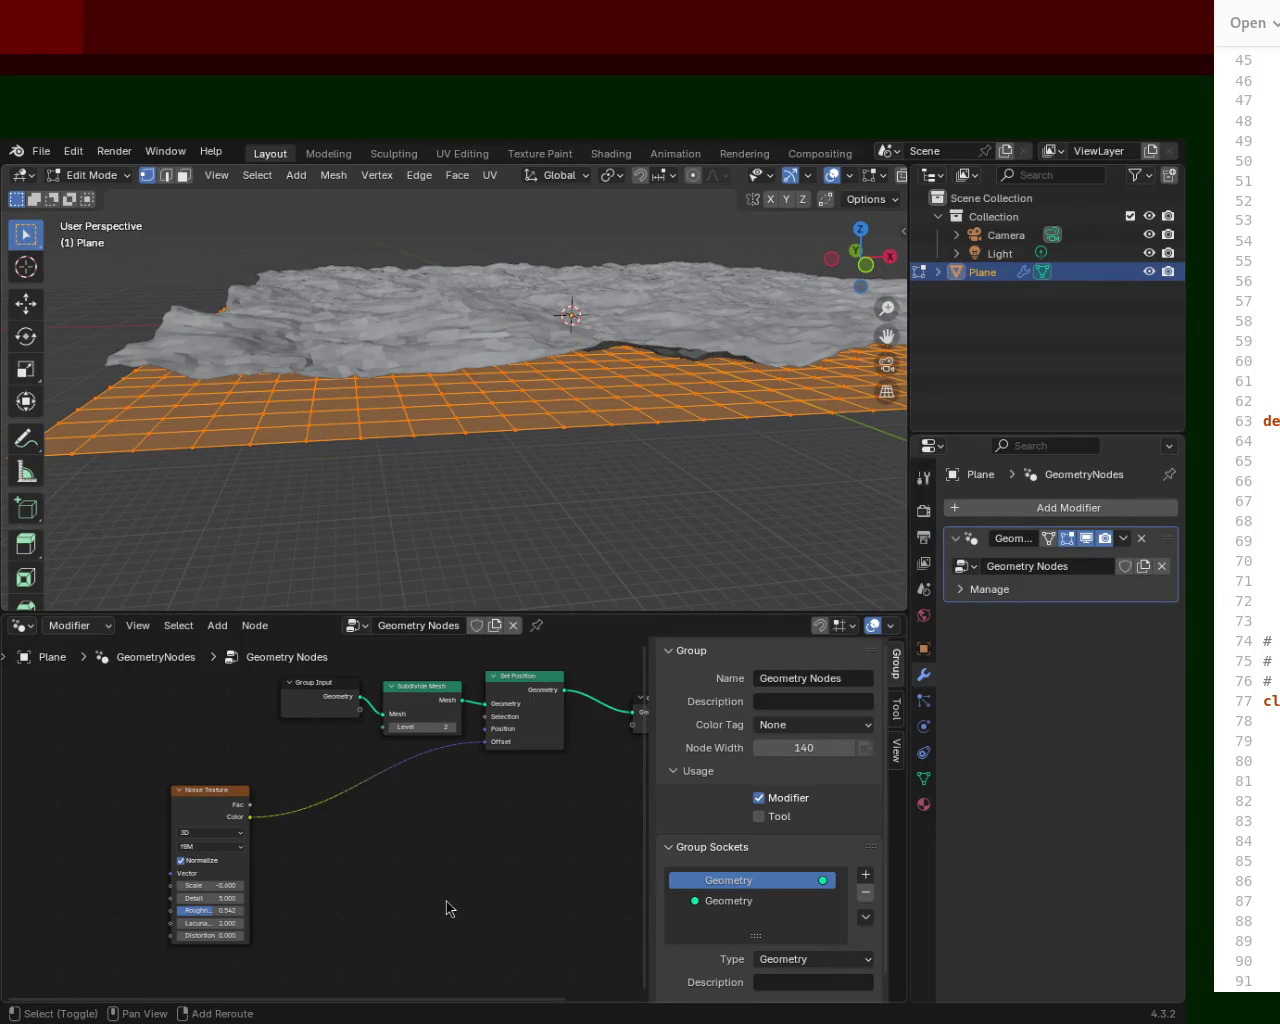
Add a new RGB Curves node via search 'rg' and drop it onto that link.
key("shift+a")
left_click(396, 683)
type("rg")
key("Return")
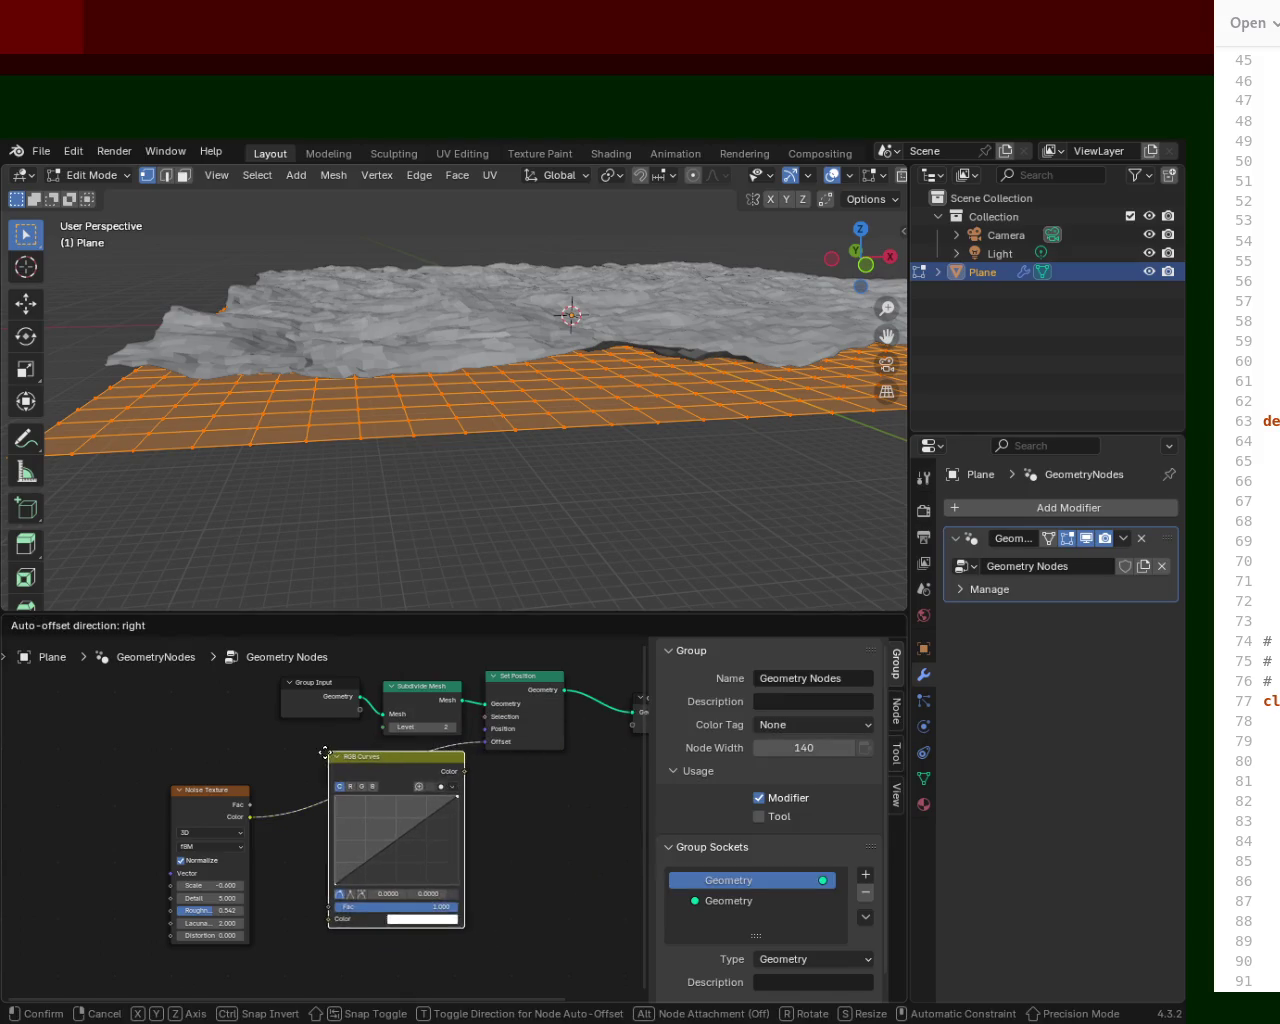
left_click(322, 754)
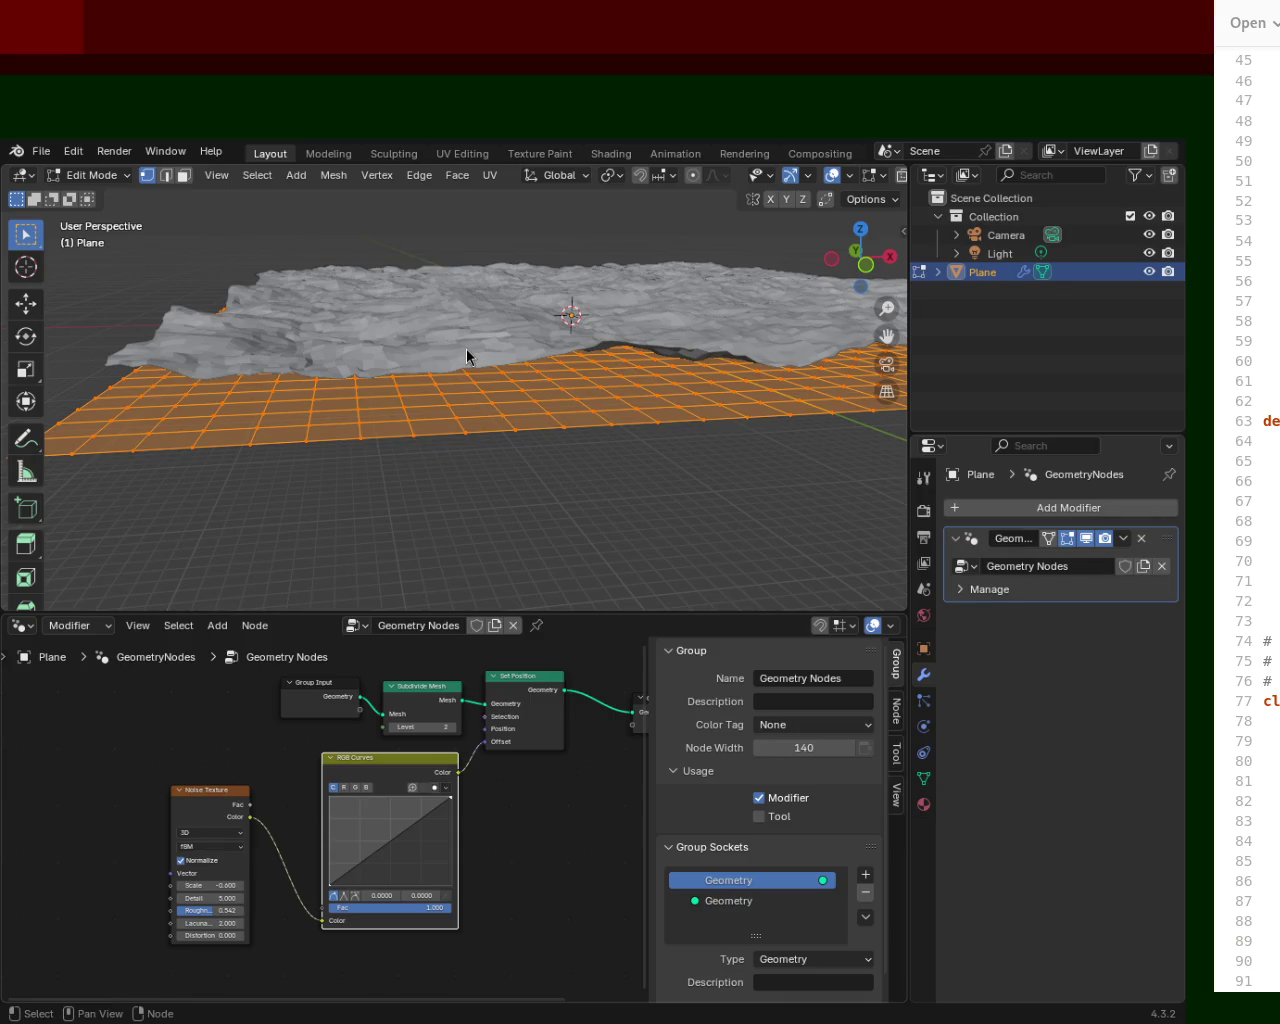
middle_click_drag(320, 815, 322, 805, "ctrl")
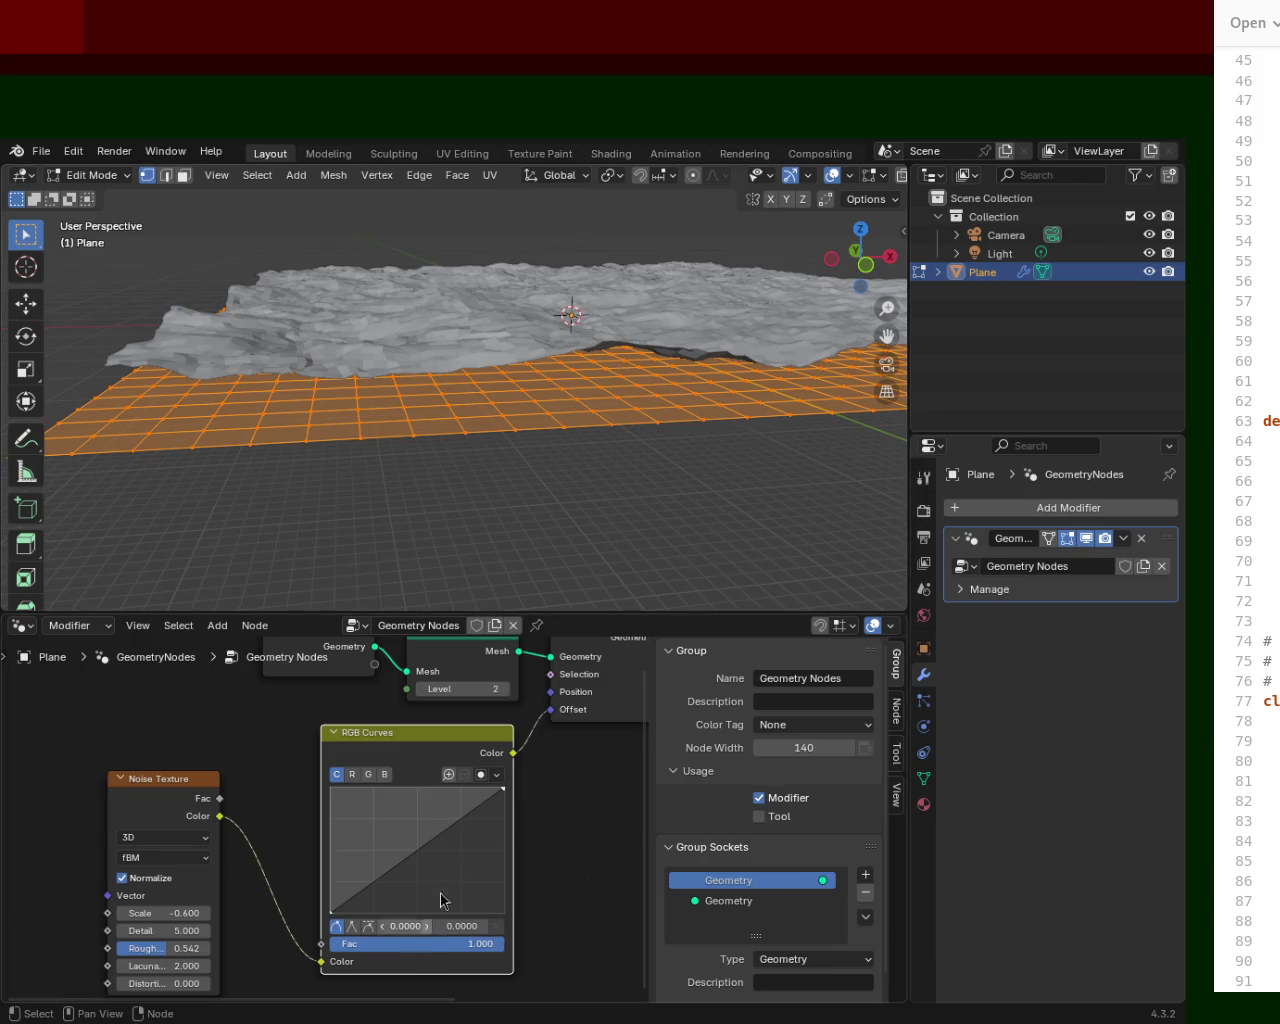
Bow the RGB Curves upward and add a low point for sharper rock shelves.
left_click_drag(463, 829, 426, 800)
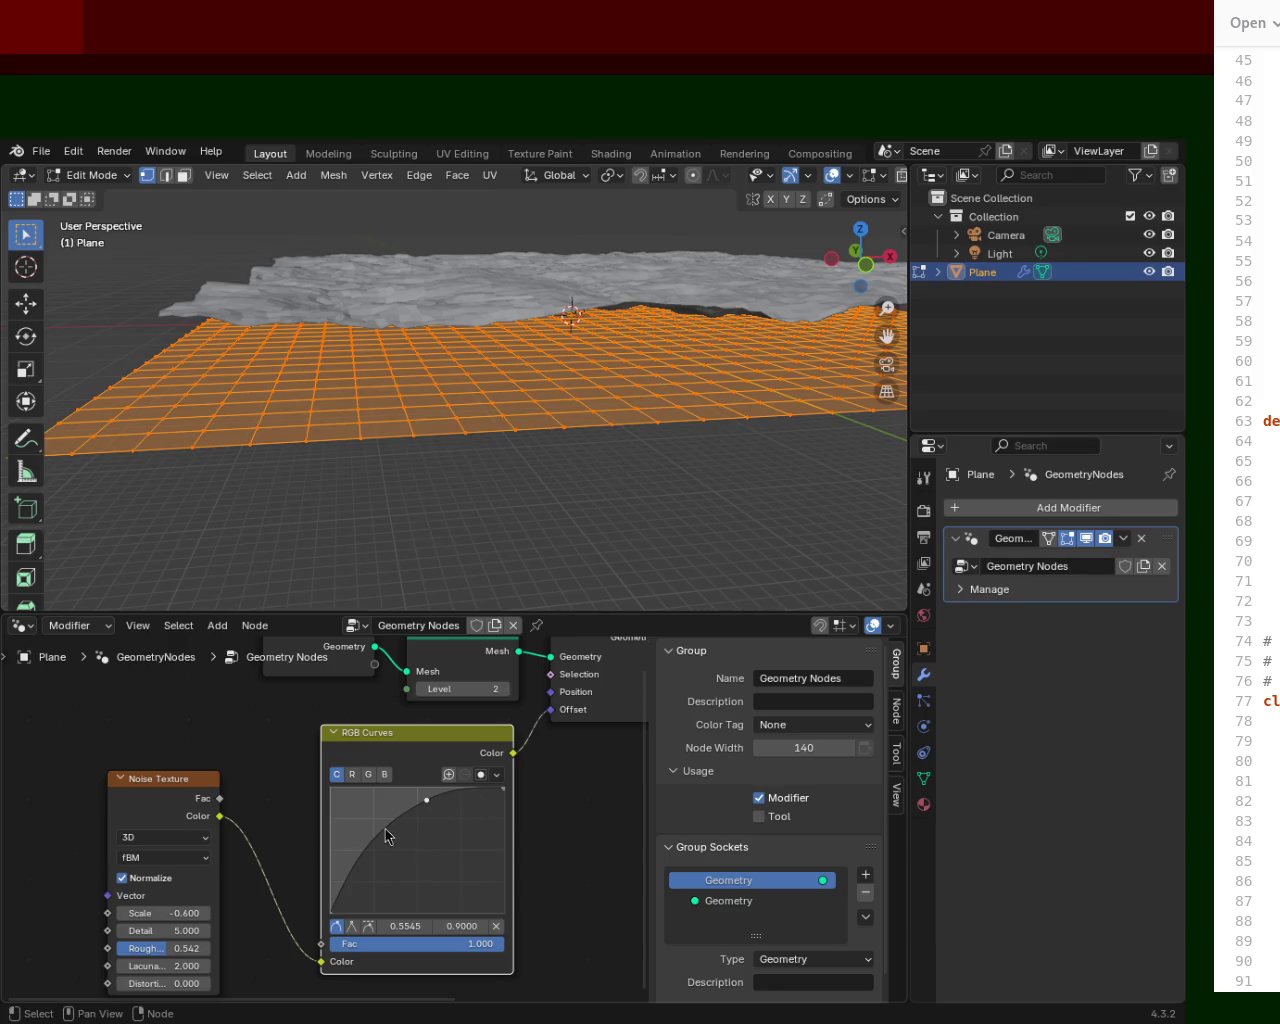
left_click_drag(378, 832, 399, 898)
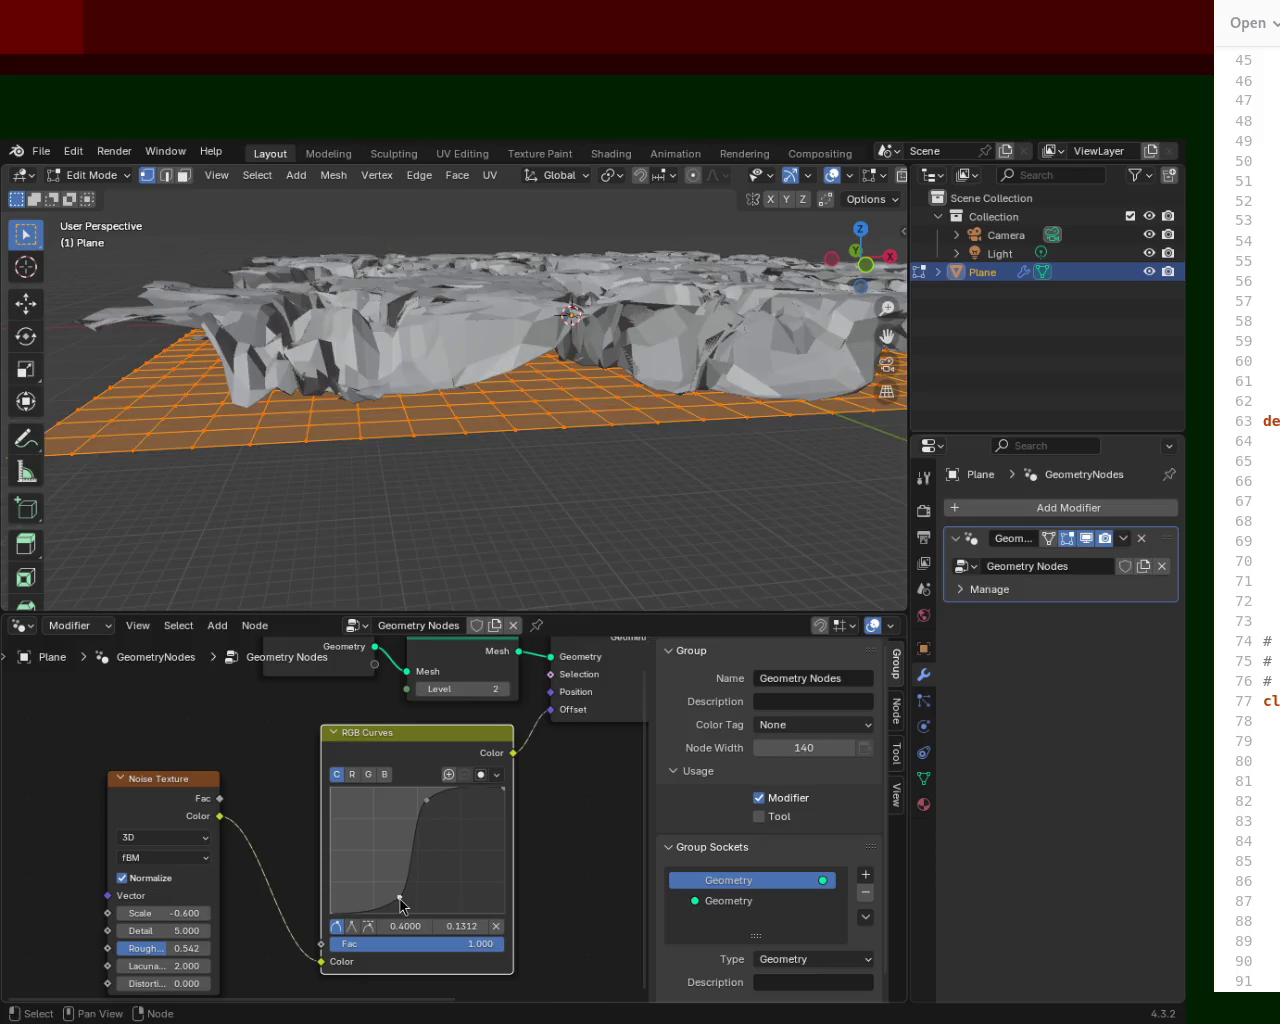
mouse_move(406, 429)
middle_mouse_down()
mouse_move(175, 345)
mouse_move(353, 359)
mouse_move(304, 368)
mouse_move(317, 460)
mouse_move(351, 371)
mouse_move(517, 440)
mouse_move(371, 429)
mouse_move(403, 392)
middle_mouse_up()
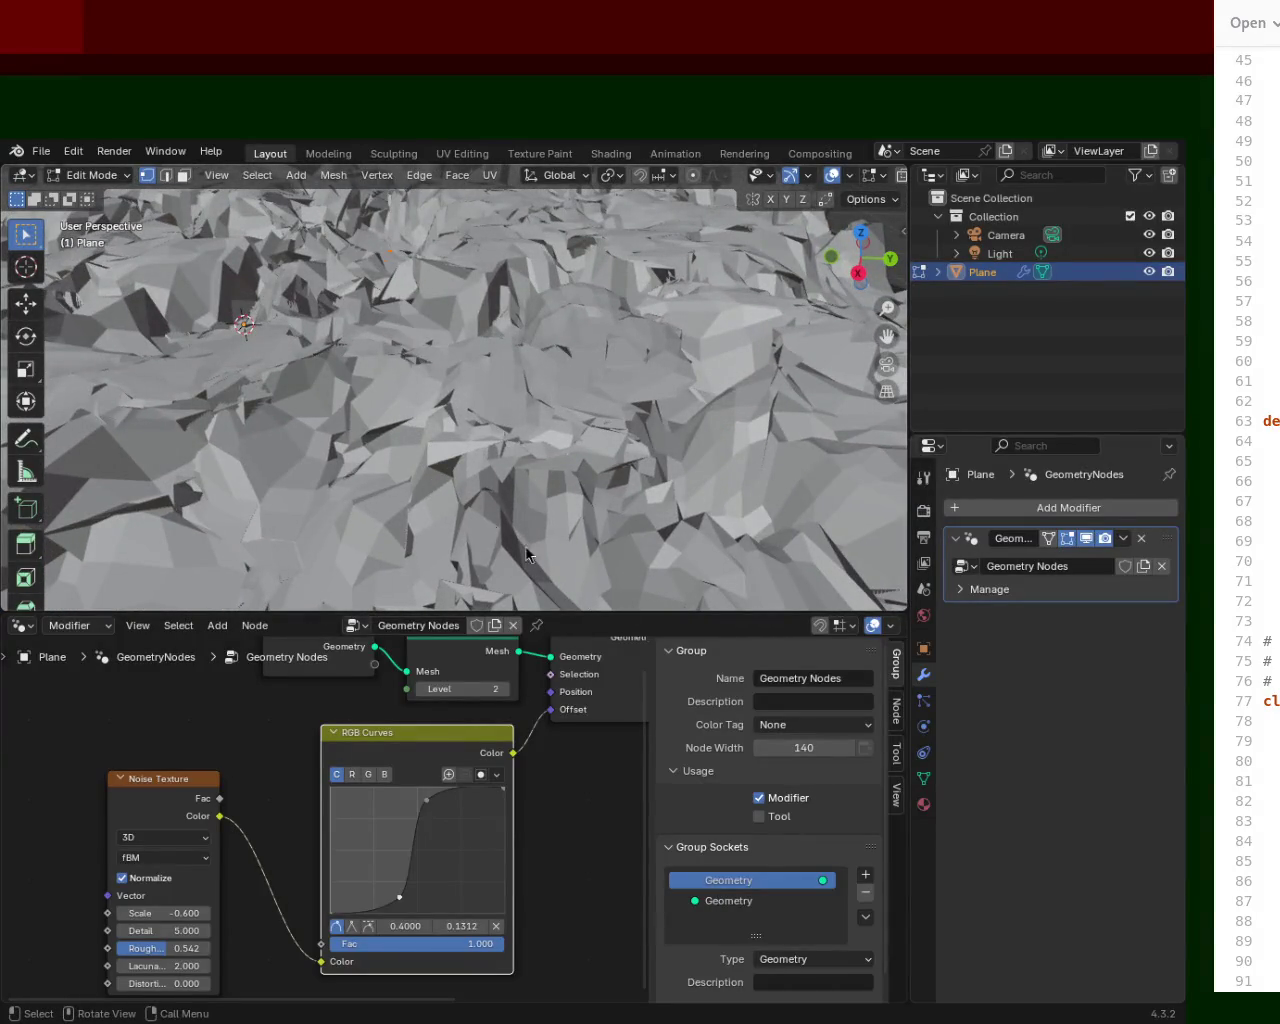
key("a")
mouse_move(506, 413)
middle_mouse_down()
mouse_move(574, 357)
mouse_move(496, 434)
middle_mouse_up()
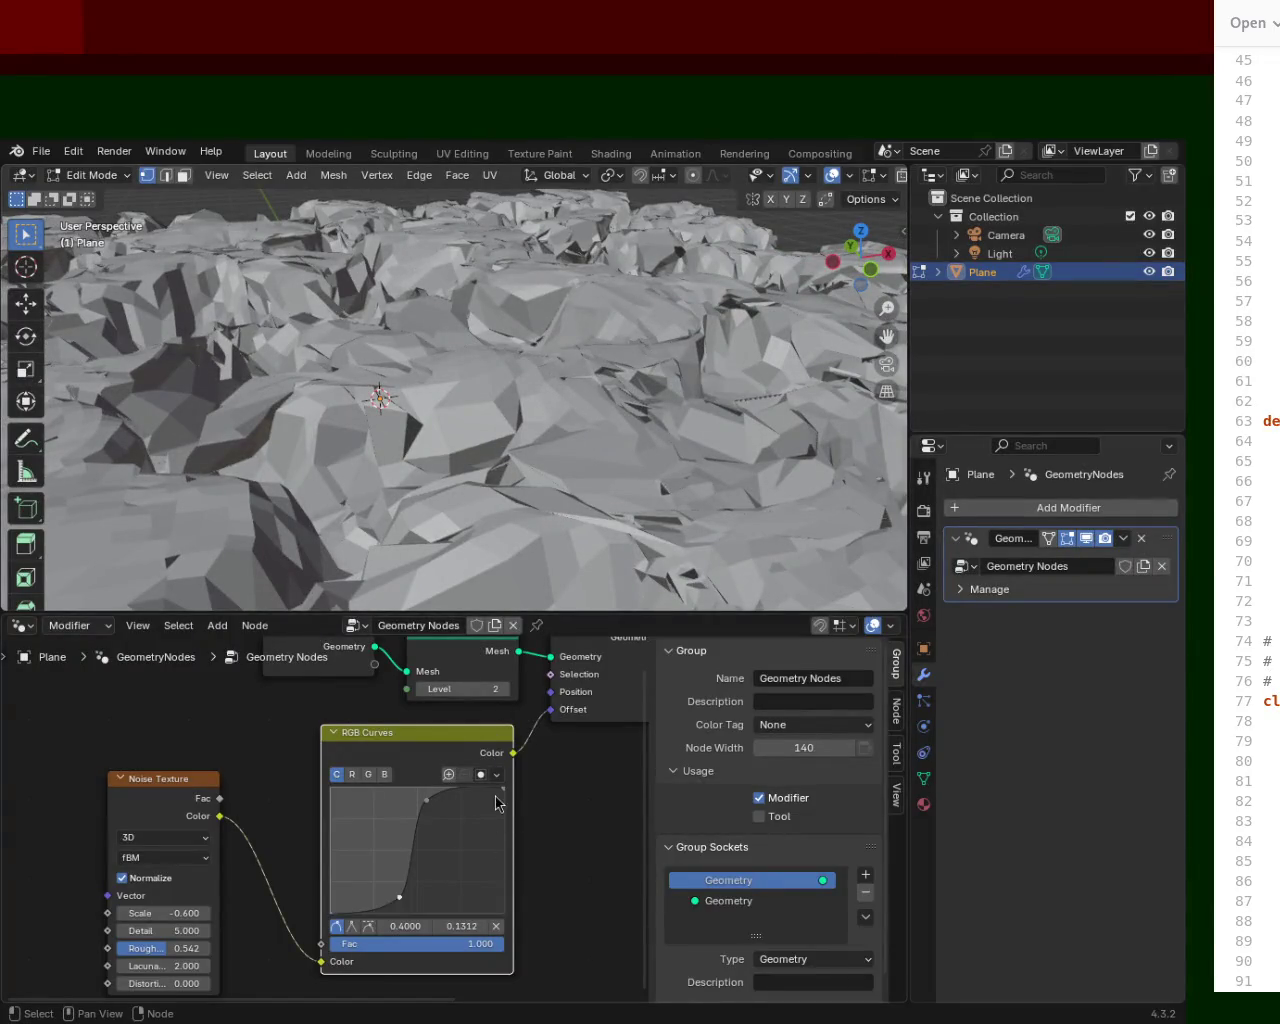
Steepen the upper curve, pull the lower point down, and add a point to flatten the lowlands.
left_click_drag(426, 800, 470, 792)
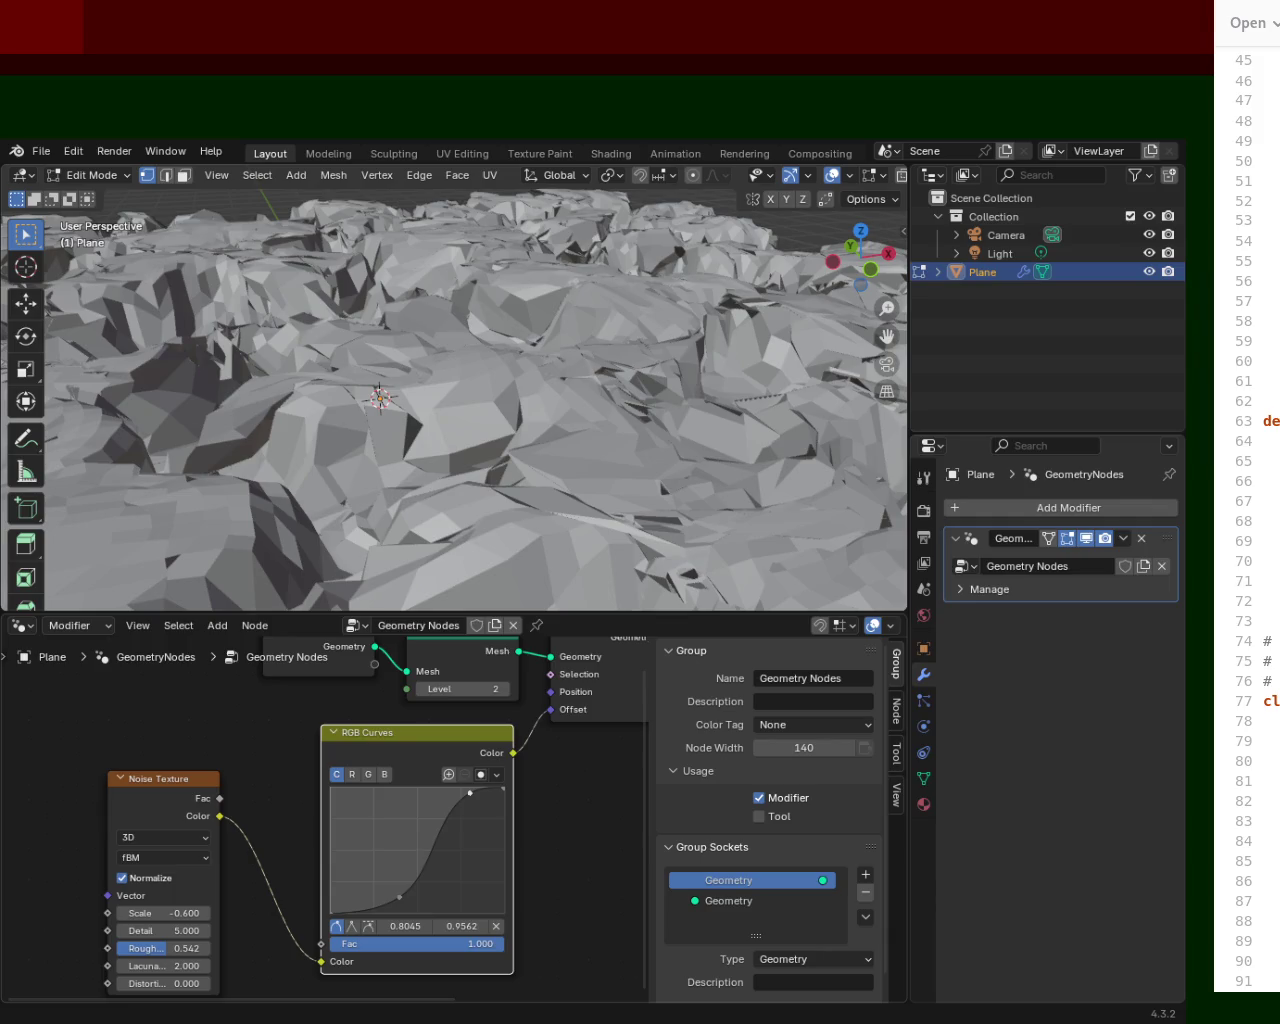
mouse_move(401, 898)
left_mouse_down()
mouse_move(443, 896)
mouse_move(409, 903)
mouse_move(429, 882)
left_mouse_up()
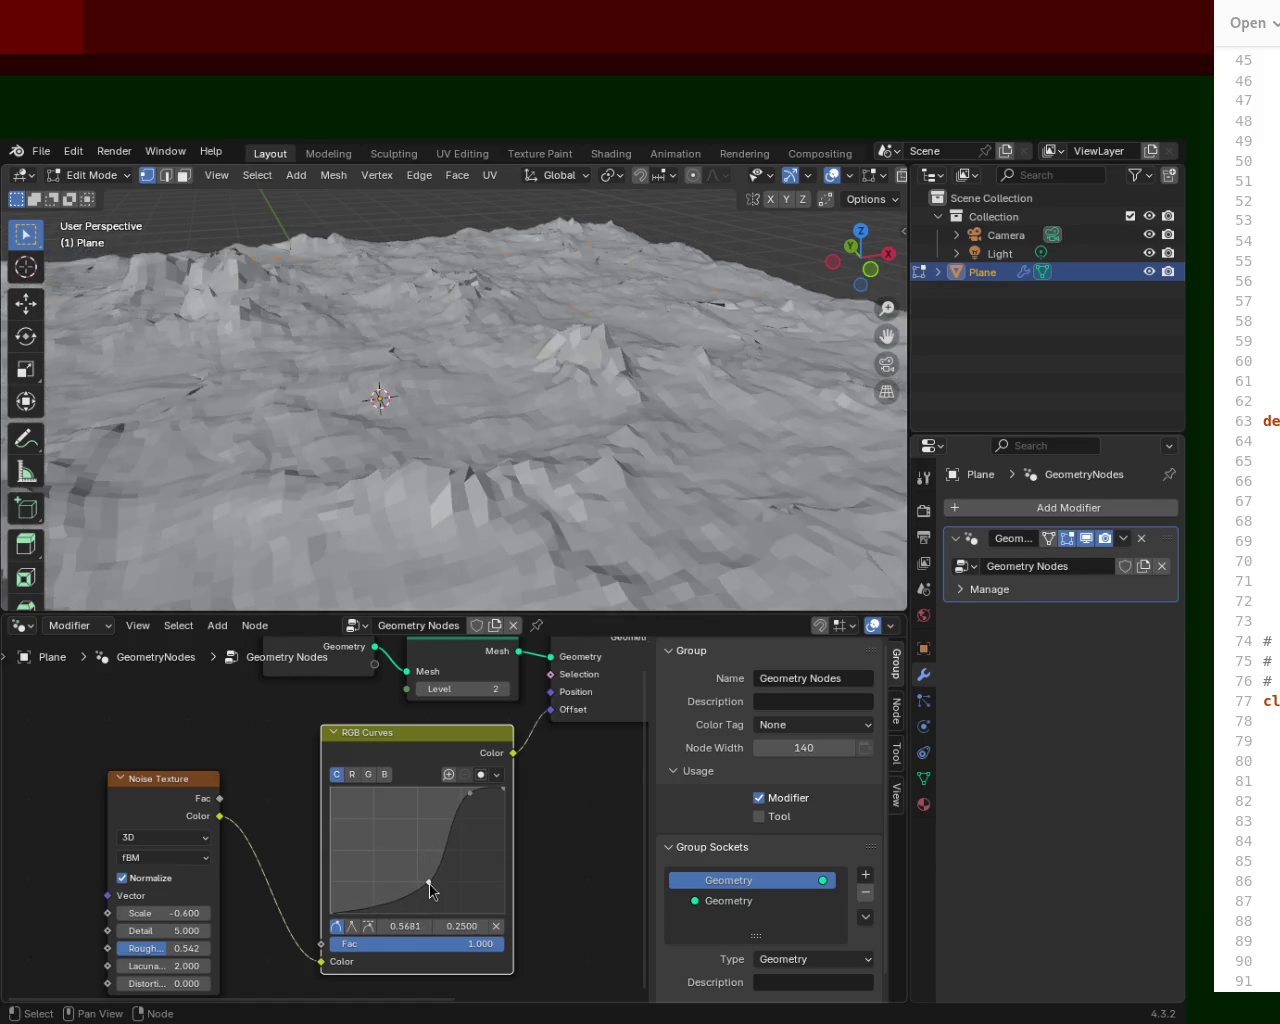
mouse_move(534, 266)
middle_mouse_down()
mouse_move(341, 264)
mouse_move(484, 271)
middle_mouse_up()
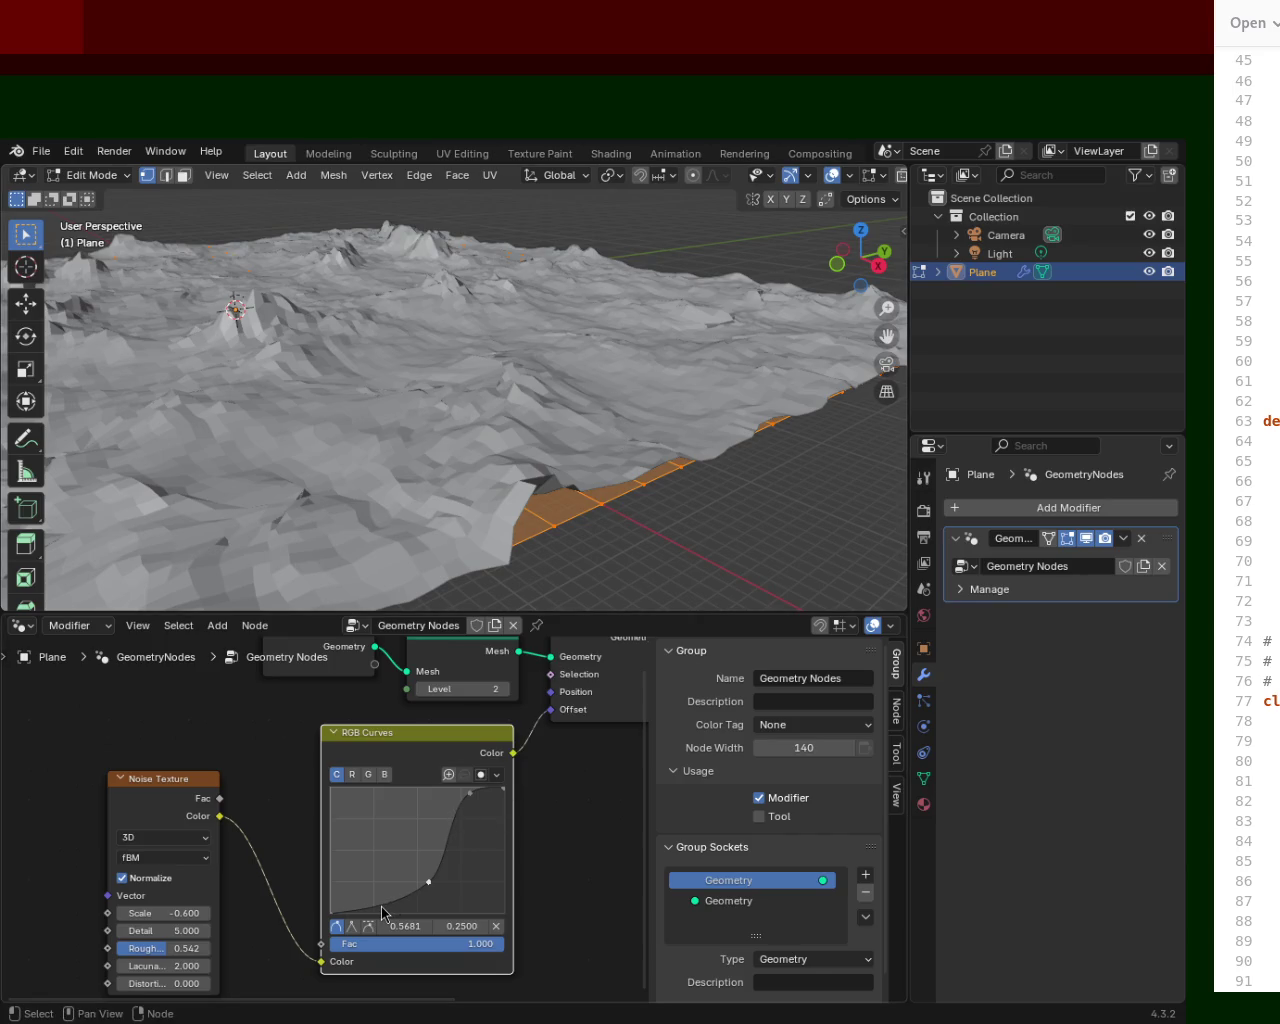
left_click_drag(382, 912, 343, 894)
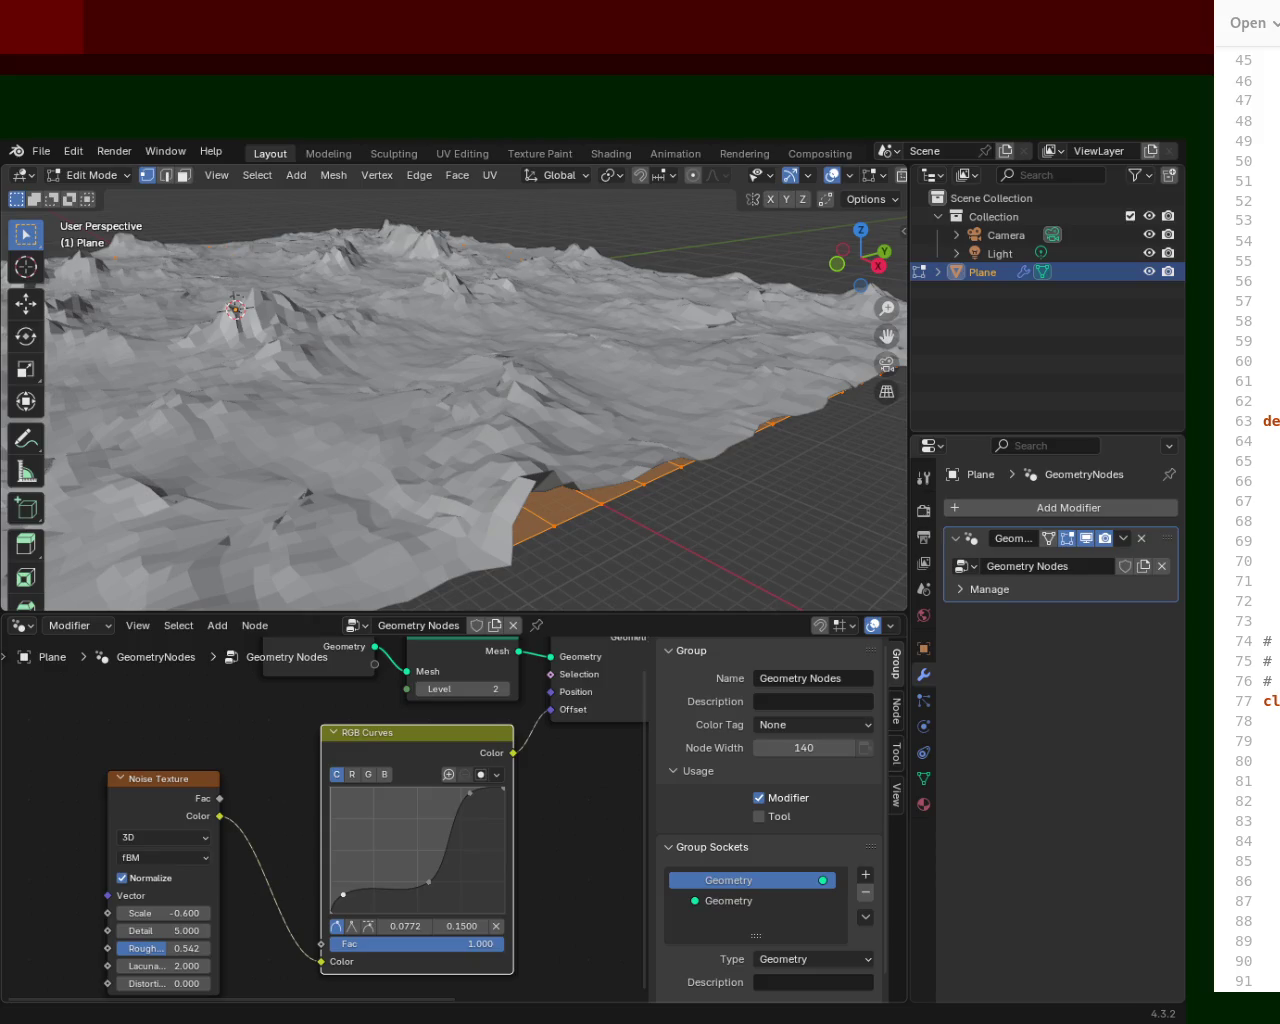
middle_click_drag(236, 312, 323, 297)
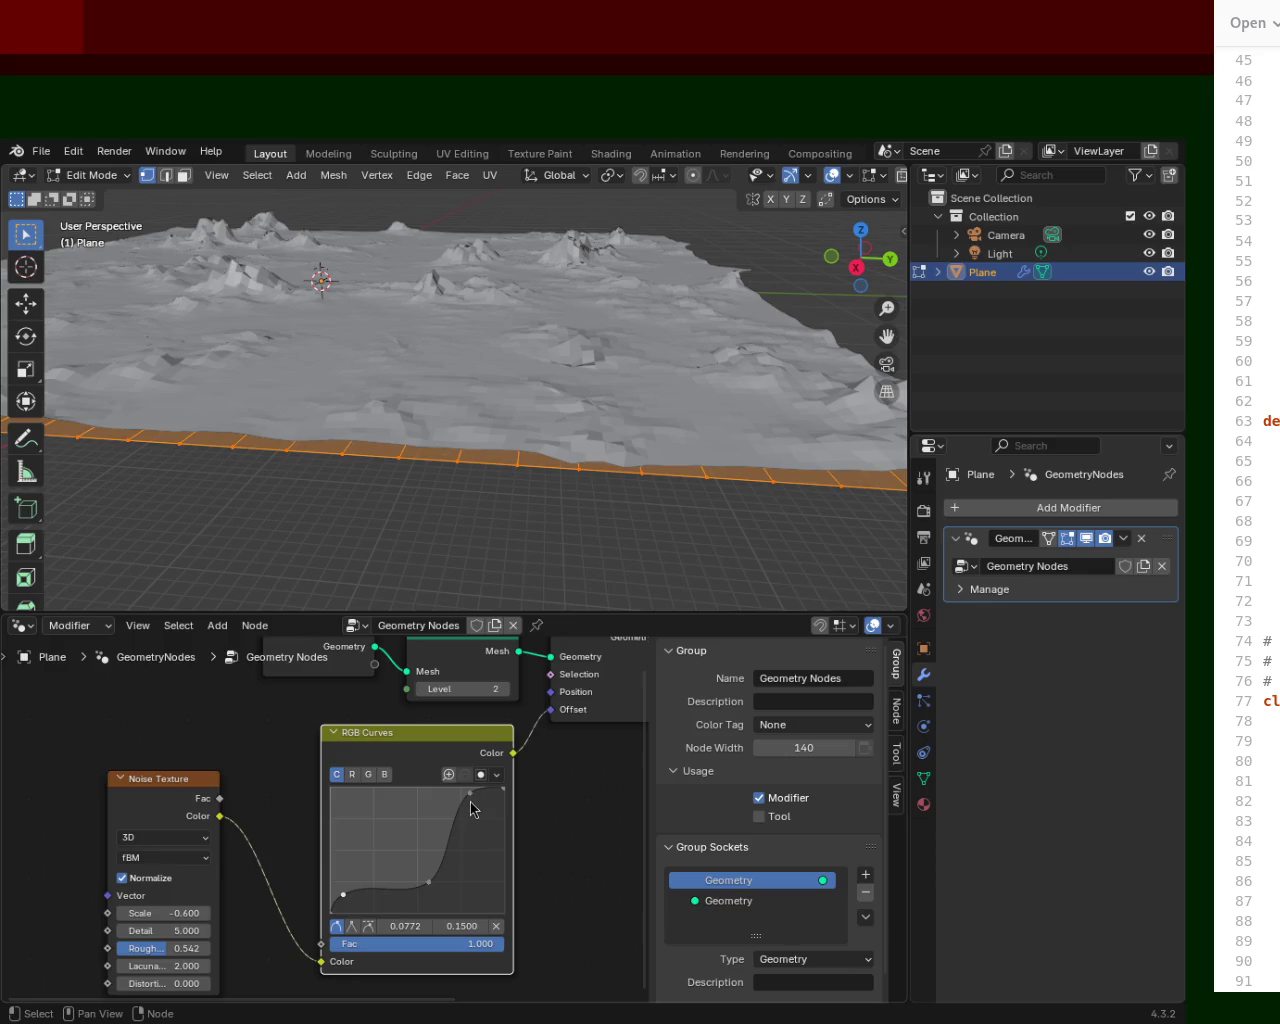
Settle the upper curve point at 0.6363, 0.8625 for tall jagged peaks.
left_click_drag(471, 798, 444, 802)
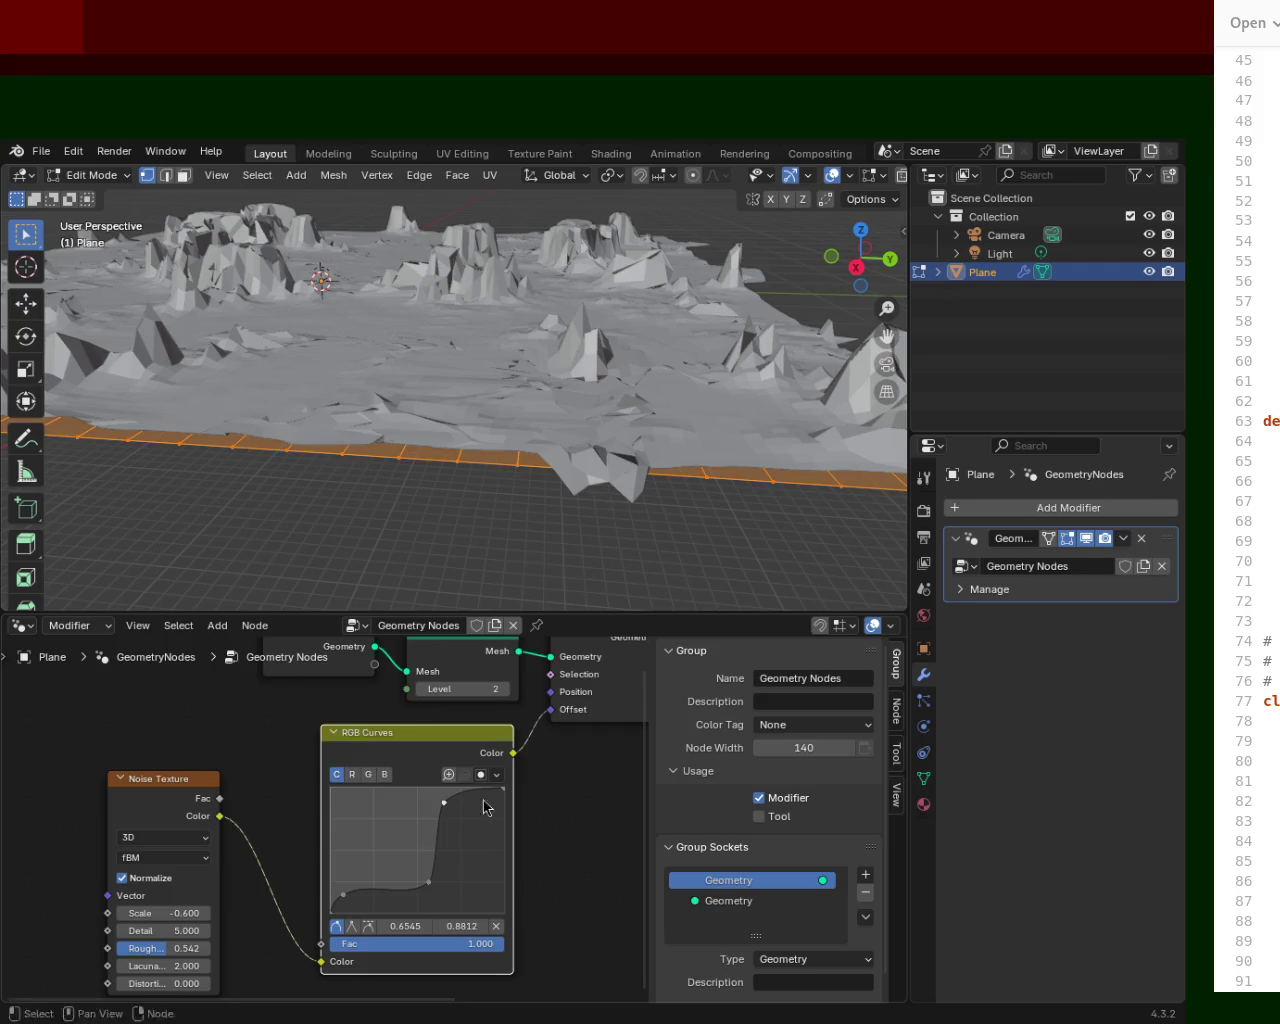
mouse_move(444, 802)
left_mouse_down()
mouse_move(498, 793)
mouse_move(437, 823)
left_mouse_up()
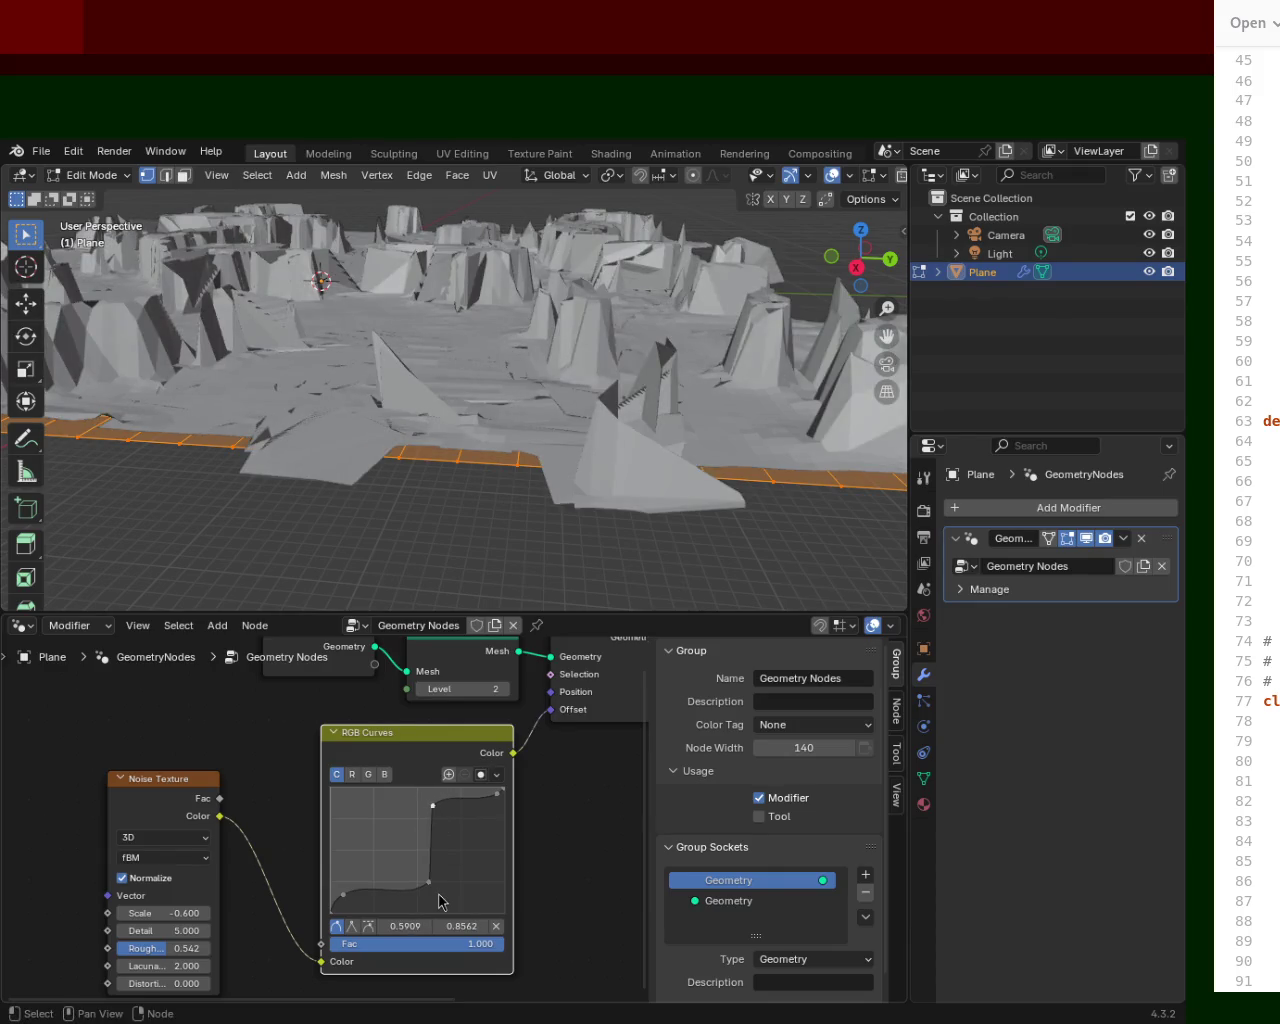
left_click_drag(432, 815, 440, 813)
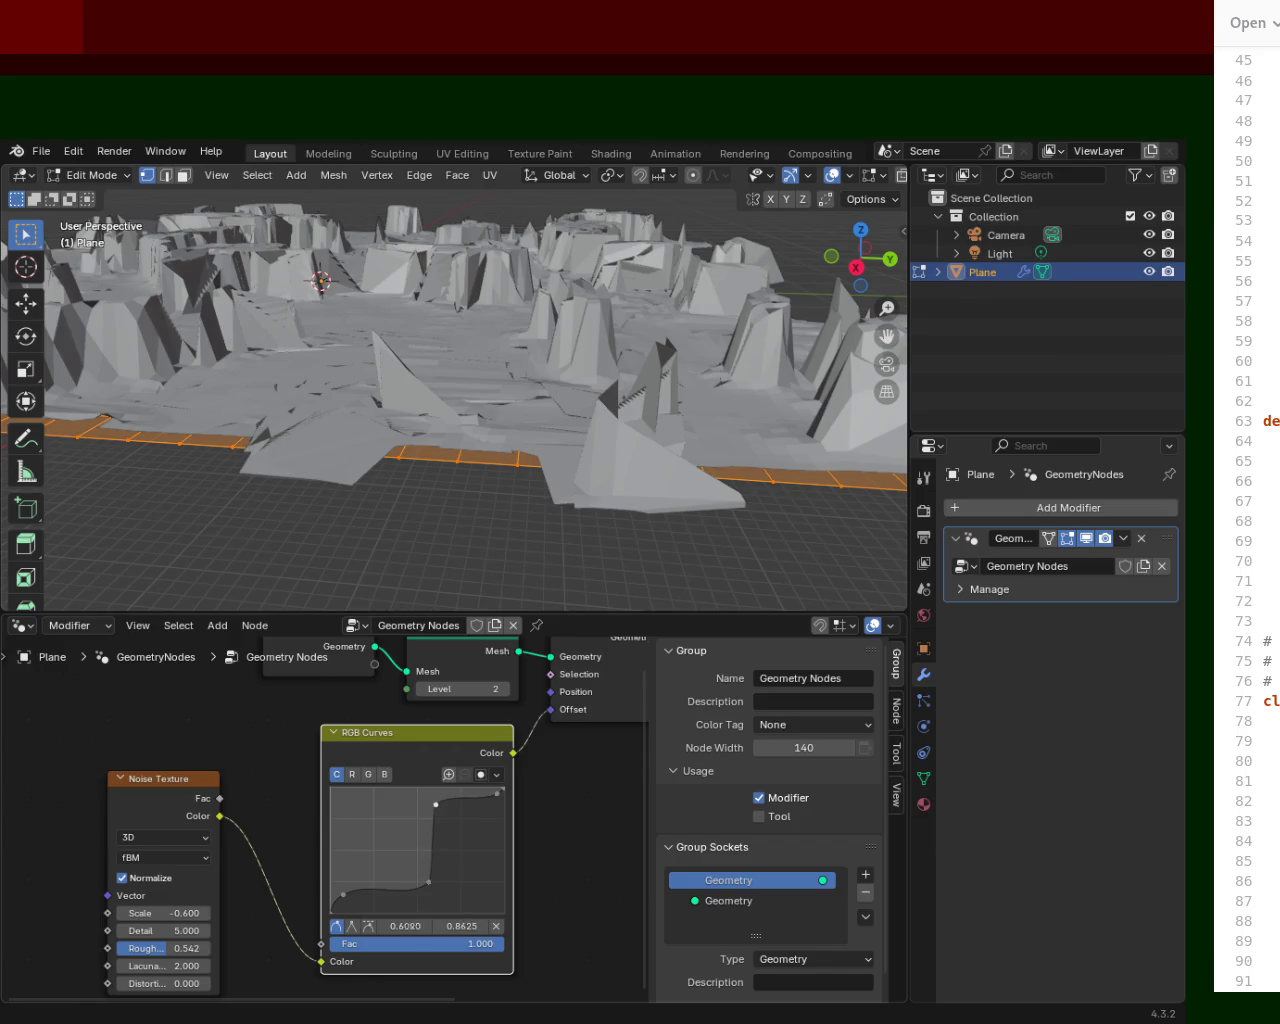
mouse_move(450, 400)
middle_mouse_down()
mouse_move(463, 250)
mouse_move(595, 393)
middle_mouse_up()
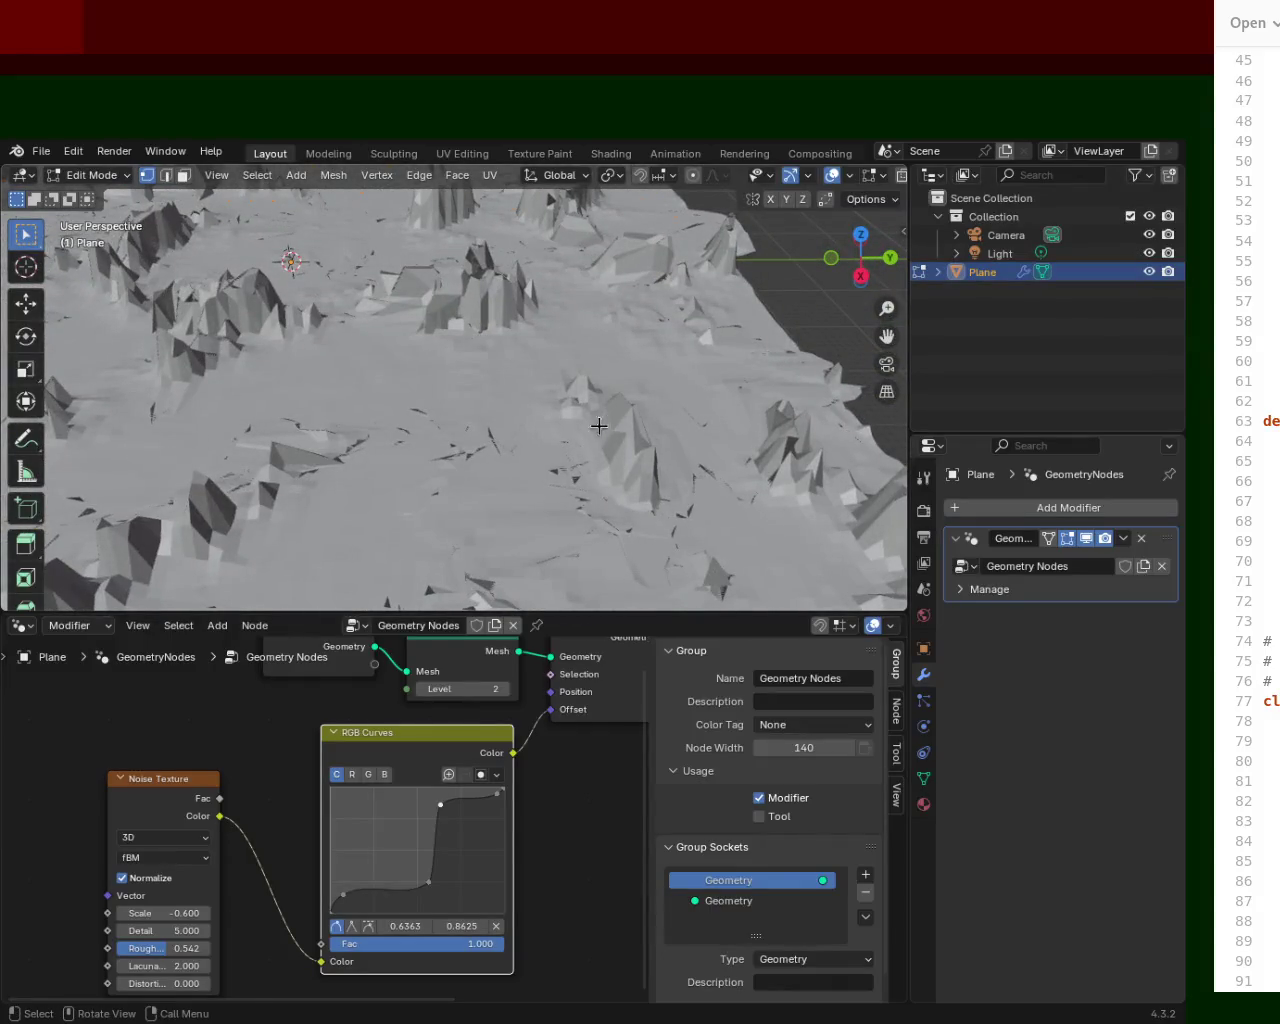
Lower the upper RGB Curves point to soften the terrain's peaks.
scroll(595, 393, "down", 8)
mouse_move(445, 308)
middle_mouse_down()
mouse_move(573, 365)
mouse_move(637, 363)
middle_mouse_up()
scroll(509, 334, "up", 5)
scroll(509, 334, "up", 3)
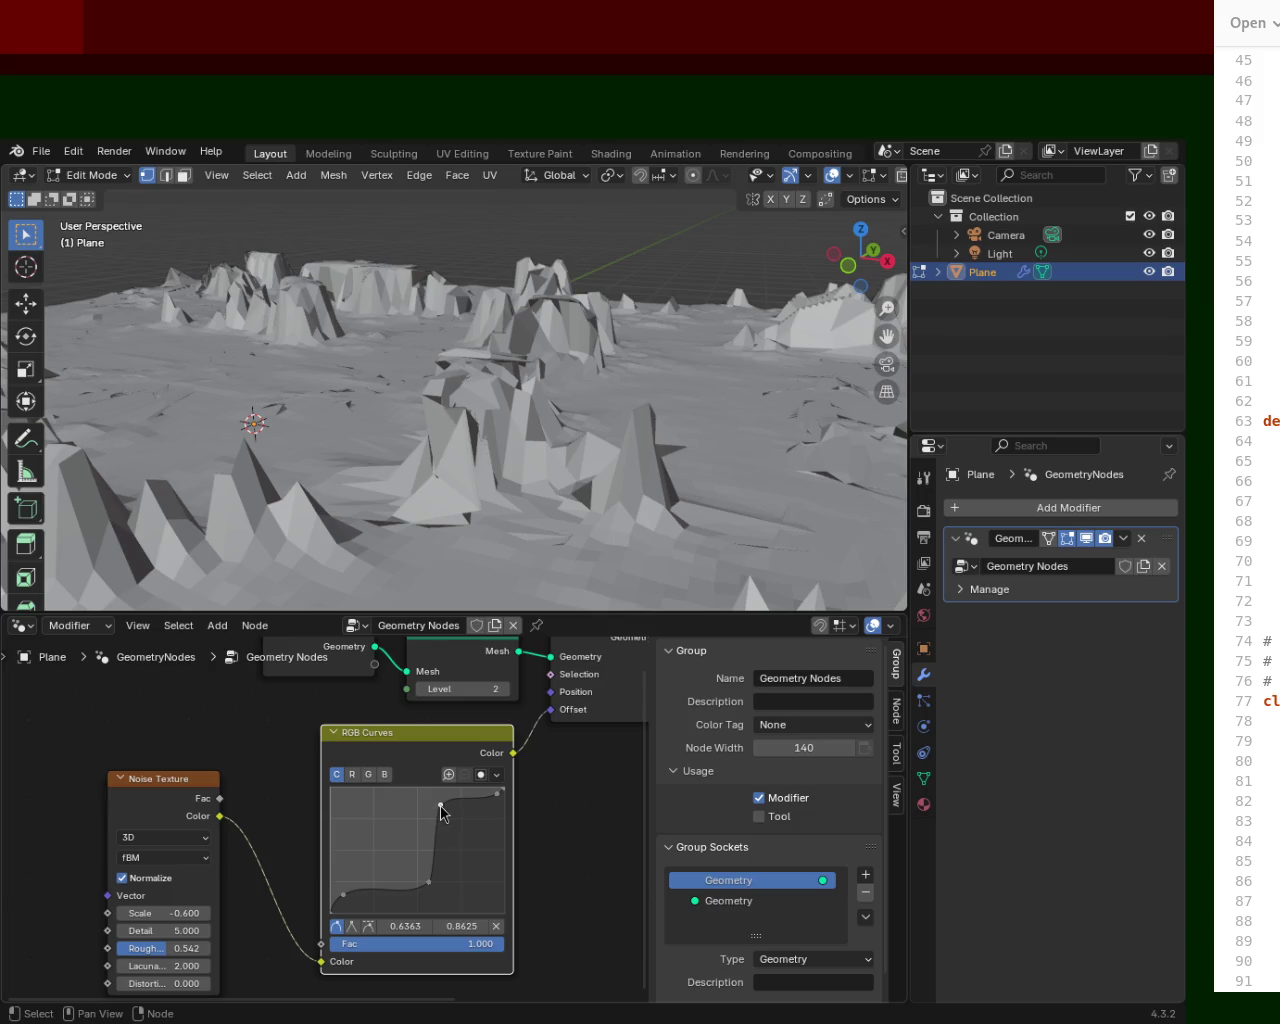
left_click_drag(440, 806, 452, 823)
Add an RGB Curves point near the top right at 0.8772, 0.8437 to round the peaks.
mouse_move(537, 363)
middle_mouse_down()
mouse_move(470, 397)
mouse_move(485, 388)
middle_mouse_up()
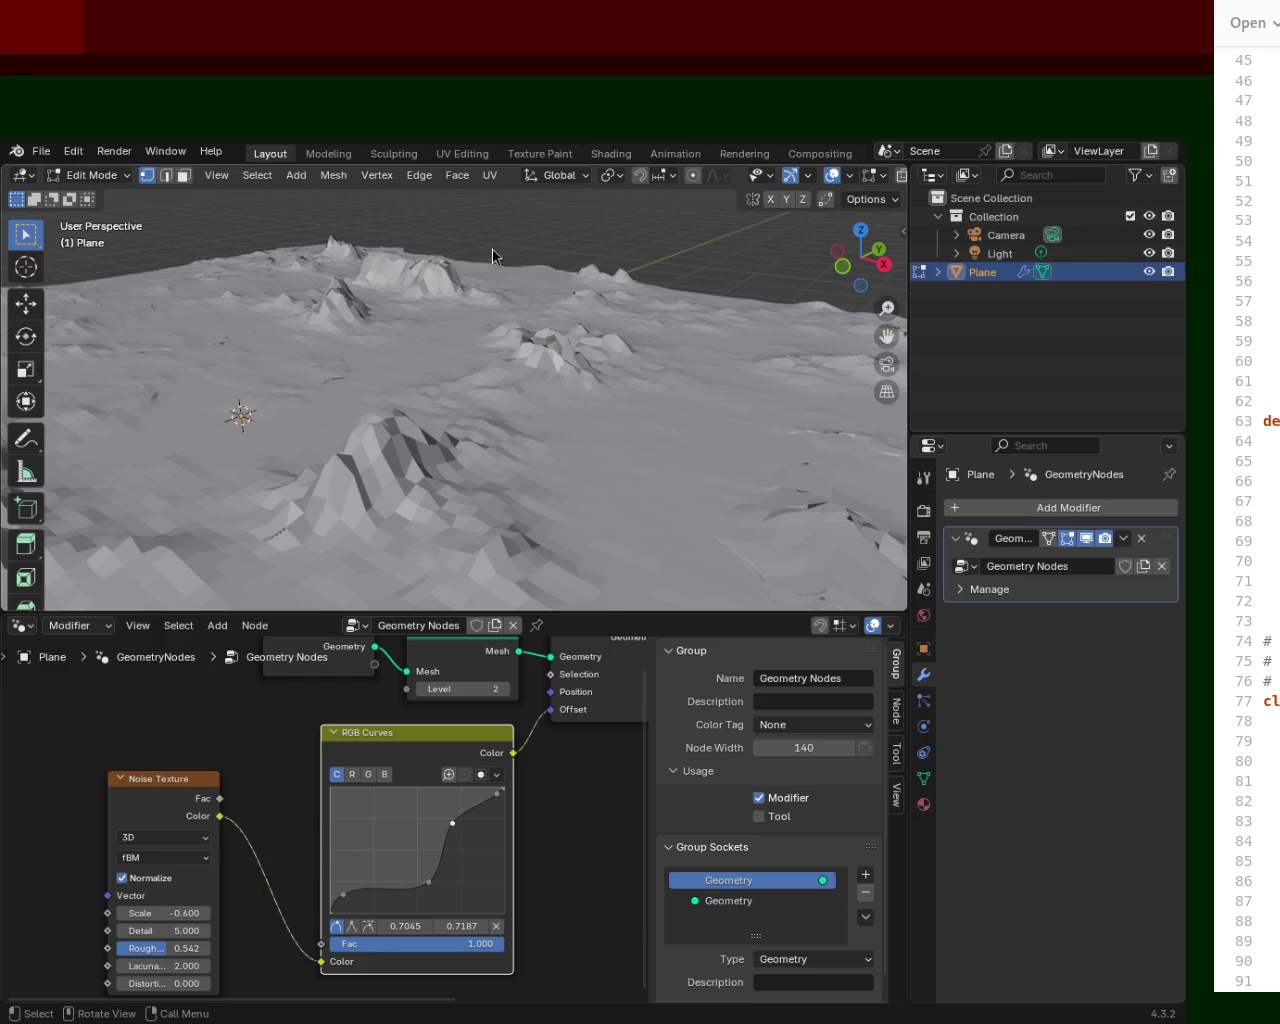
mouse_move(806, 326)
middle_mouse_down()
mouse_move(588, 405)
mouse_move(443, 400)
mouse_move(451, 377)
mouse_move(463, 380)
mouse_move(388, 407)
mouse_move(400, 360)
middle_mouse_up()
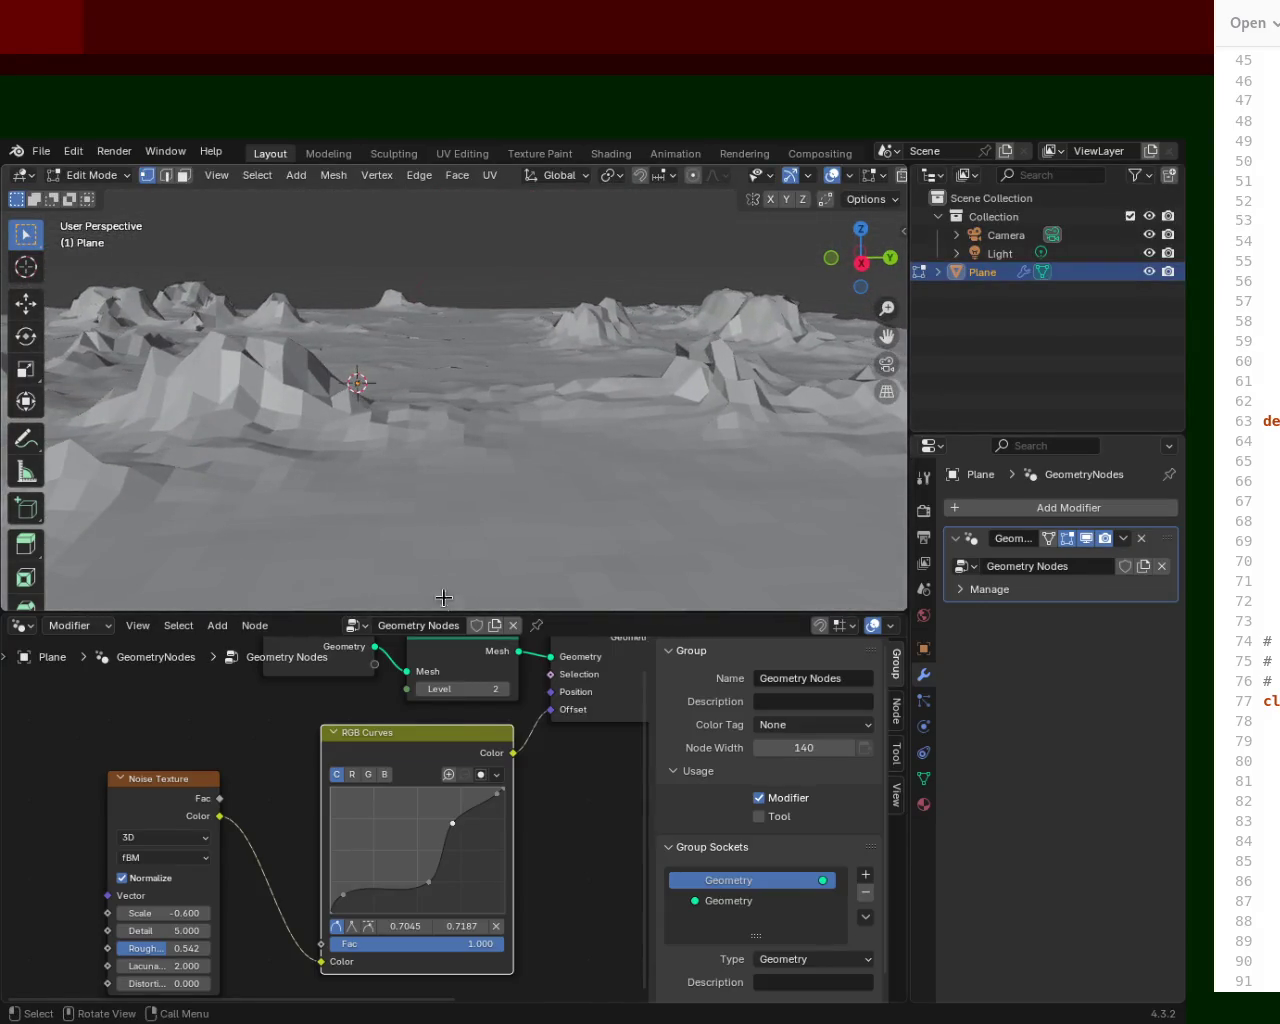
mouse_move(500, 800)
left_mouse_down()
mouse_move(465, 797)
mouse_move(483, 806)
left_mouse_up()
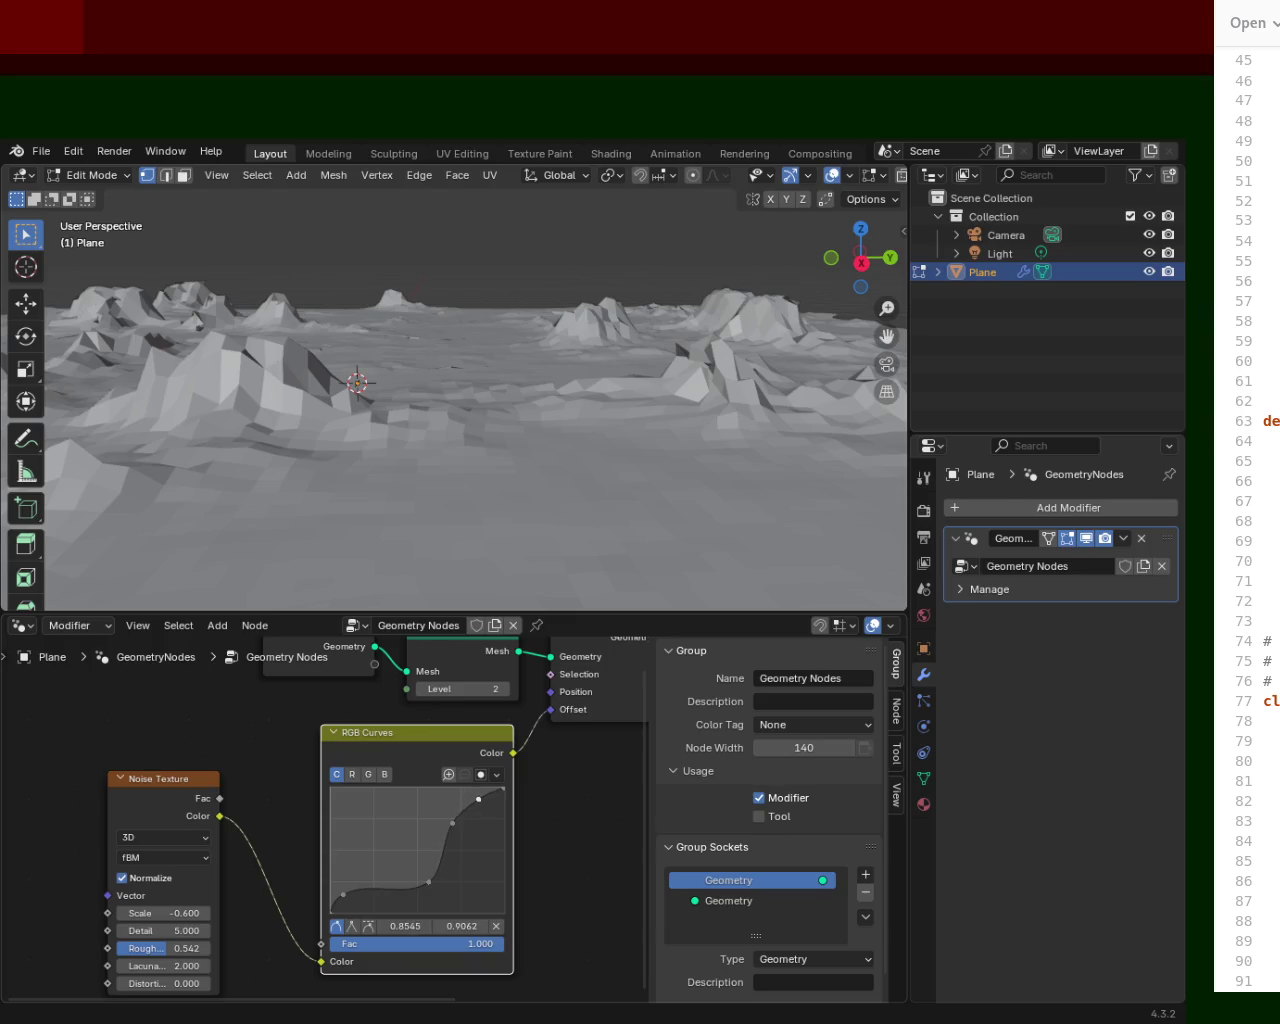
right_click(484, 813)
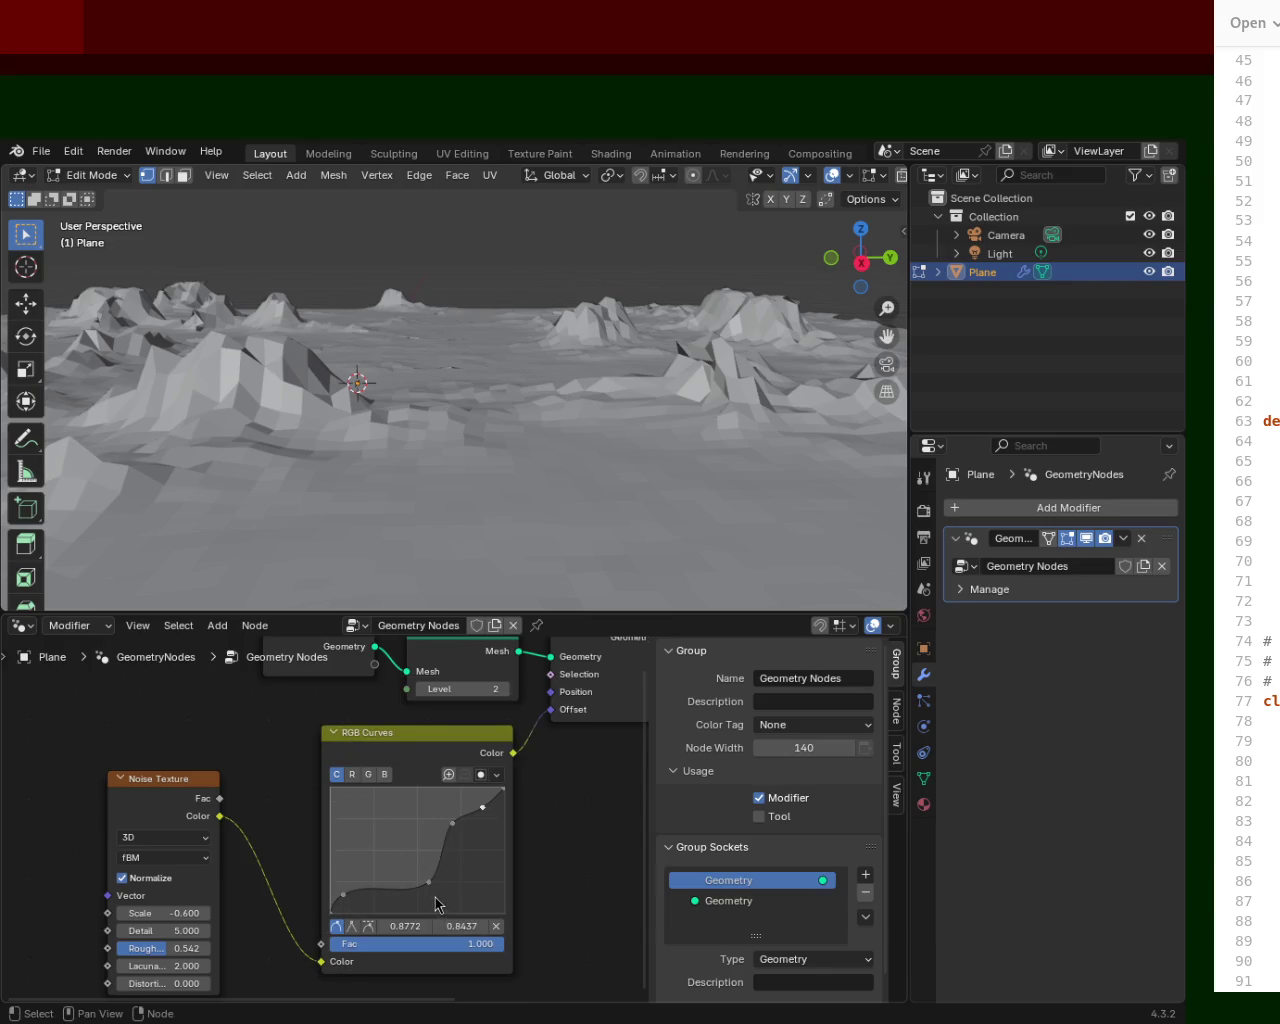
Pull the low curve point down to 0.5227, 0.1250 to flatten valleys, then save terrain_1.blend.
left_click_drag(439, 882, 401, 877)
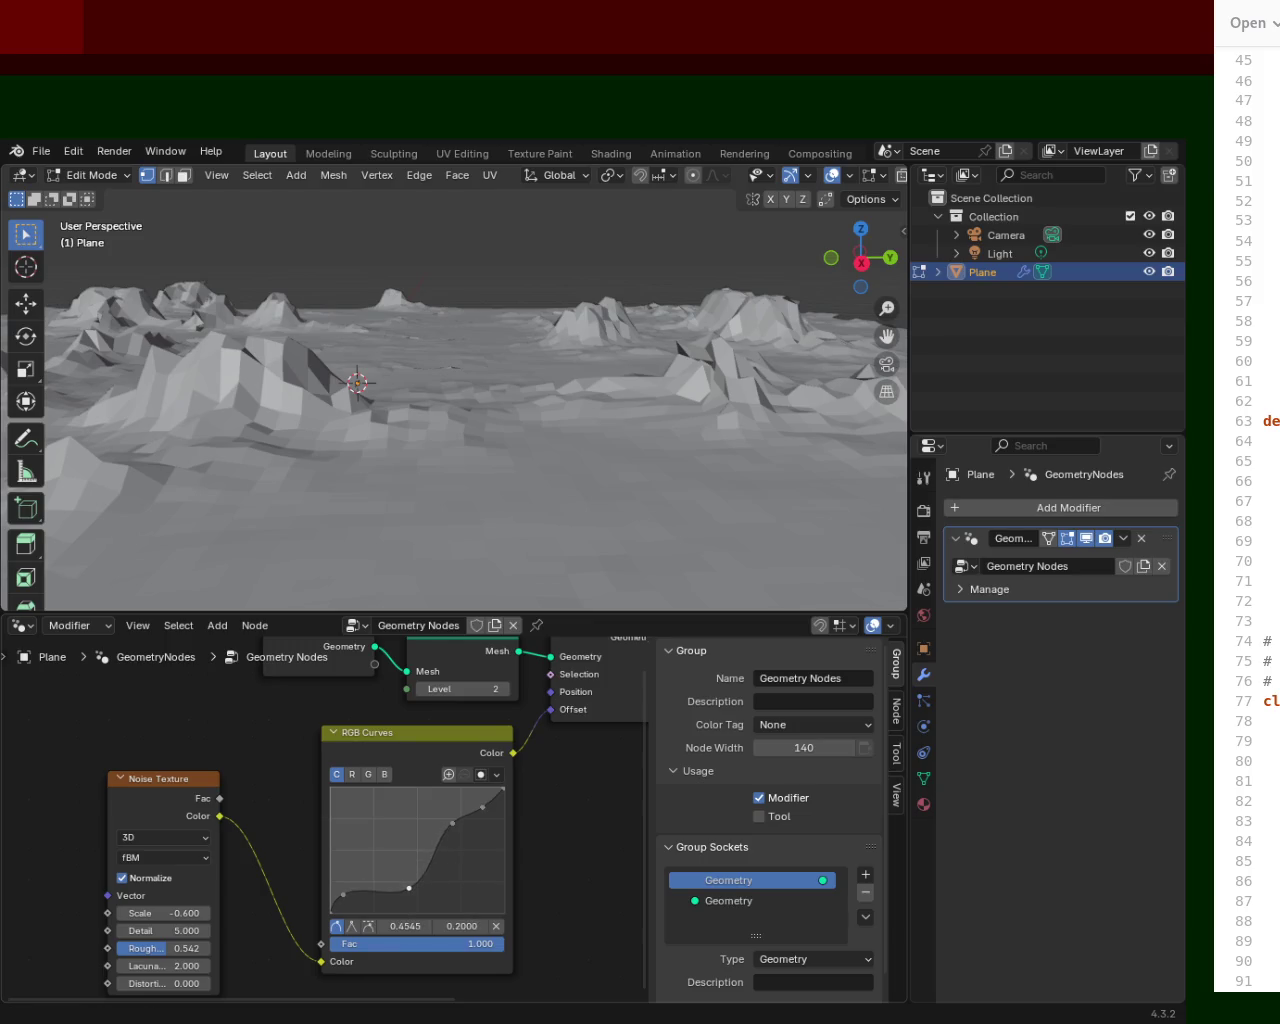
mouse_move(401, 877)
left_mouse_down()
mouse_move(411, 895)
mouse_move(417, 861)
mouse_move(359, 866)
mouse_move(336, 899)
left_mouse_up()
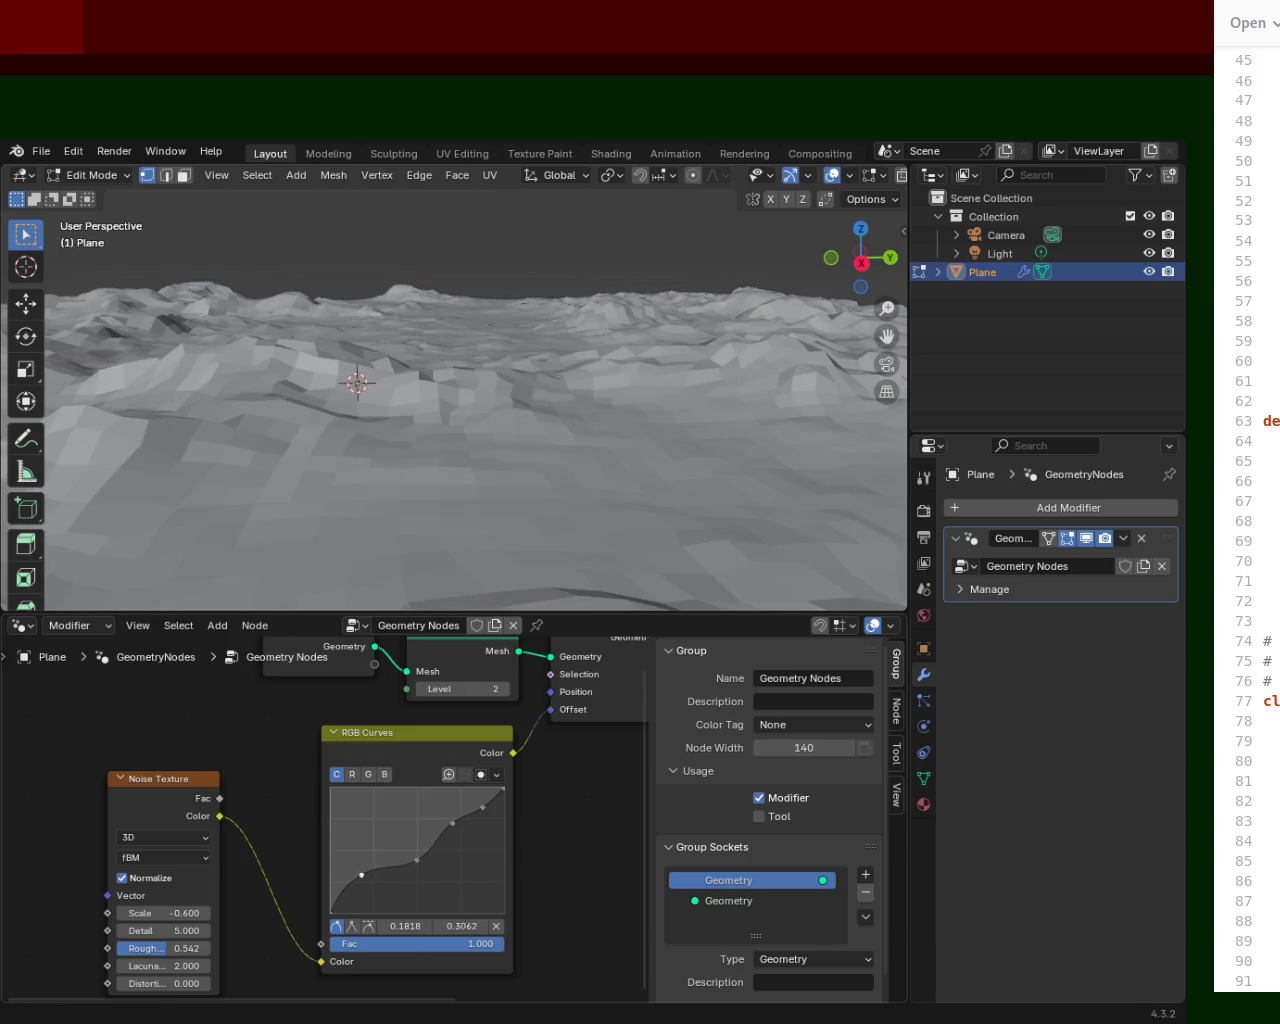
mouse_move(417, 861)
left_mouse_down()
mouse_move(407, 899)
mouse_move(421, 898)
left_mouse_up()
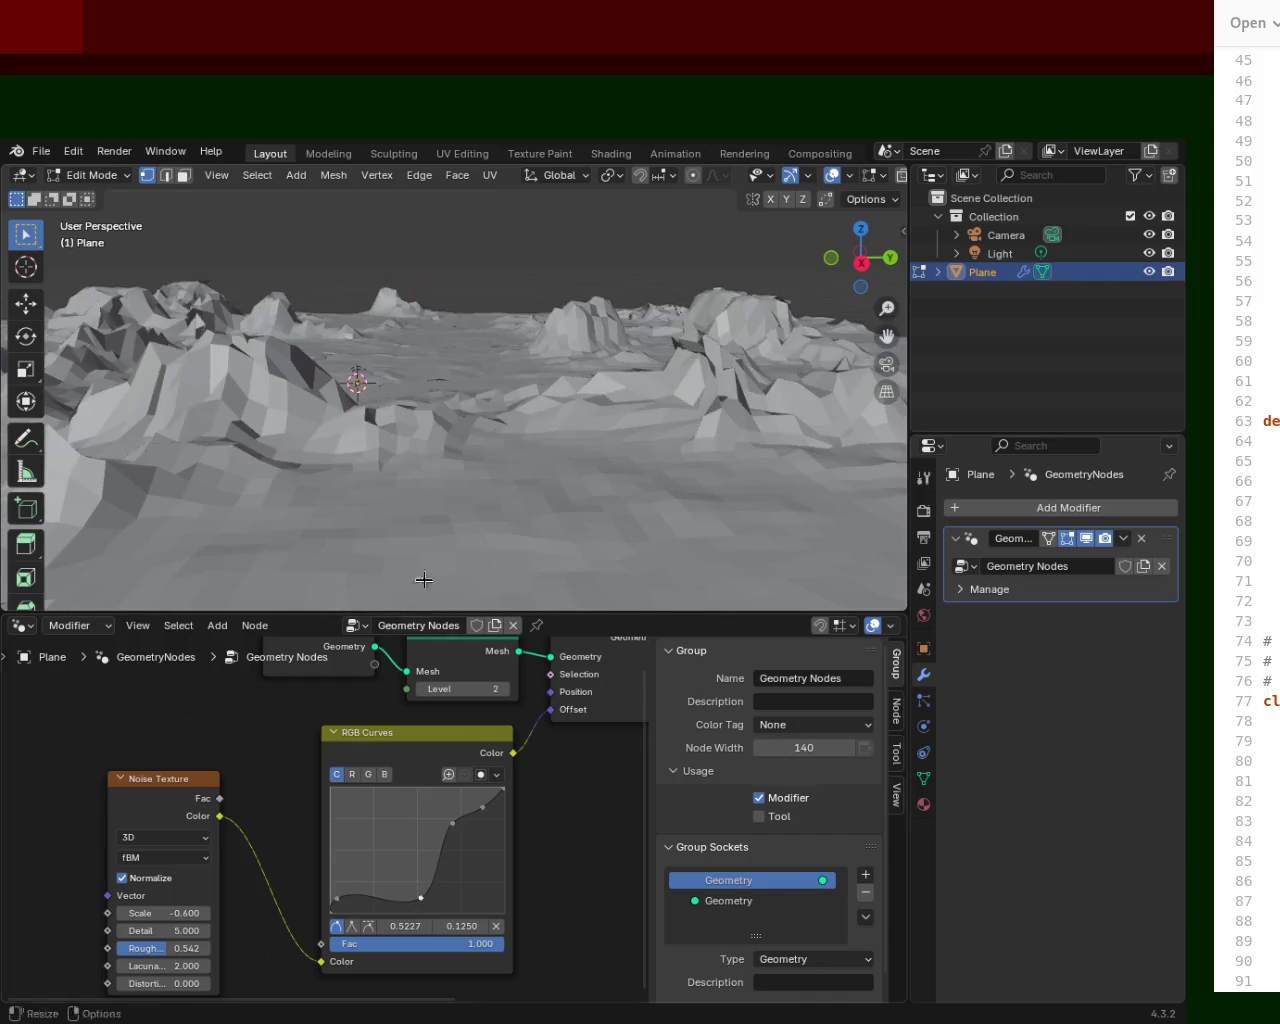
key("ctrl+s")
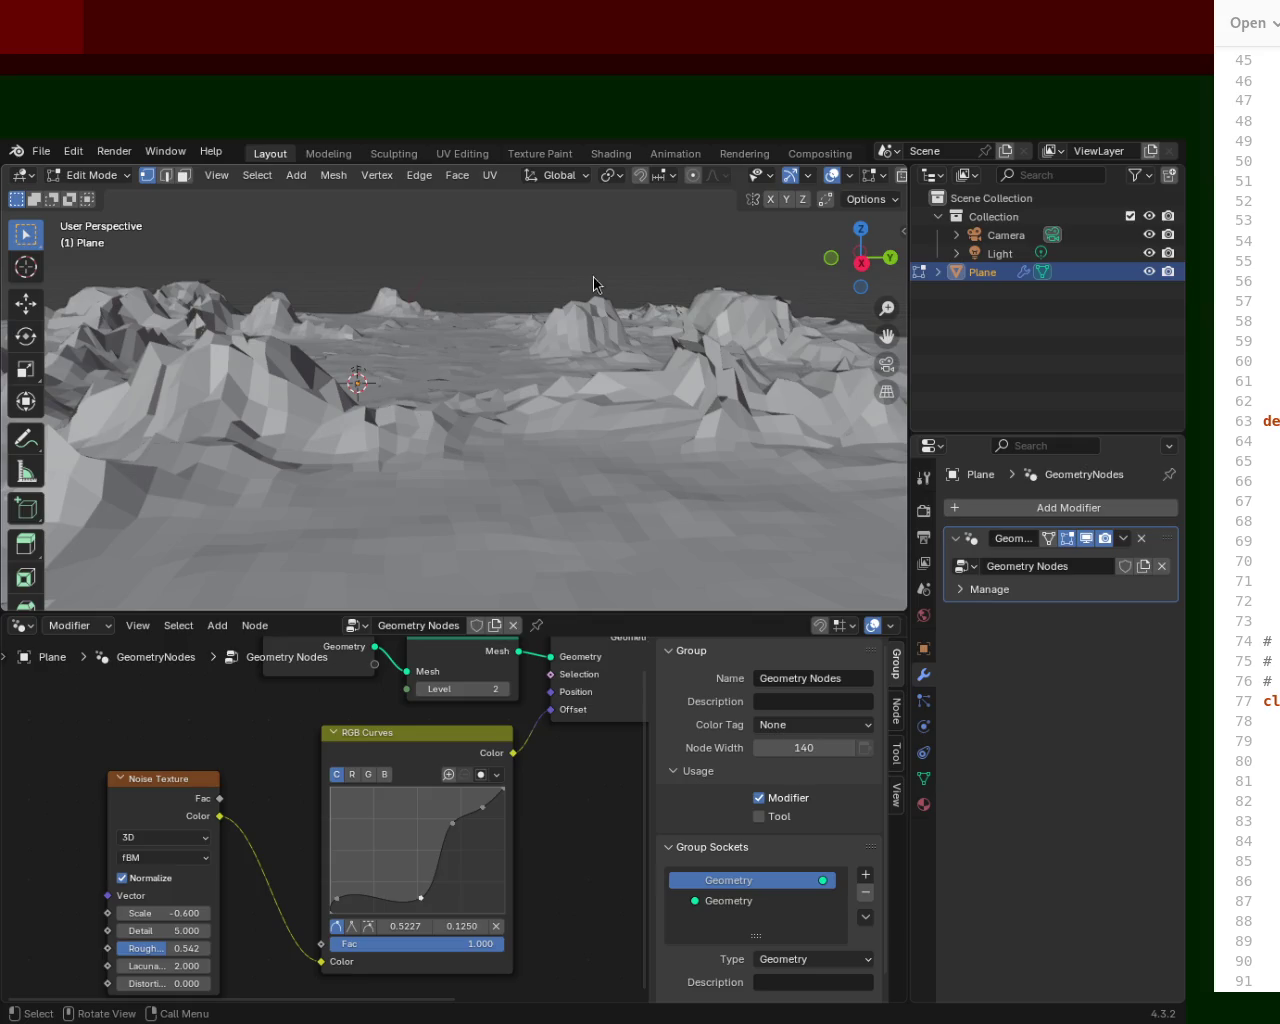
Reshape the low, middle and upper RGB Curves points to create a dip and spikes.
middle_click_drag(466, 382, 471, 405)
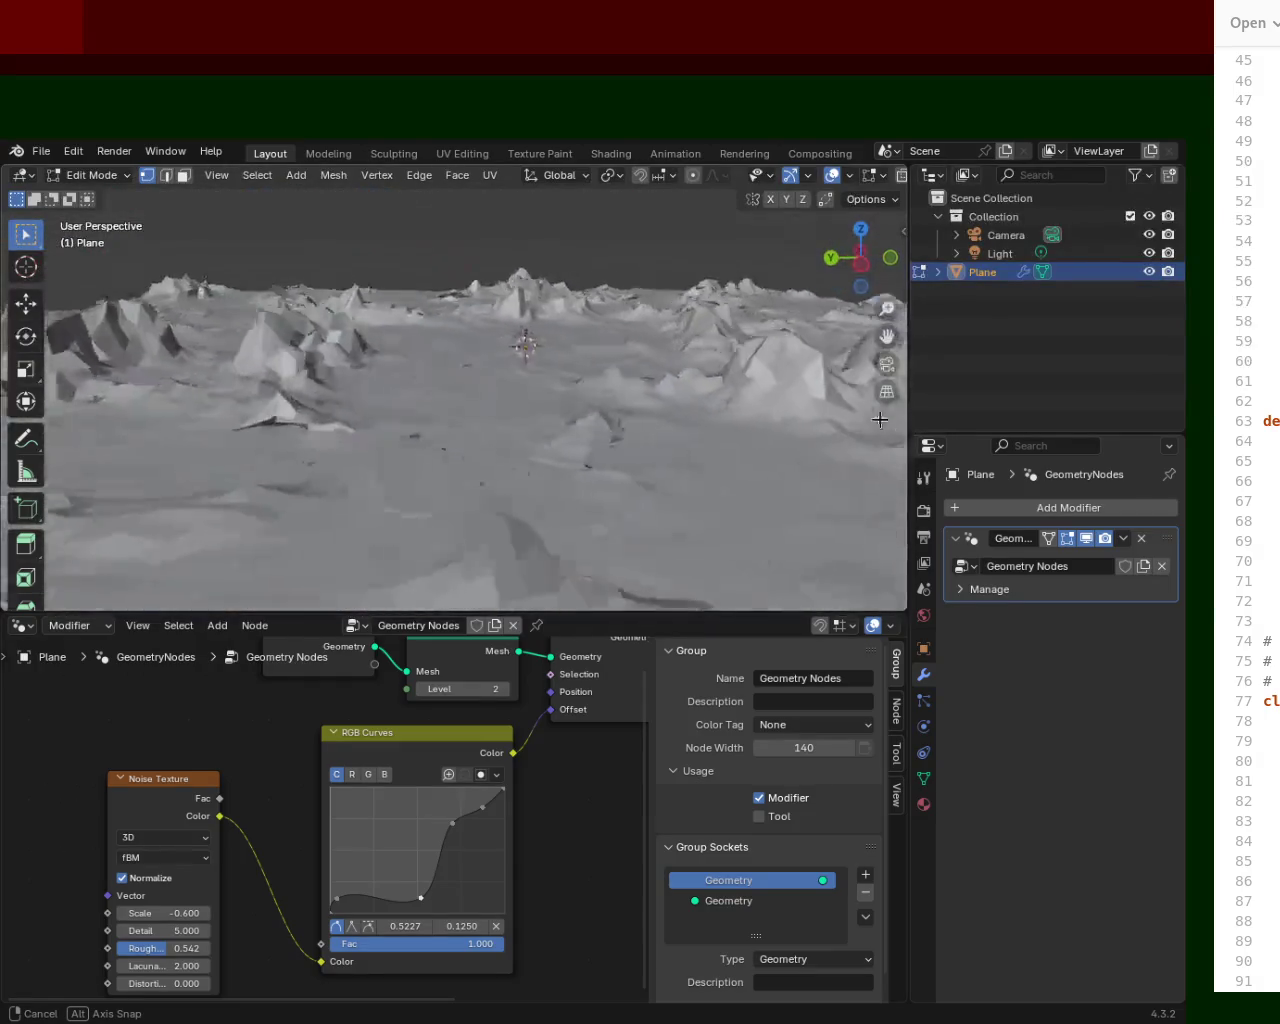
middle_click_drag(471, 405, 1218, 357)
middle_click_drag(486, 457, 481, 450)
left_click_drag(420, 898, 384, 892)
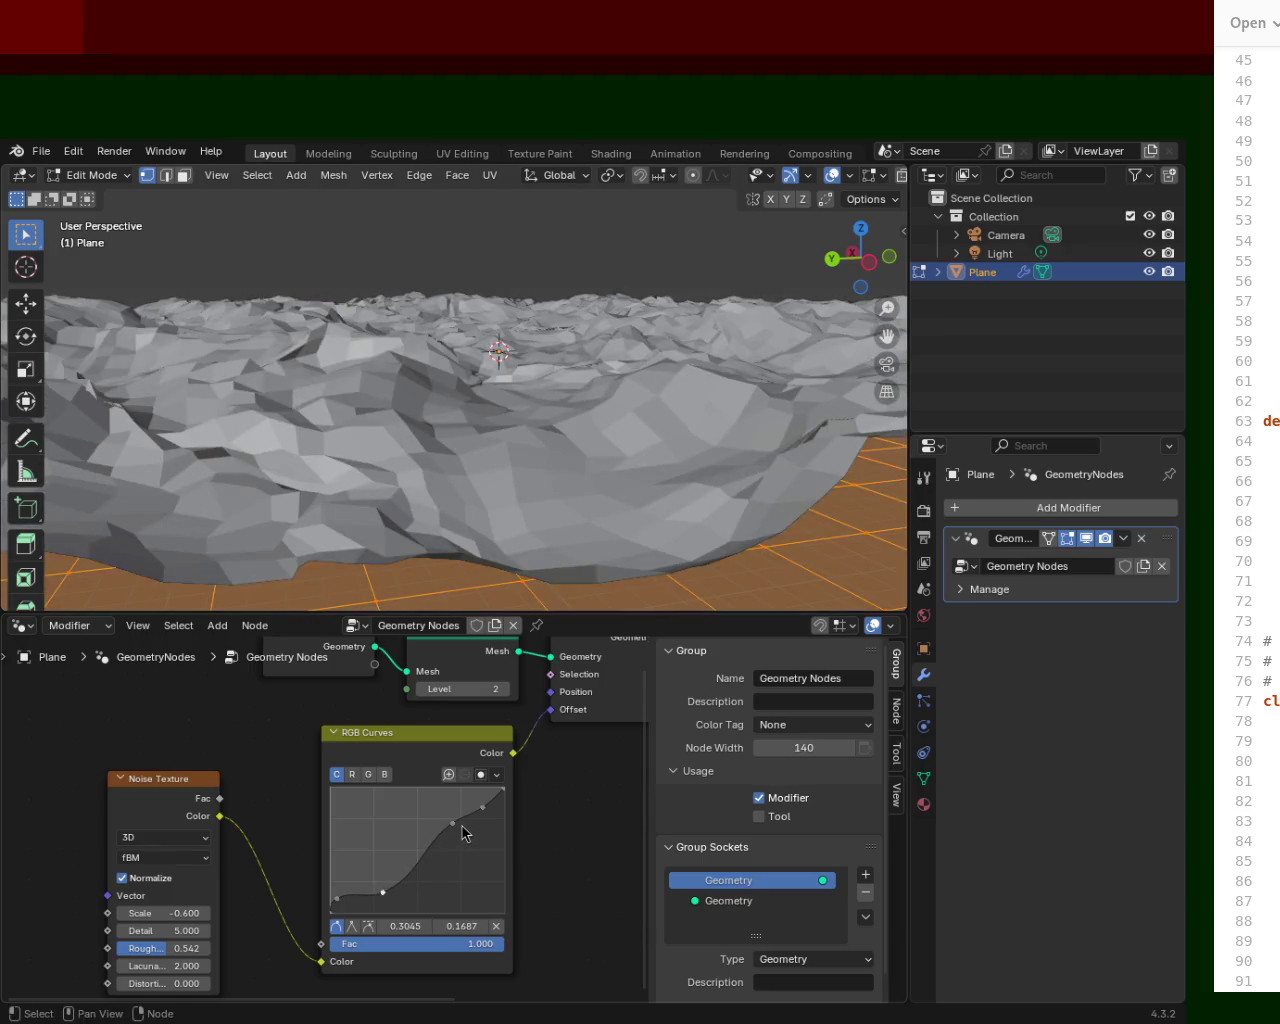
mouse_move(453, 823)
left_mouse_down()
mouse_move(431, 897)
mouse_move(439, 888)
left_mouse_up()
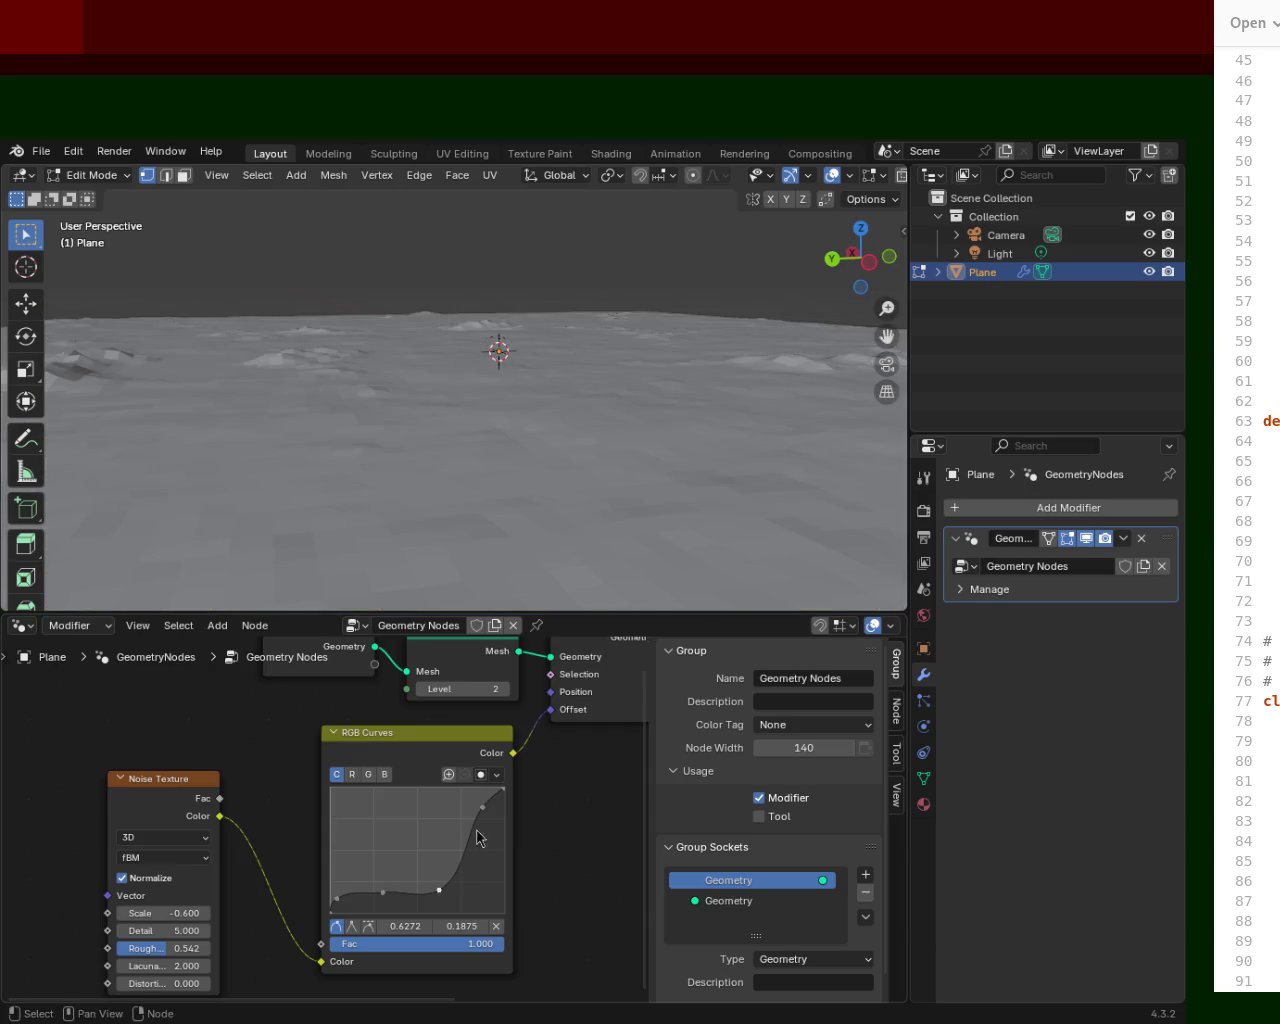
left_click_drag(484, 806, 450, 808)
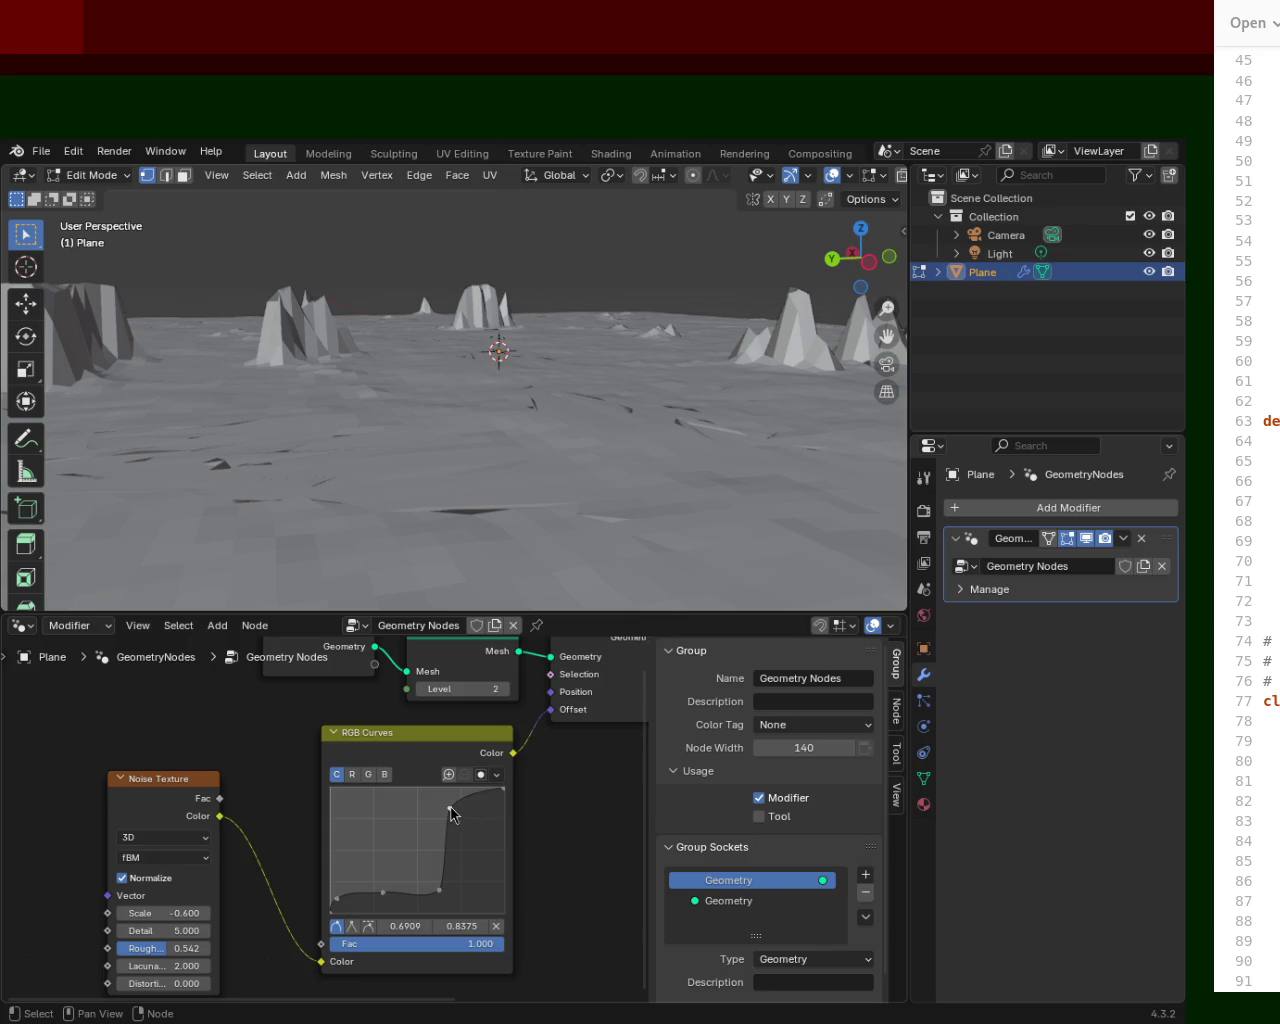
mouse_move(450, 808)
left_mouse_down()
mouse_move(458, 833)
mouse_move(427, 881)
mouse_move(450, 806)
left_mouse_up()
mouse_move(586, 409)
middle_mouse_down()
mouse_move(689, 397)
mouse_move(620, 363)
mouse_move(565, 382)
mouse_move(523, 346)
mouse_move(600, 370)
middle_mouse_up()
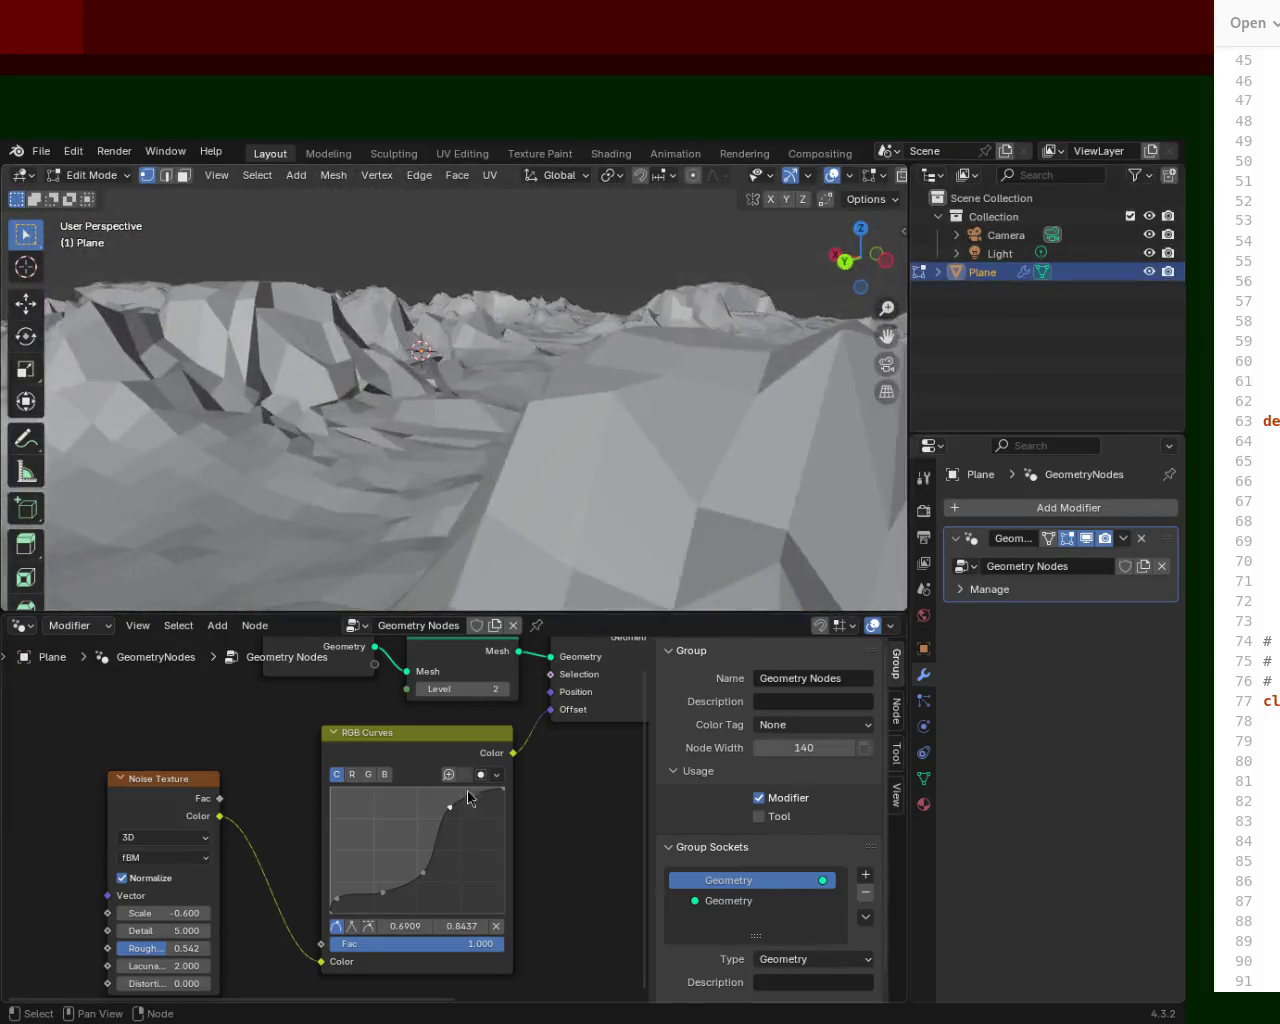
mouse_move(502, 790)
left_mouse_down()
mouse_move(489, 868)
mouse_move(452, 866)
left_mouse_up()
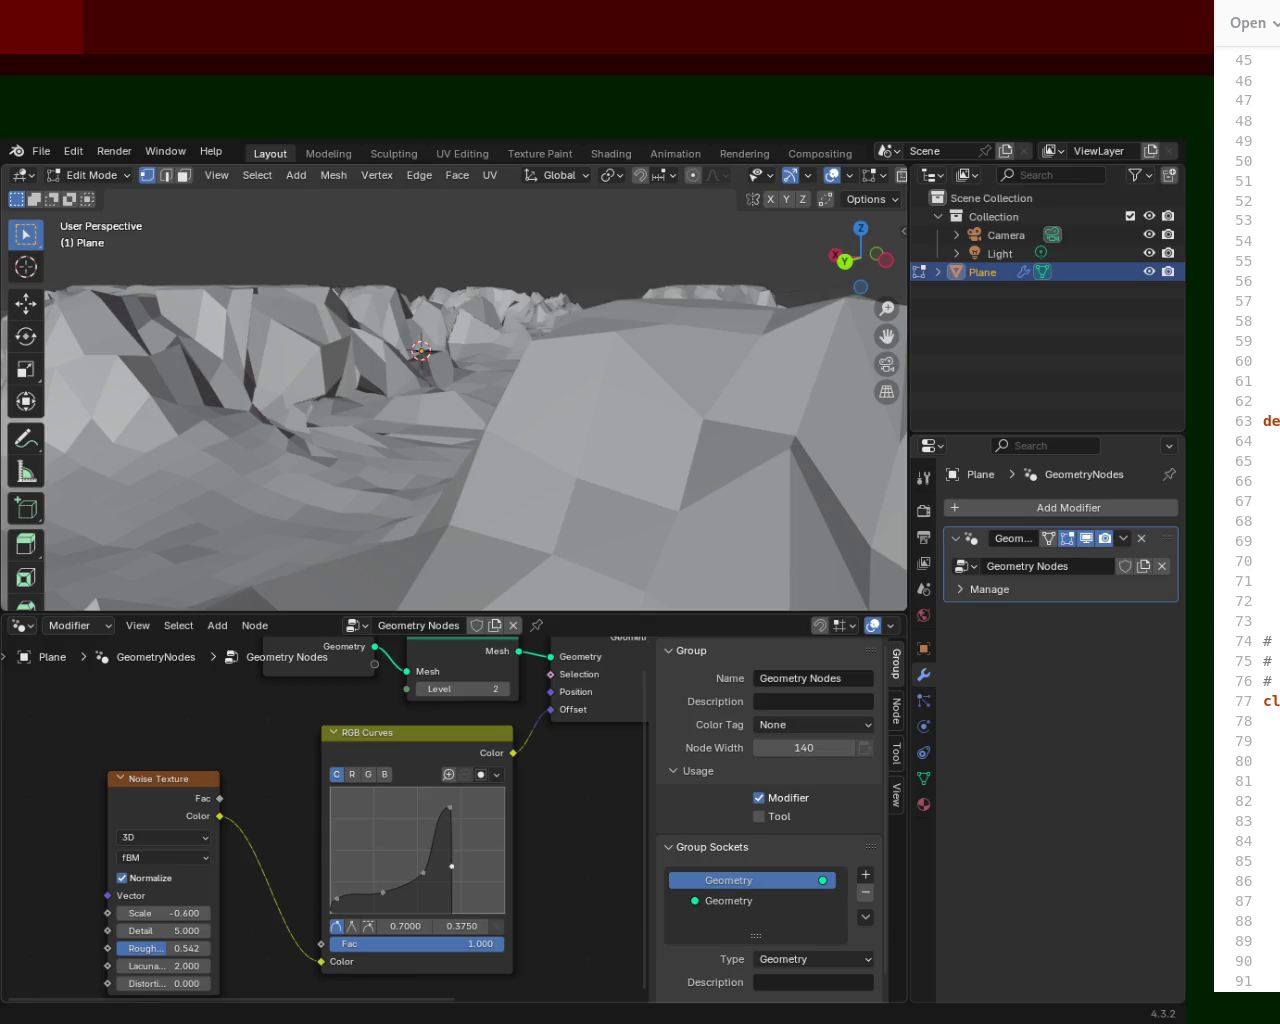
Move a curve point toward the top right and push the lower point down and right.
mouse_move(429, 354)
middle_mouse_down()
mouse_move(411, 303)
mouse_move(432, 340)
middle_mouse_up()
mouse_move(448, 878)
left_mouse_down()
mouse_move(488, 791)
mouse_move(458, 792)
mouse_move(477, 838)
mouse_move(480, 819)
left_mouse_up()
mouse_move(528, 340)
middle_mouse_down()
mouse_move(363, 390)
mouse_move(705, 373)
middle_mouse_up()
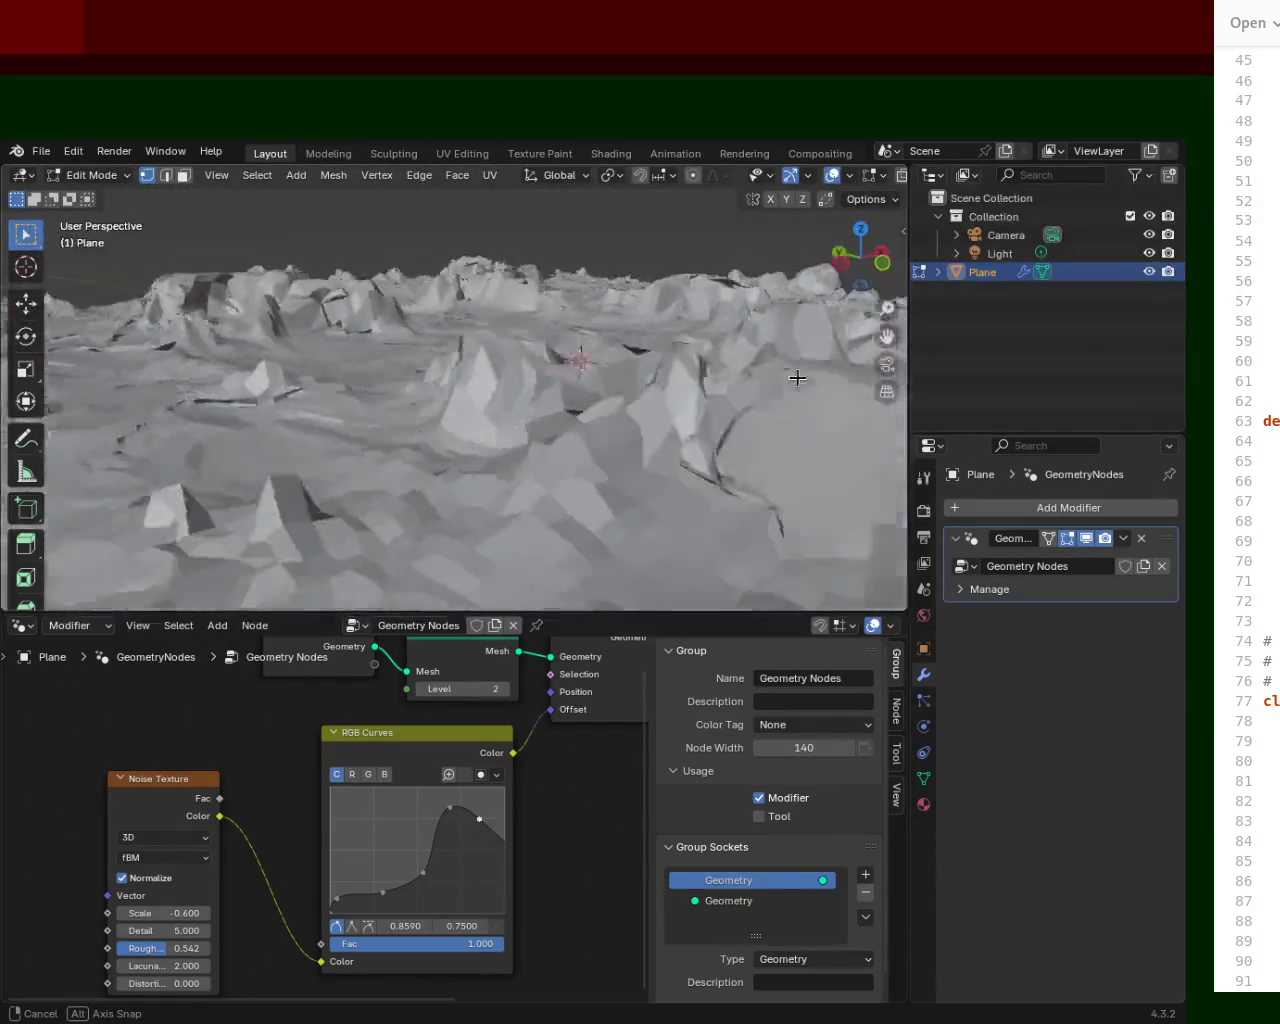
middle_click_drag(705, 373, 600, 560)
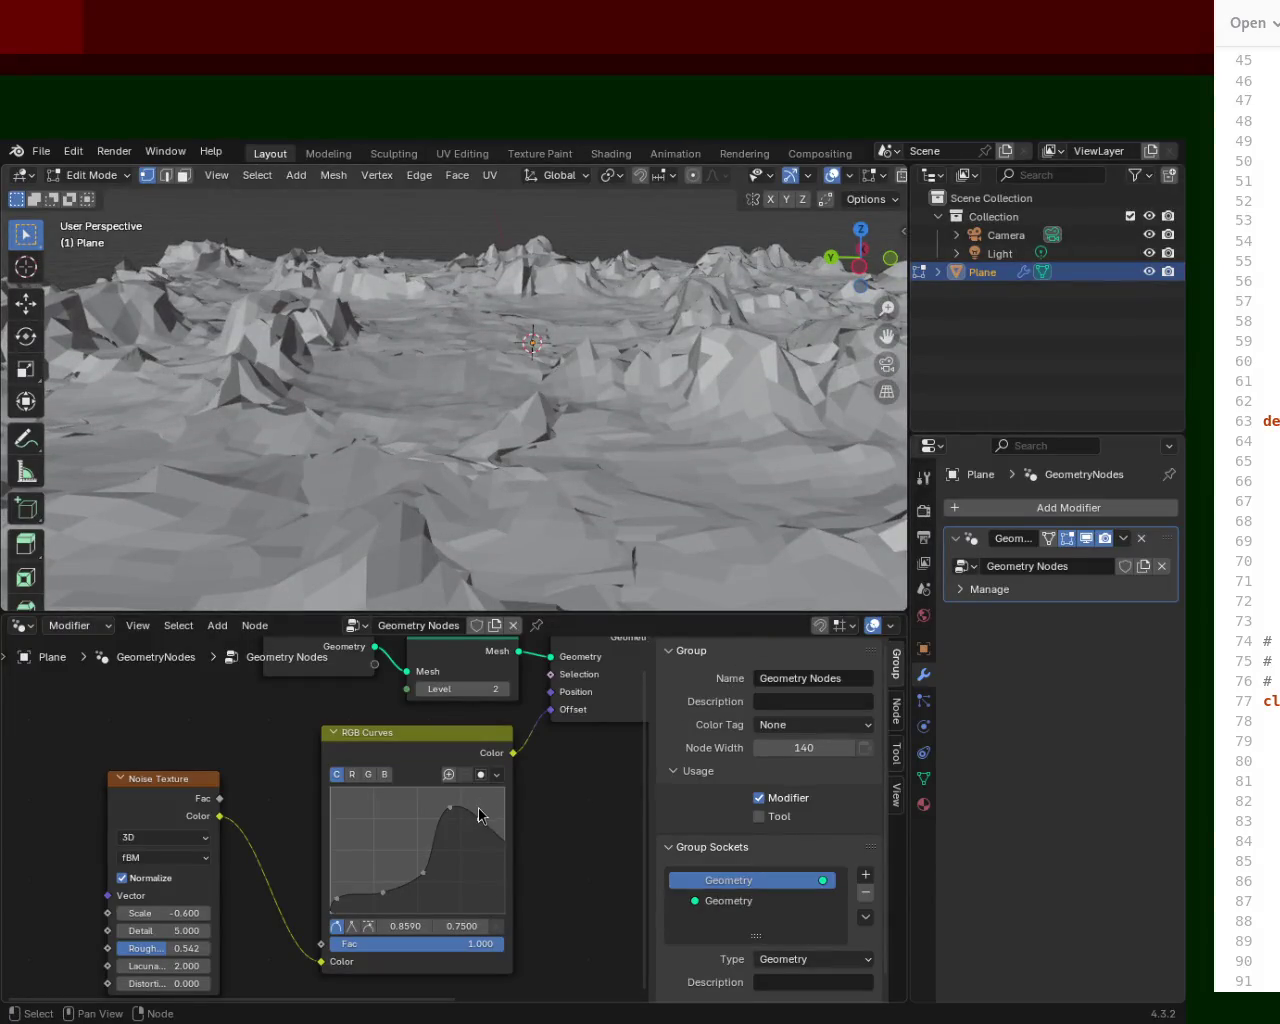
left_click_drag(482, 828, 493, 801)
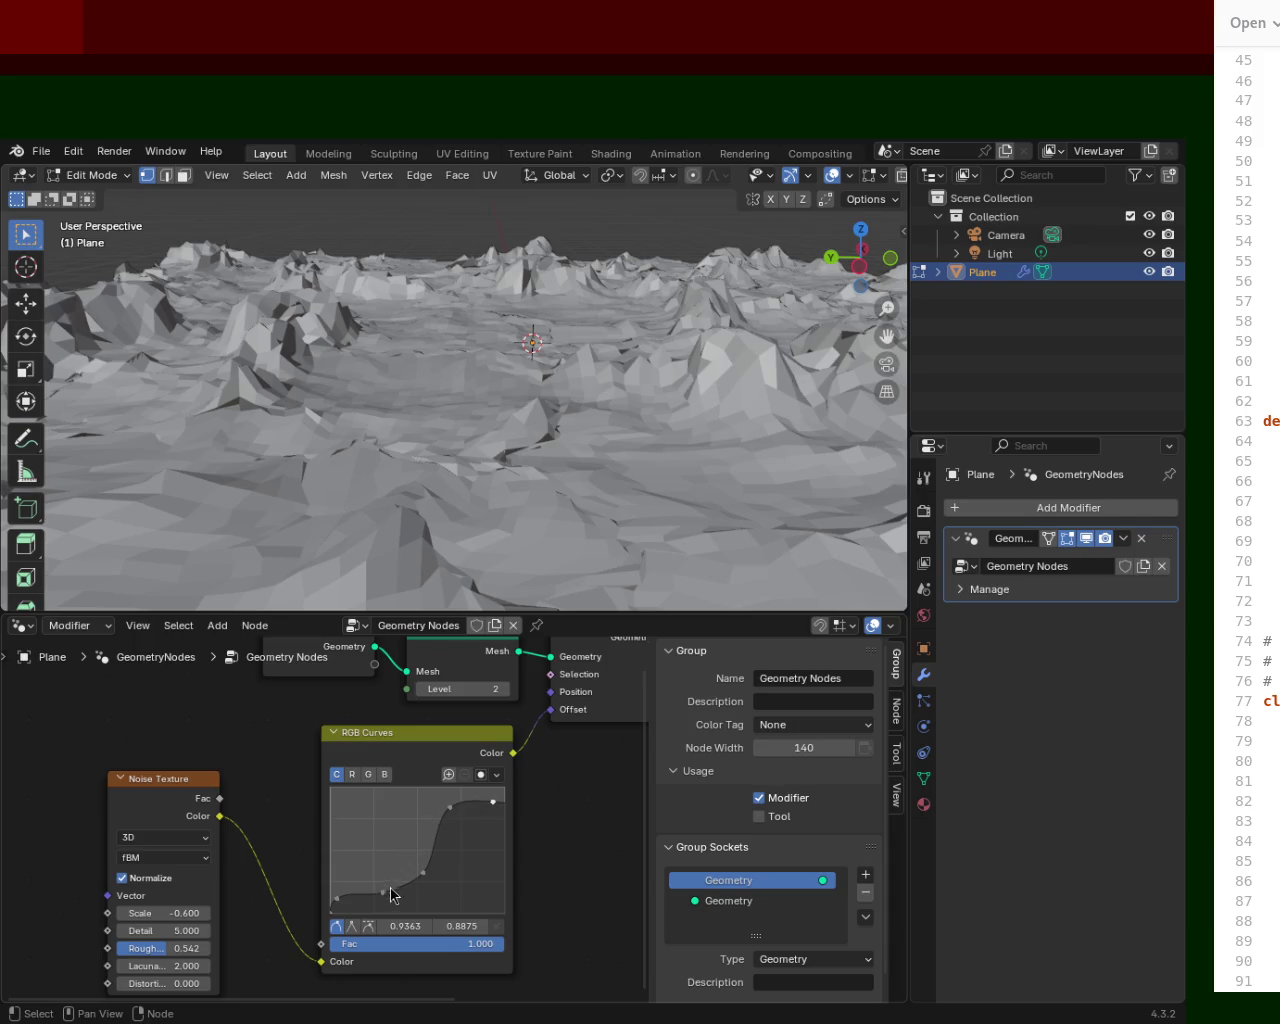
mouse_move(420, 870)
left_mouse_down()
mouse_move(430, 882)
mouse_move(408, 874)
left_mouse_up()
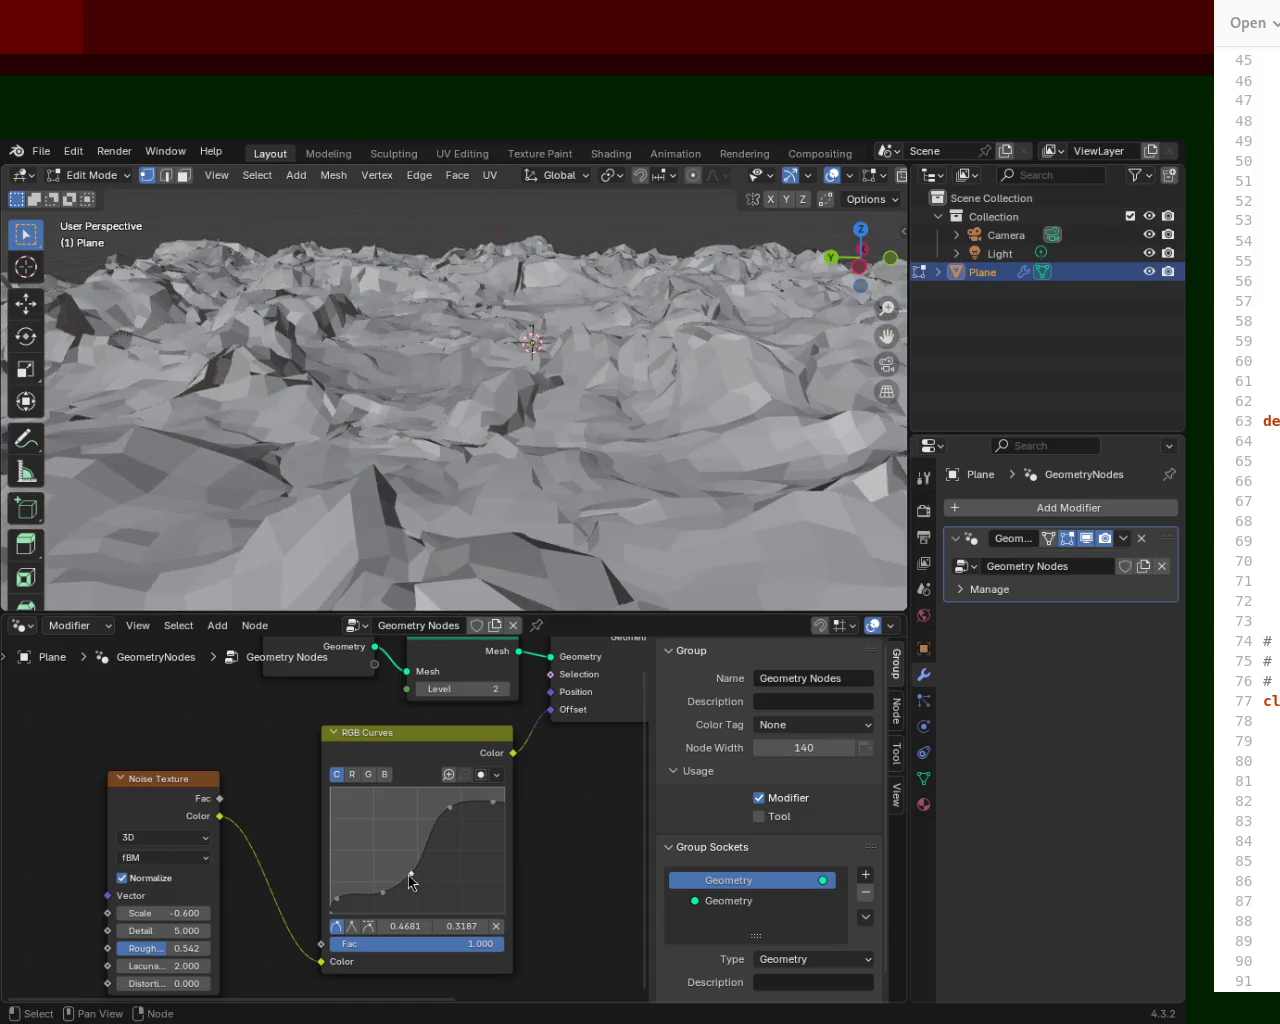
mouse_move(560, 330)
middle_mouse_down()
mouse_move(570, 311)
mouse_move(611, 366)
middle_mouse_up()
left_click_drag(414, 869, 420, 881)
Fine-tune the middle and low curve points, settling the low point at 0.3545, 0.0000.
mouse_move(422, 469)
middle_mouse_down()
mouse_move(430, 370)
mouse_move(398, 345)
middle_mouse_up()
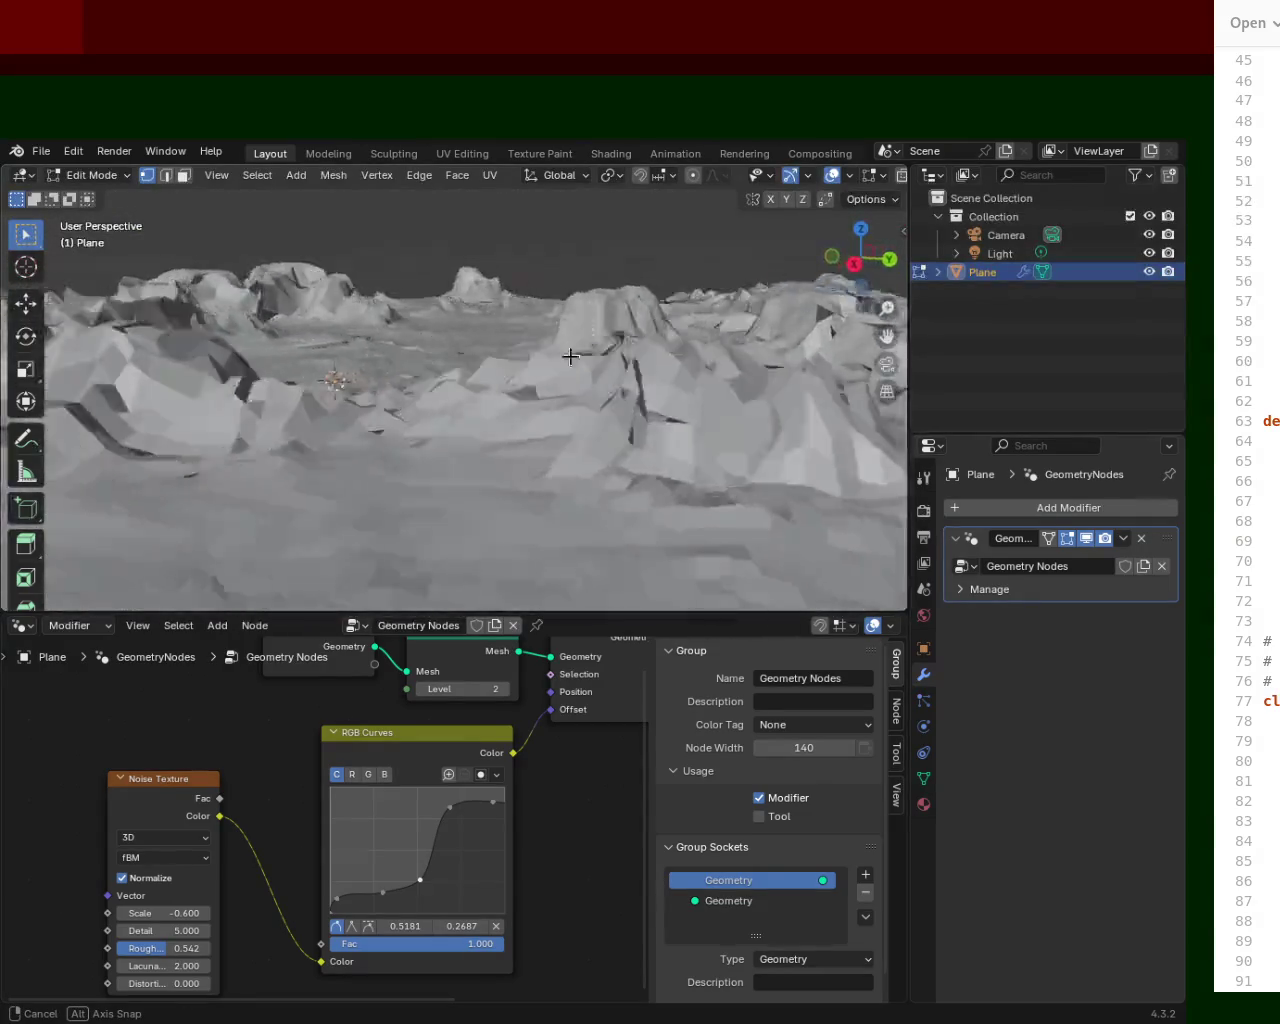
middle_click_drag(398, 345, 724, 419)
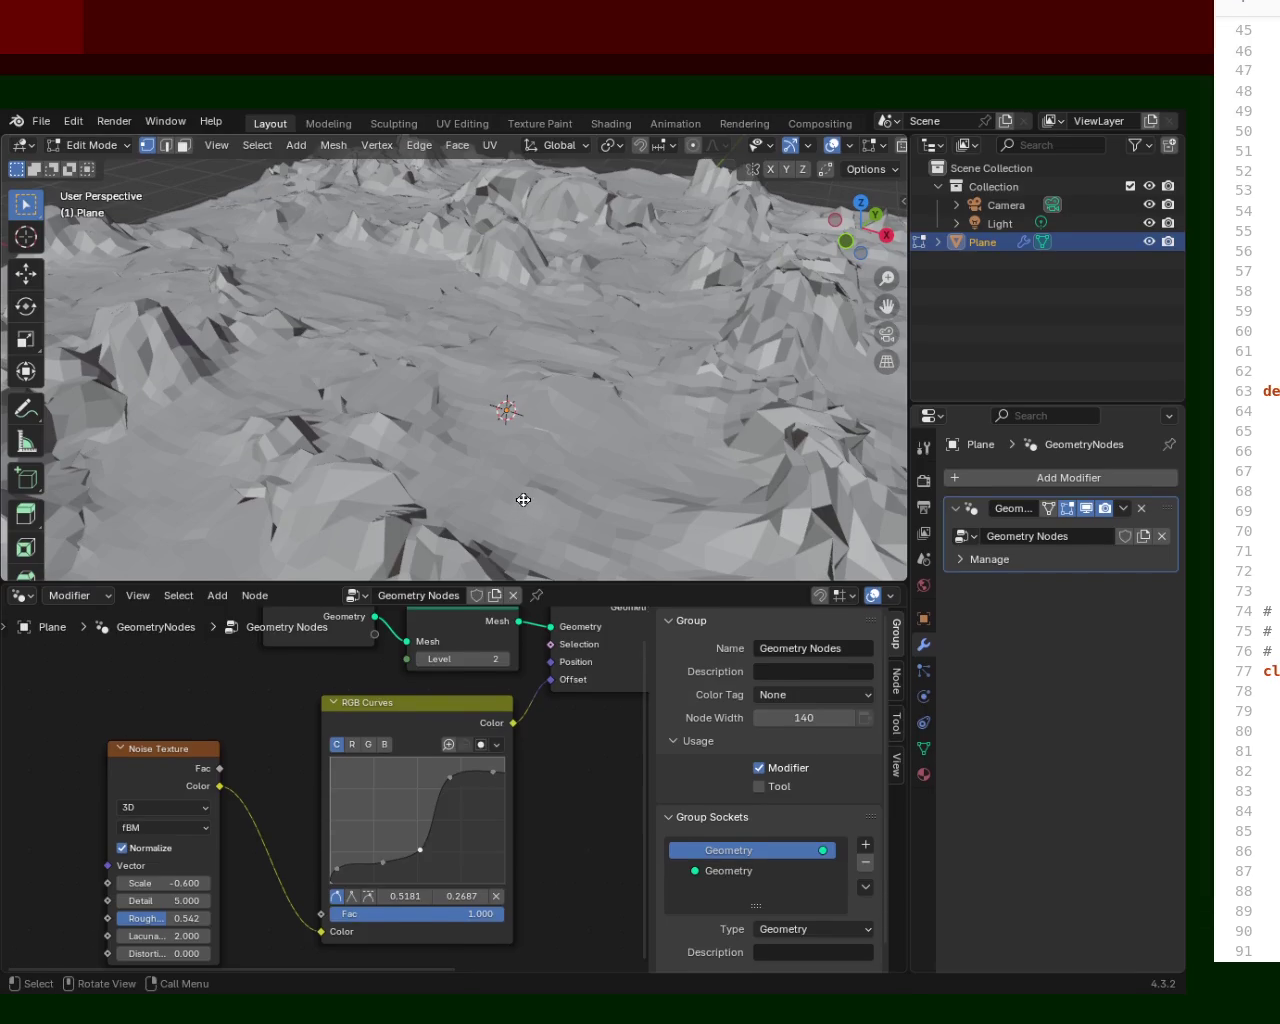
mouse_move(638, 416)
middle_mouse_down()
mouse_move(803, 363)
mouse_move(703, 323)
mouse_move(771, 463)
middle_mouse_up()
mouse_move(420, 857)
left_mouse_down()
mouse_move(424, 830)
mouse_move(436, 845)
left_mouse_up()
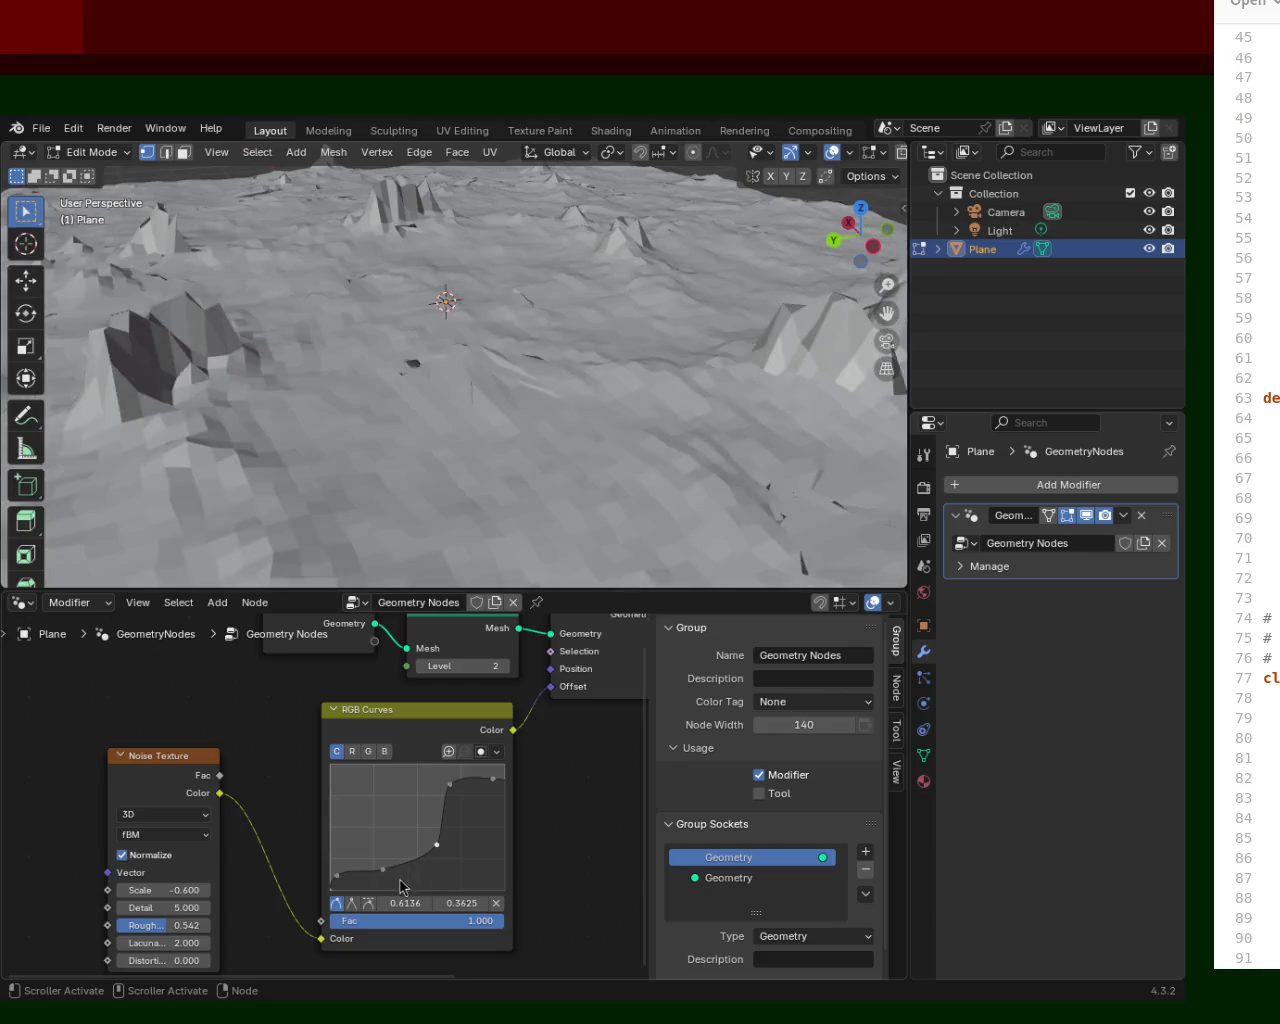
mouse_move(574, 372)
middle_mouse_down()
mouse_move(426, 343)
mouse_move(749, 360)
mouse_move(477, 359)
mouse_move(470, 380)
middle_mouse_up()
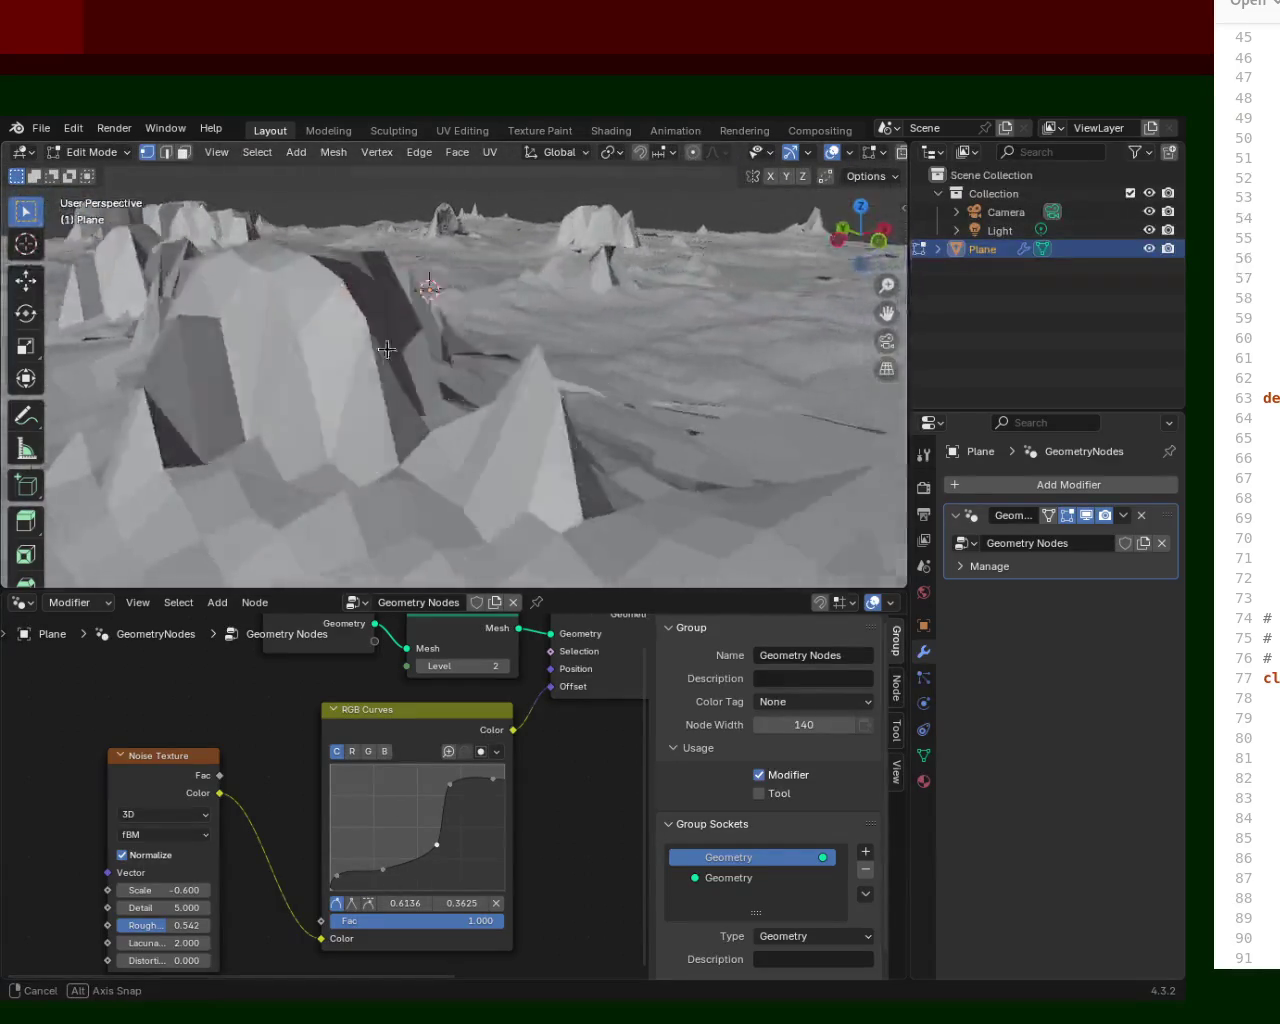
mouse_move(362, 875)
left_mouse_down()
mouse_move(370, 818)
mouse_move(392, 897)
left_mouse_up()
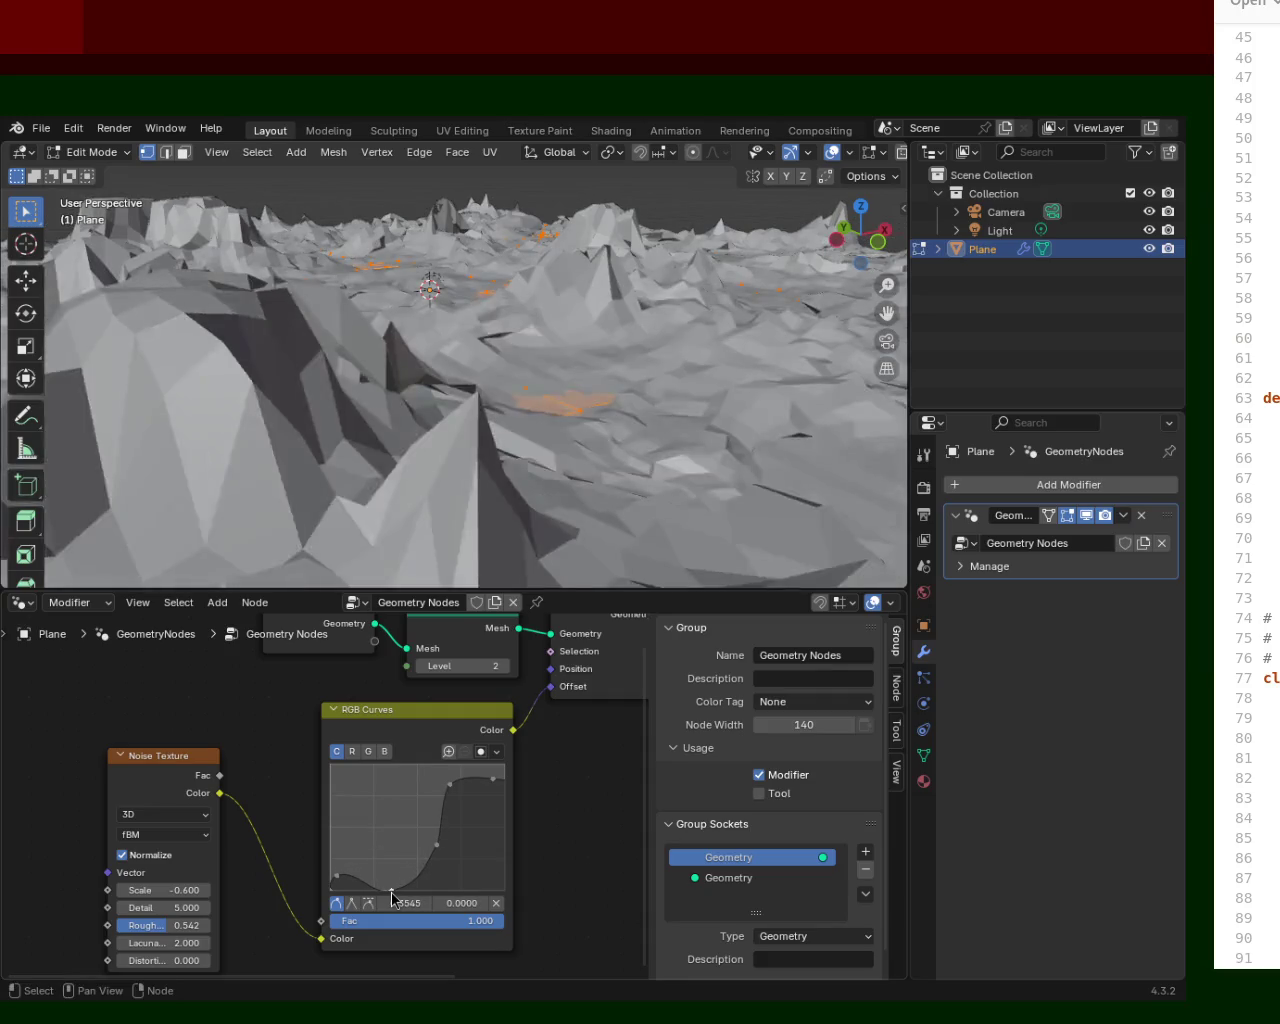
middle_click_drag(440, 480, 341, 472)
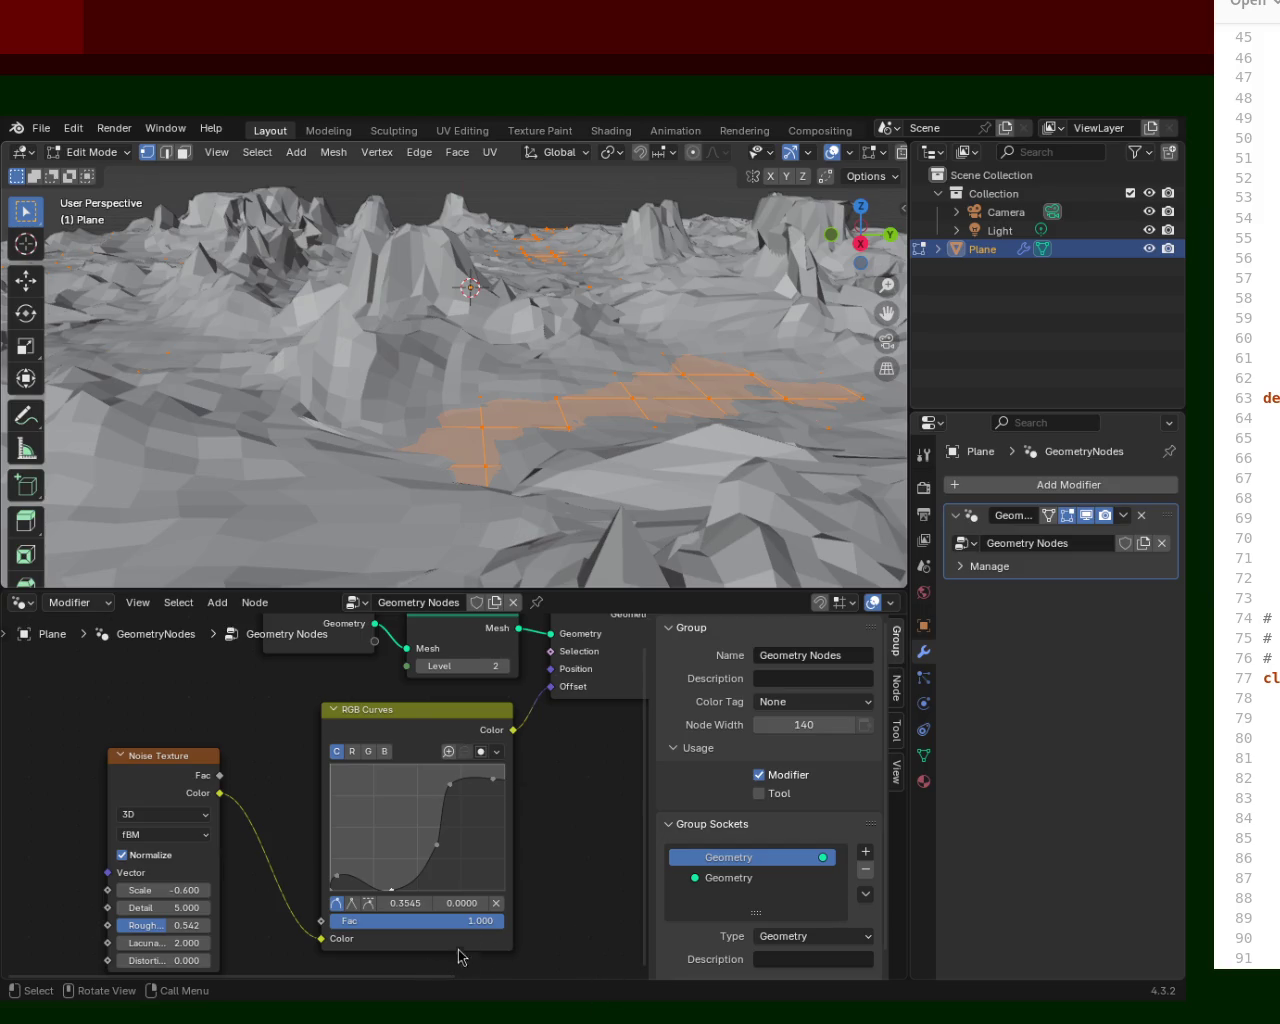
middle_click_drag(514, 386, 510, 396)
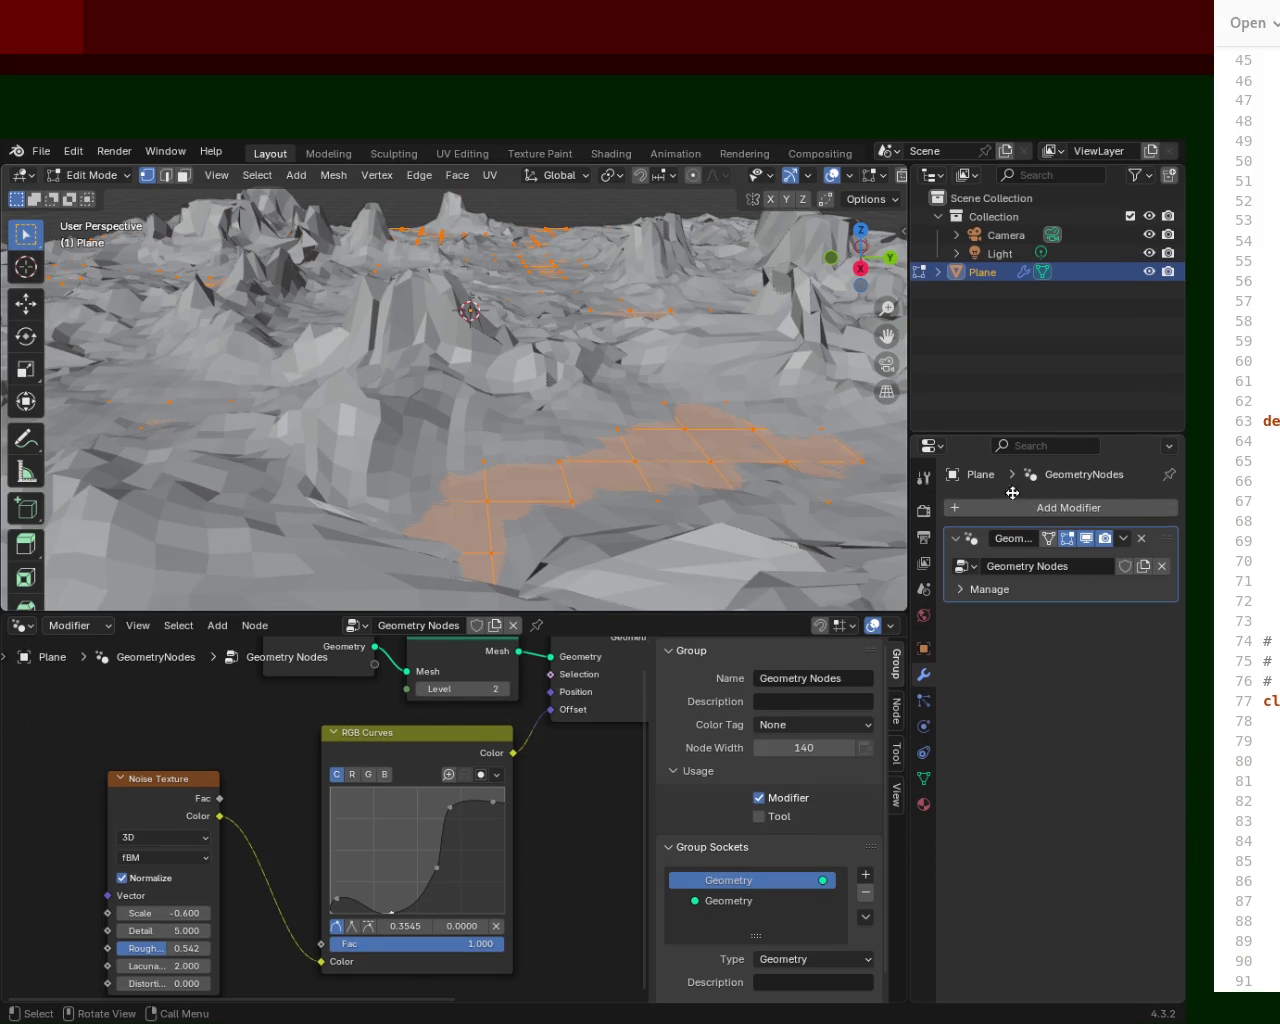
mouse_move(1047, 500)
left_mouse_down("super")
mouse_move(1010, 545)
mouse_move(1010, 461)
left_mouse_up("super")
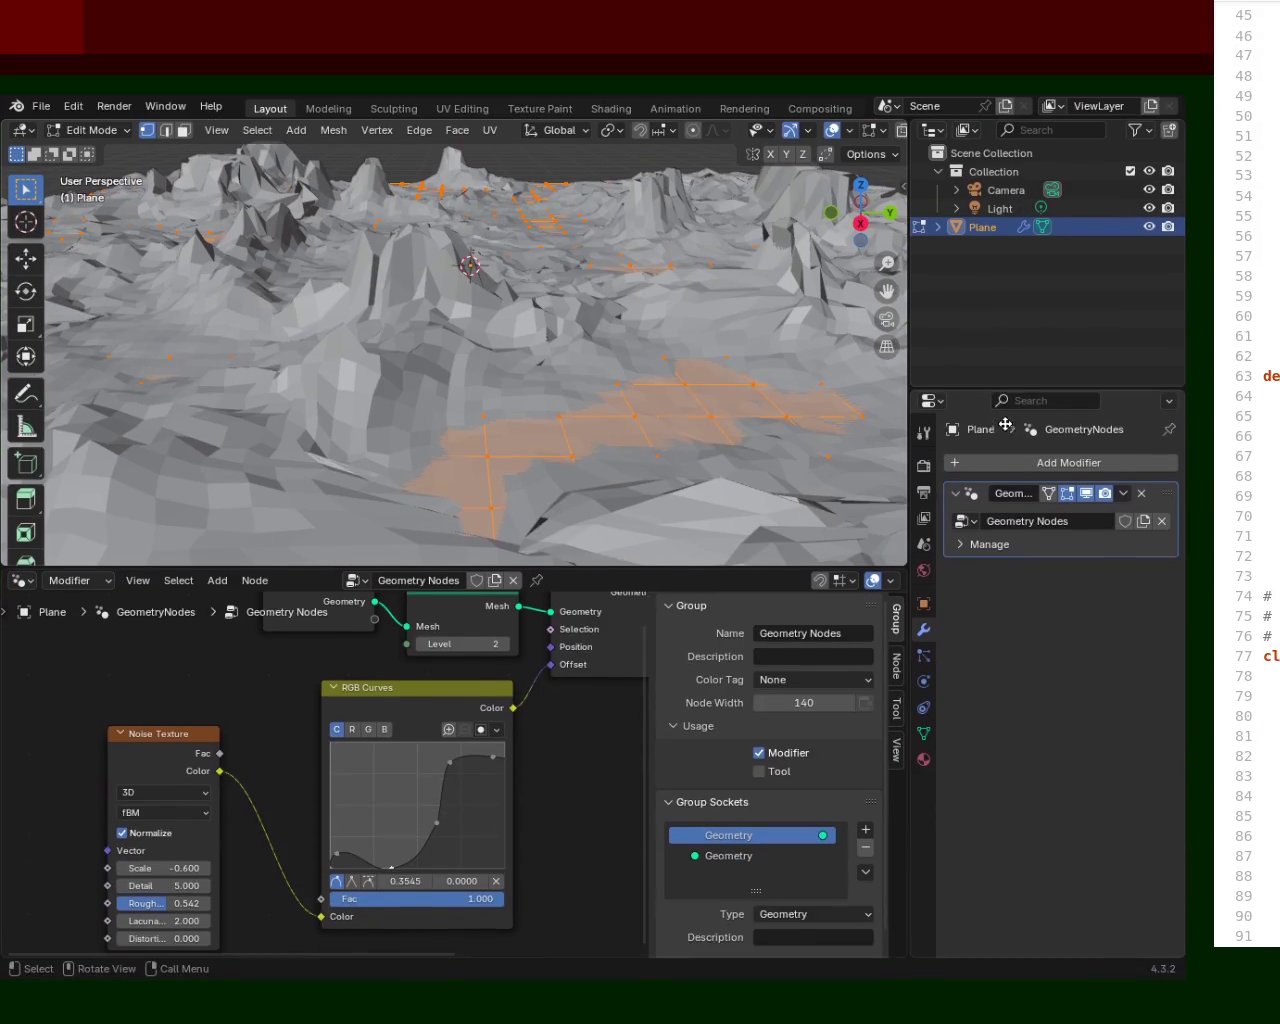
left_click_drag(459, 437, 464, 487, "super")
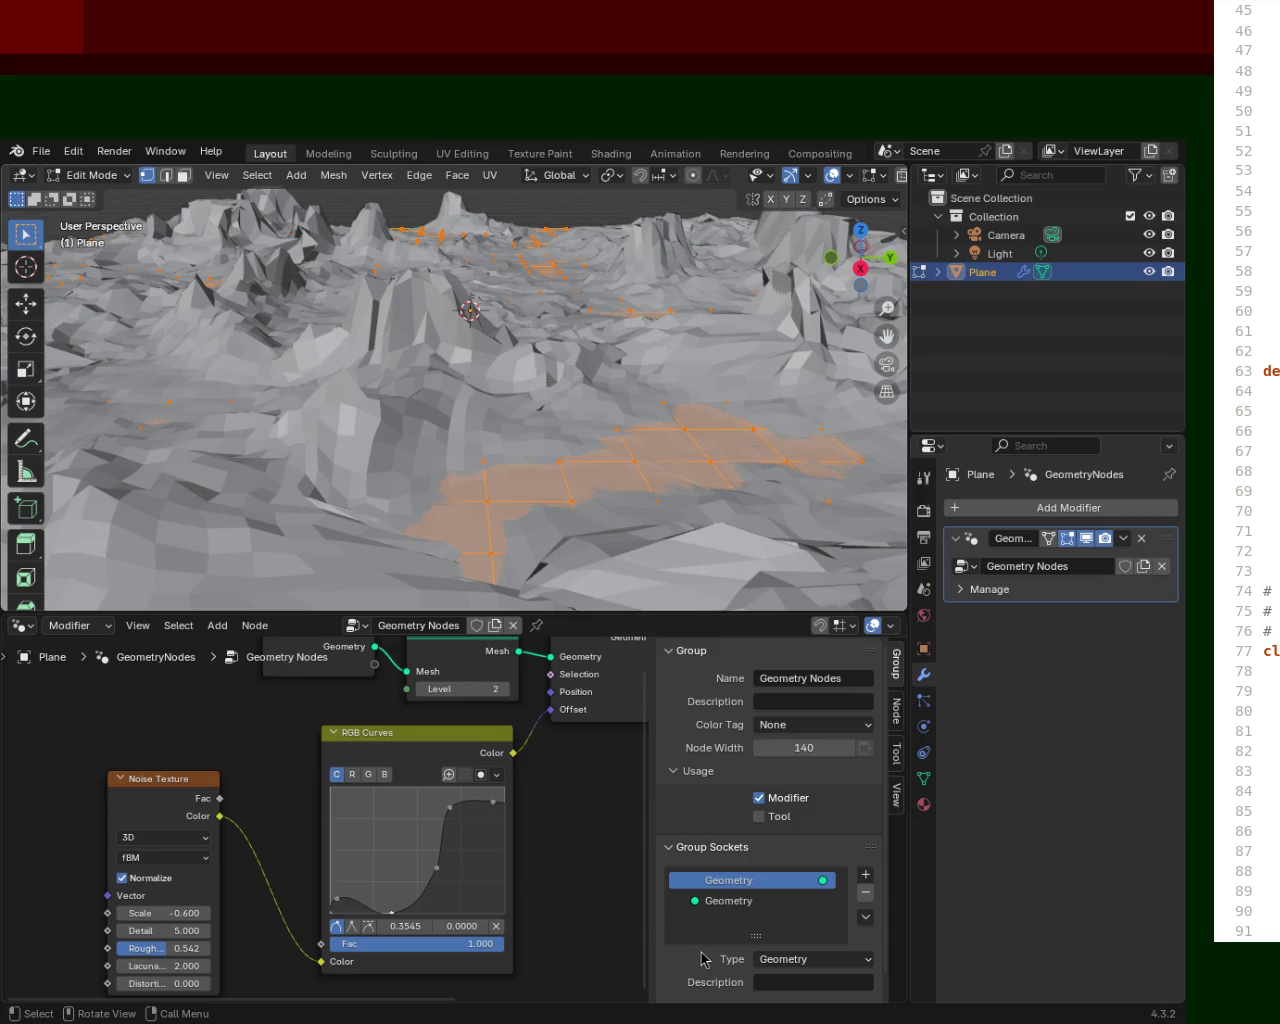
Lower the bottom RGB Curves points to flatten the terrain's base.
mouse_move(601, 388)
middle_mouse_down()
mouse_move(682, 385)
mouse_move(677, 374)
middle_mouse_up()
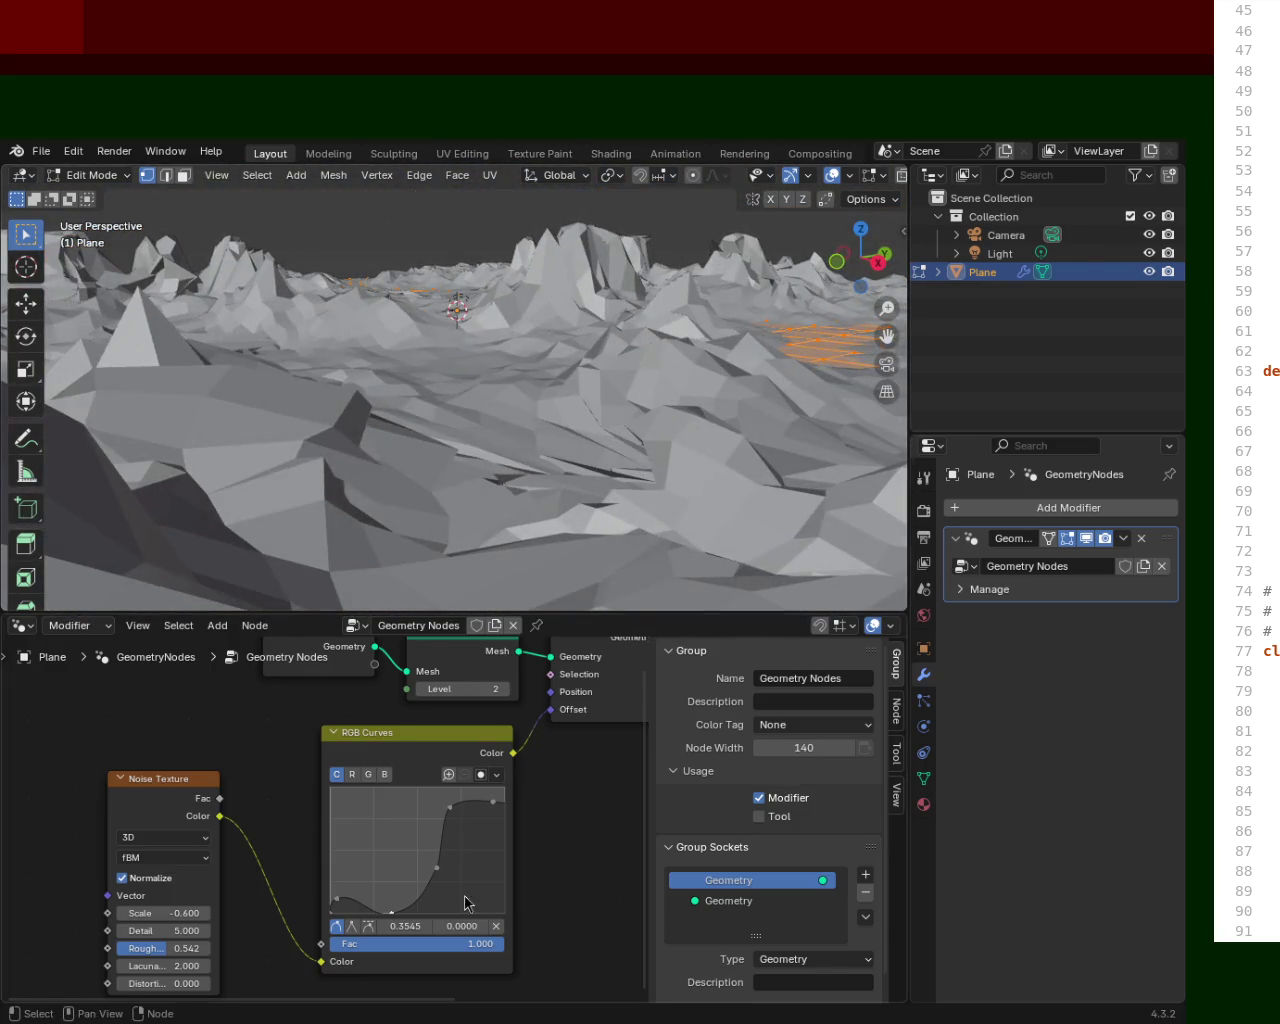
left_click_drag(434, 869, 442, 871)
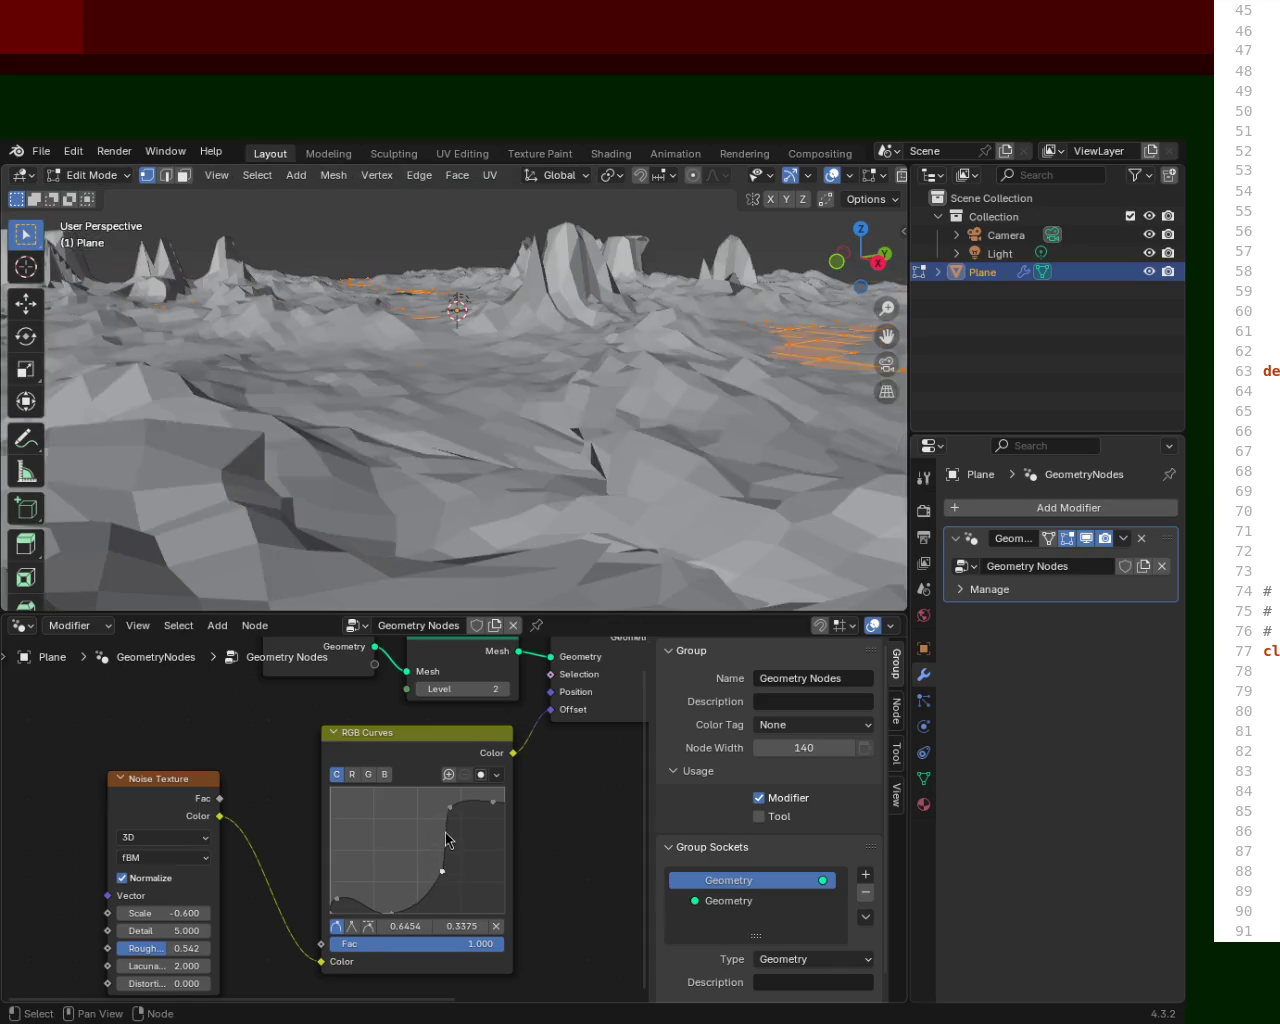
left_click_drag(450, 806, 475, 817)
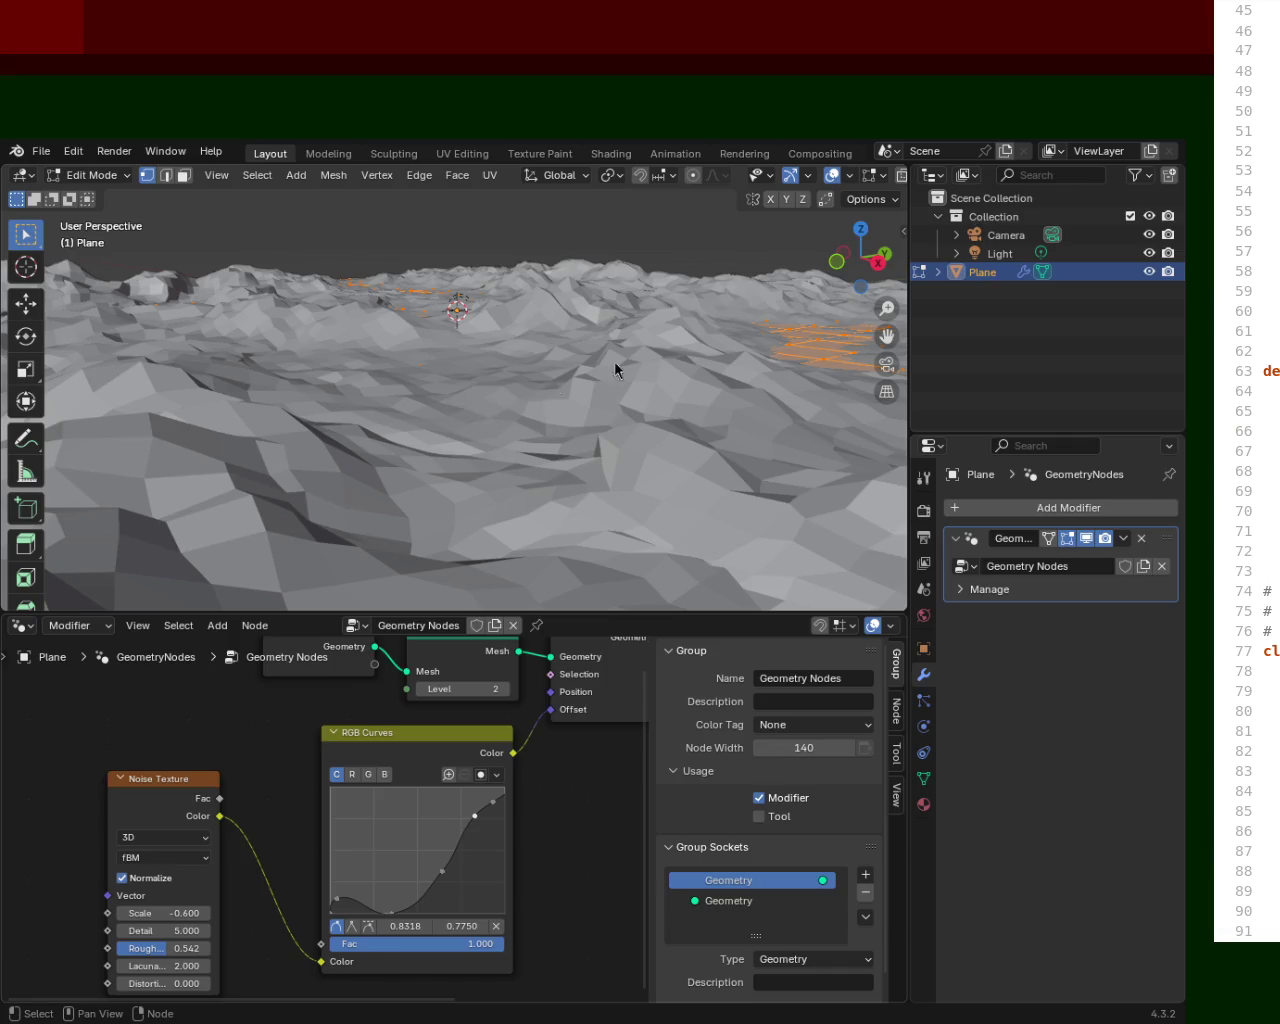
mouse_move(442, 871)
left_mouse_down()
mouse_move(425, 853)
mouse_move(439, 871)
left_mouse_up()
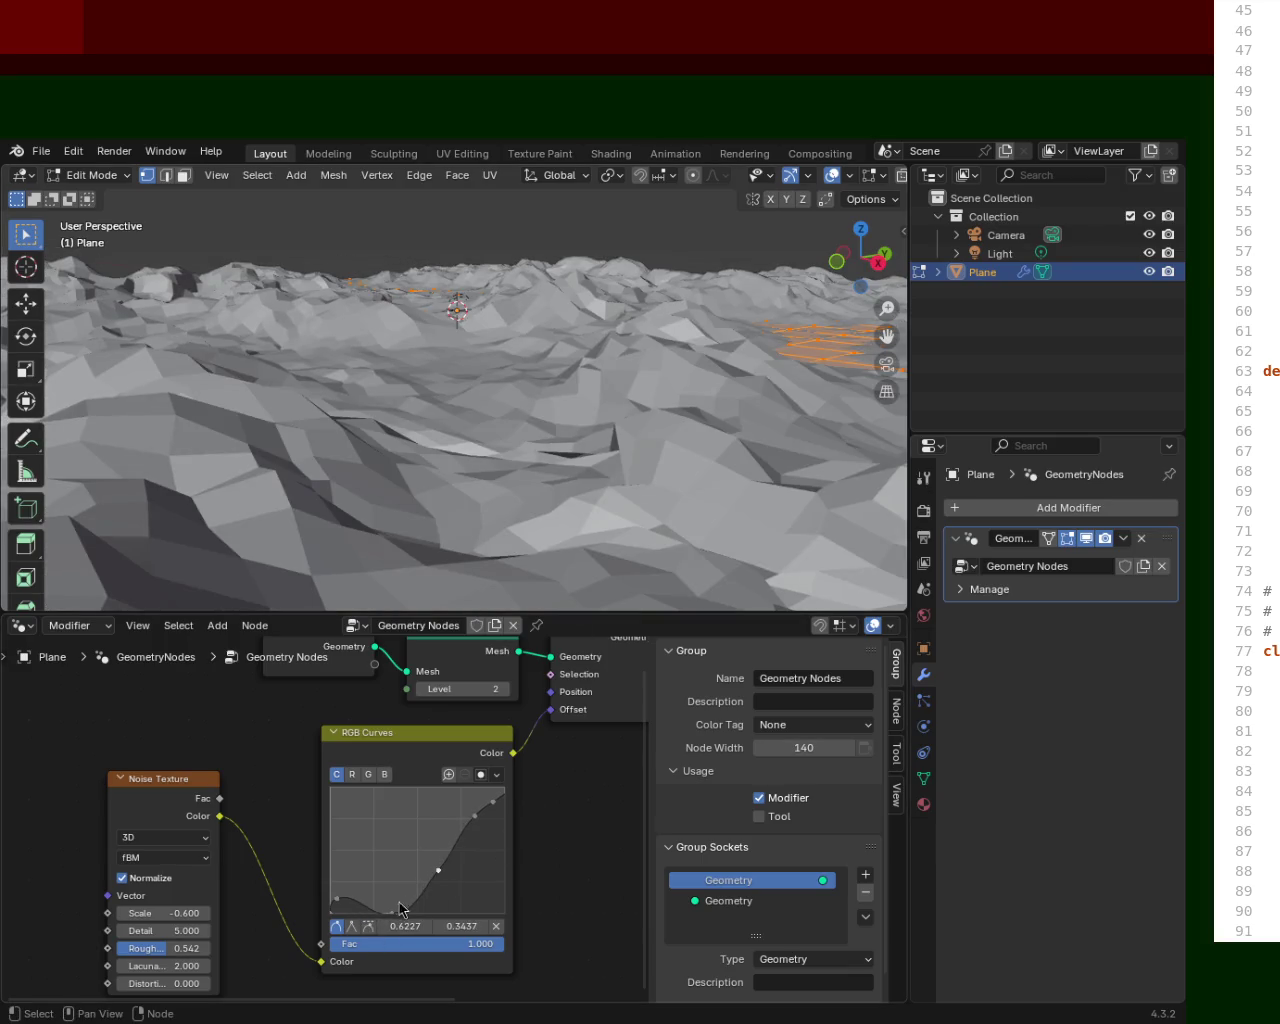
mouse_move(396, 920)
left_mouse_down()
mouse_move(380, 896)
mouse_move(465, 883)
left_mouse_up()
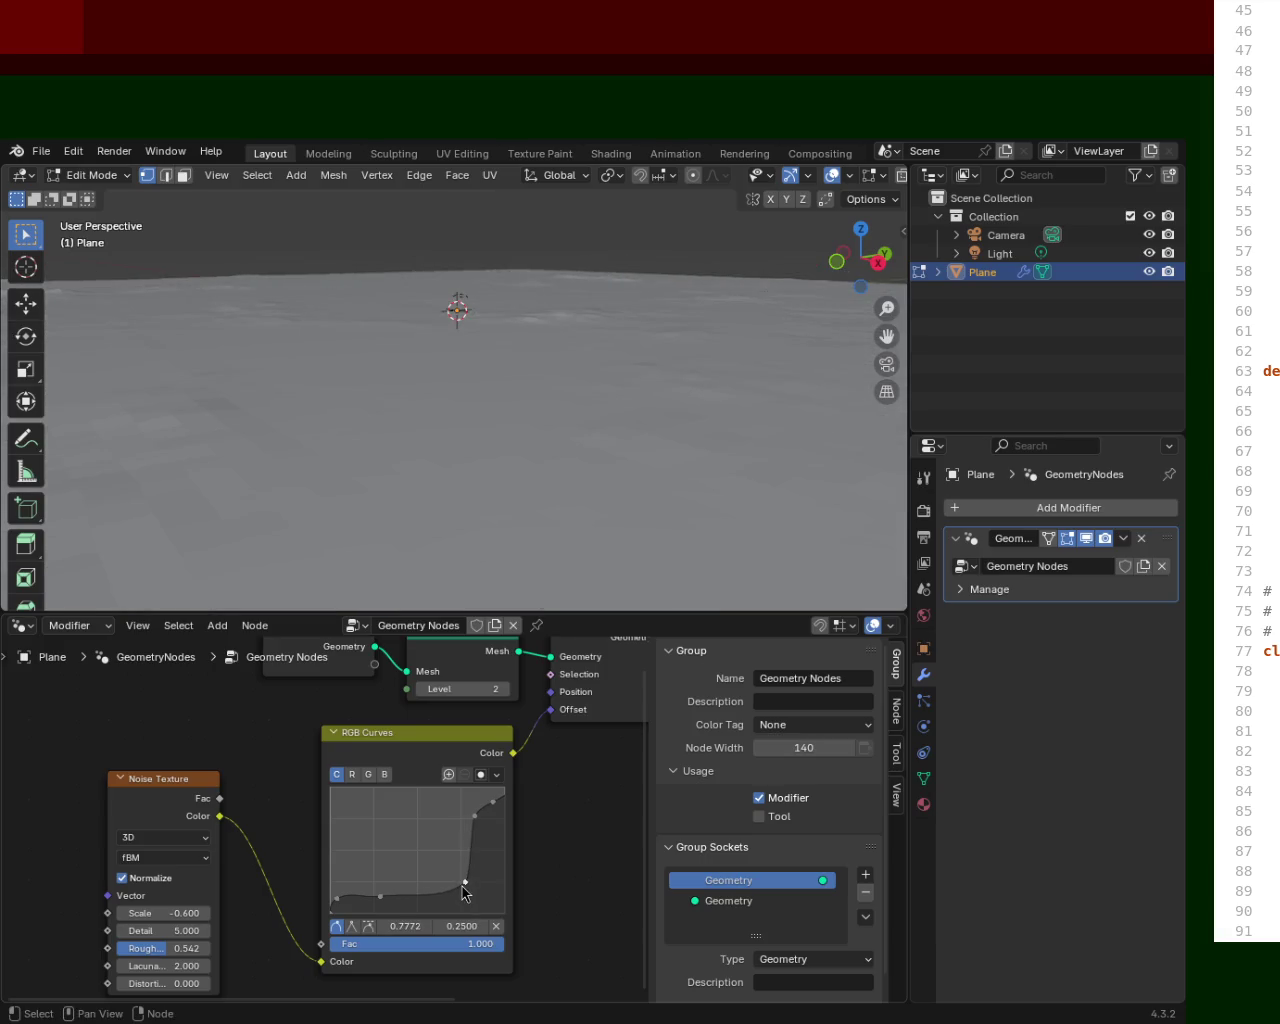
Set an upper curve point to 0.7636, 0.7687 for scattered peaks and enlarge the 3D view.
mouse_move(493, 801)
left_mouse_down()
mouse_move(500, 815)
mouse_move(498, 802)
left_mouse_up()
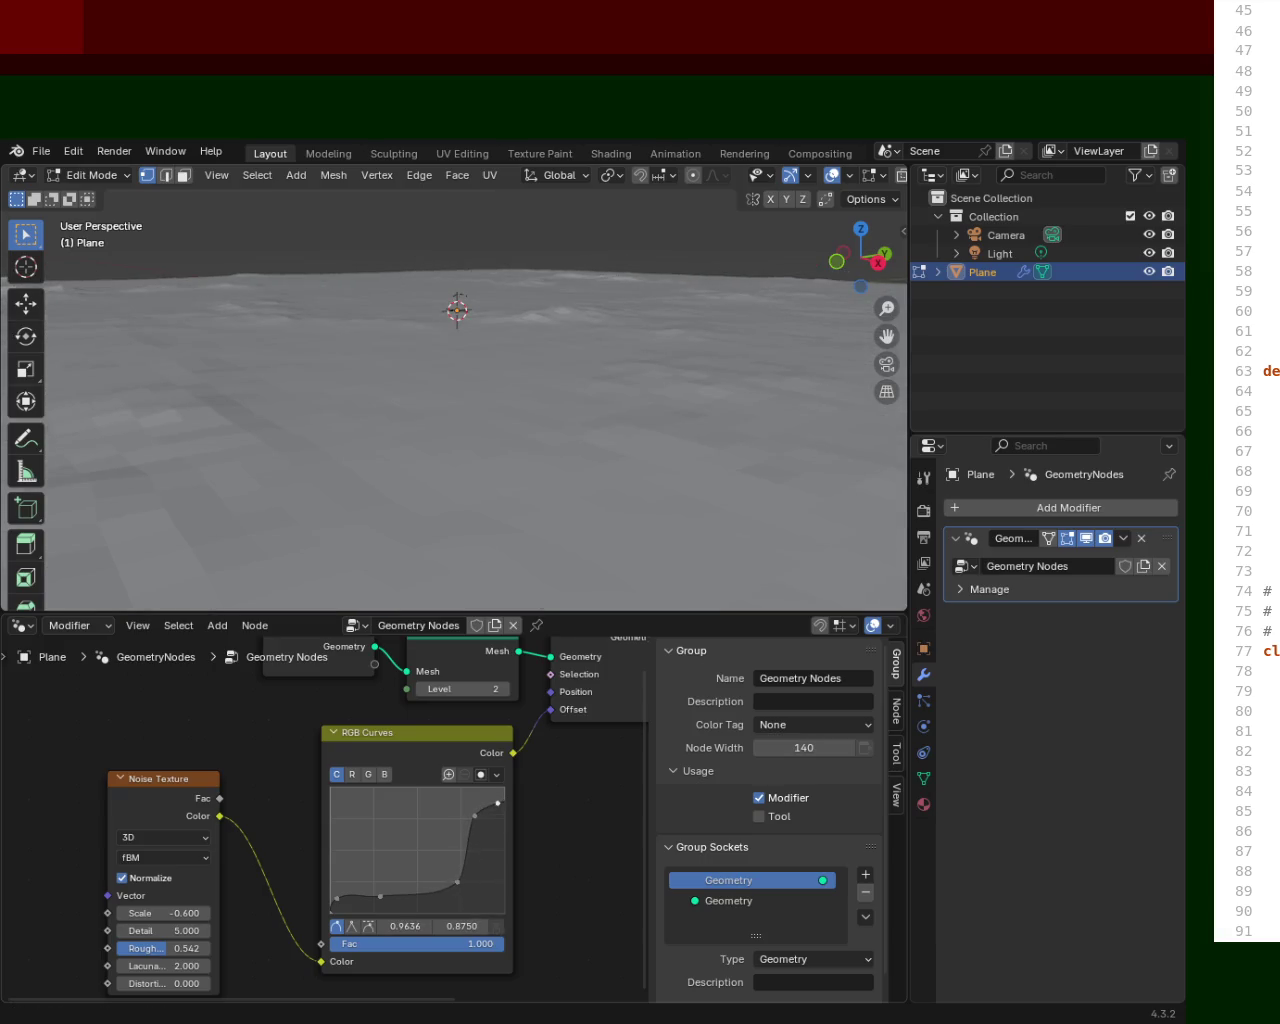
left_click_drag(457, 882, 431, 891)
left_click_drag(474, 815, 463, 816)
mouse_move(620, 240)
middle_mouse_down()
mouse_move(652, 268)
mouse_move(608, 586)
middle_mouse_up()
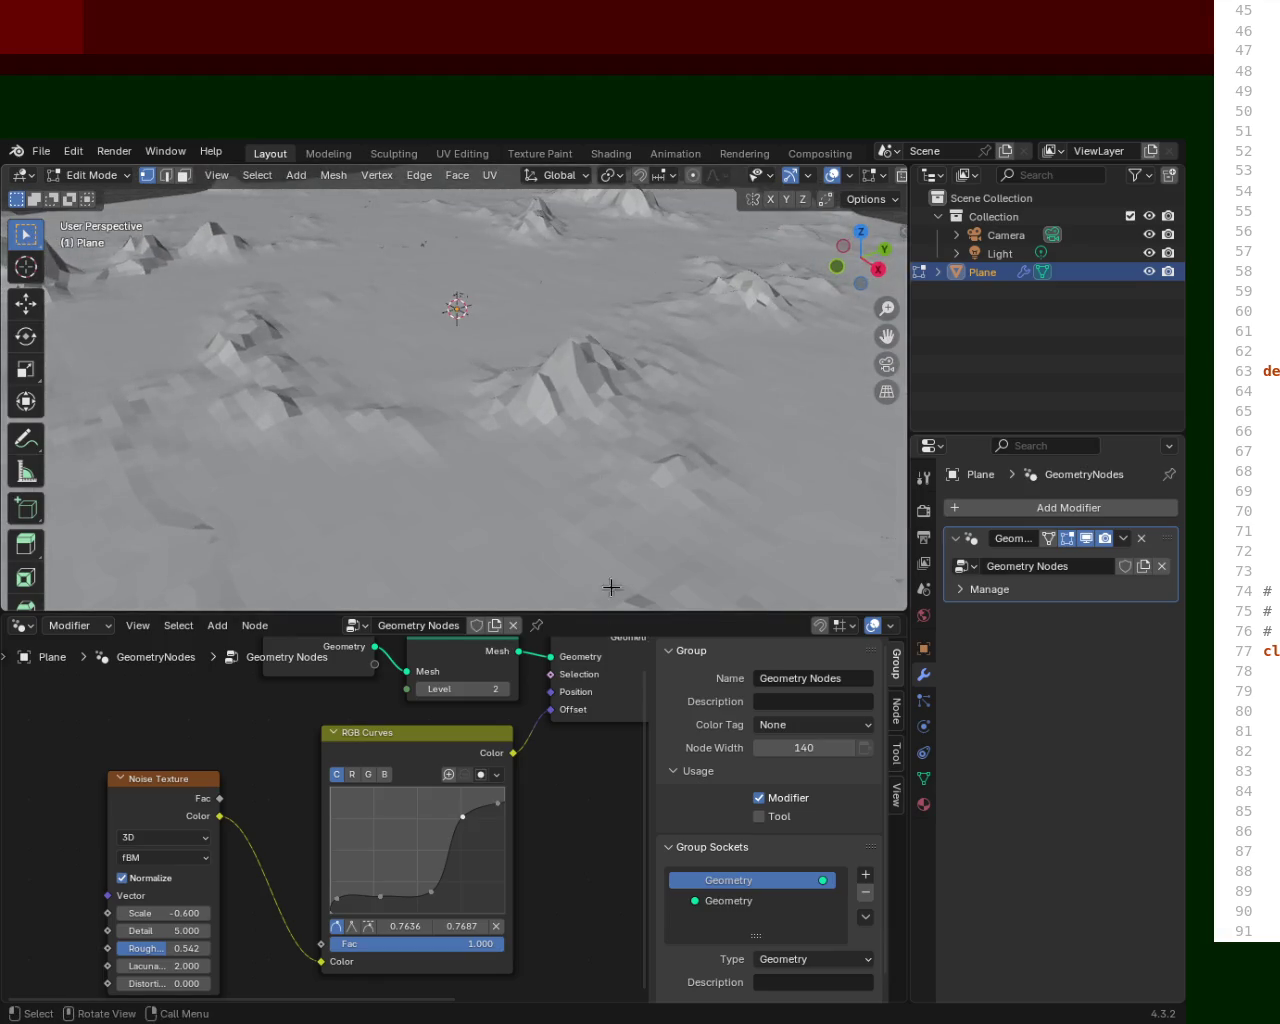
left_click_drag(608, 612, 608, 690)
mouse_move(600, 350)
middle_mouse_down()
mouse_move(583, 312)
mouse_move(378, 335)
middle_mouse_up()
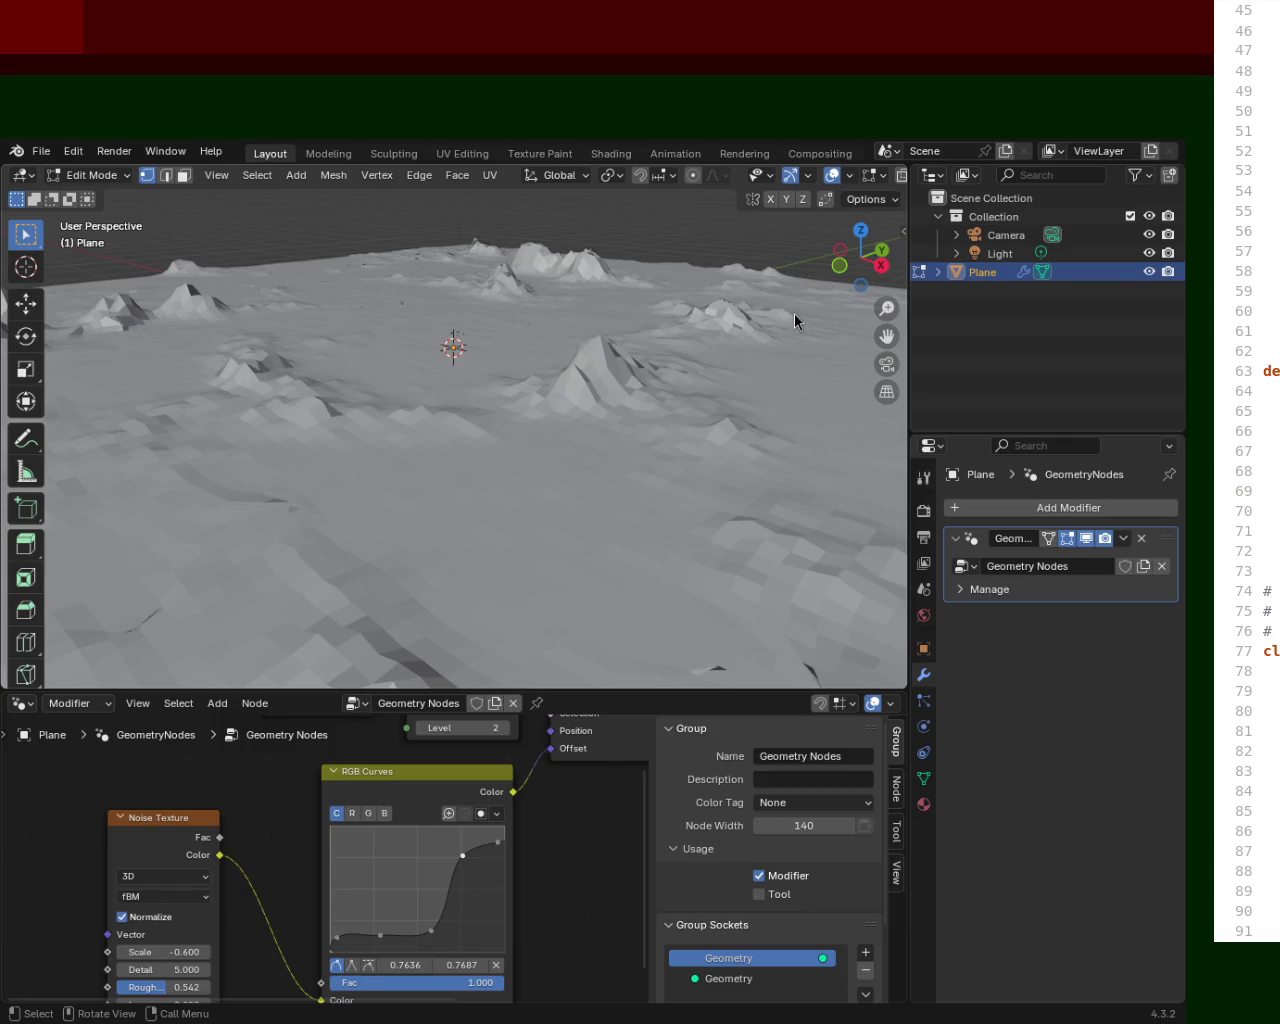
Arrange the curve points into a gentle S-curve with the middle point at 0.5045, 0.2687.
left_click_drag(380, 935, 404, 916)
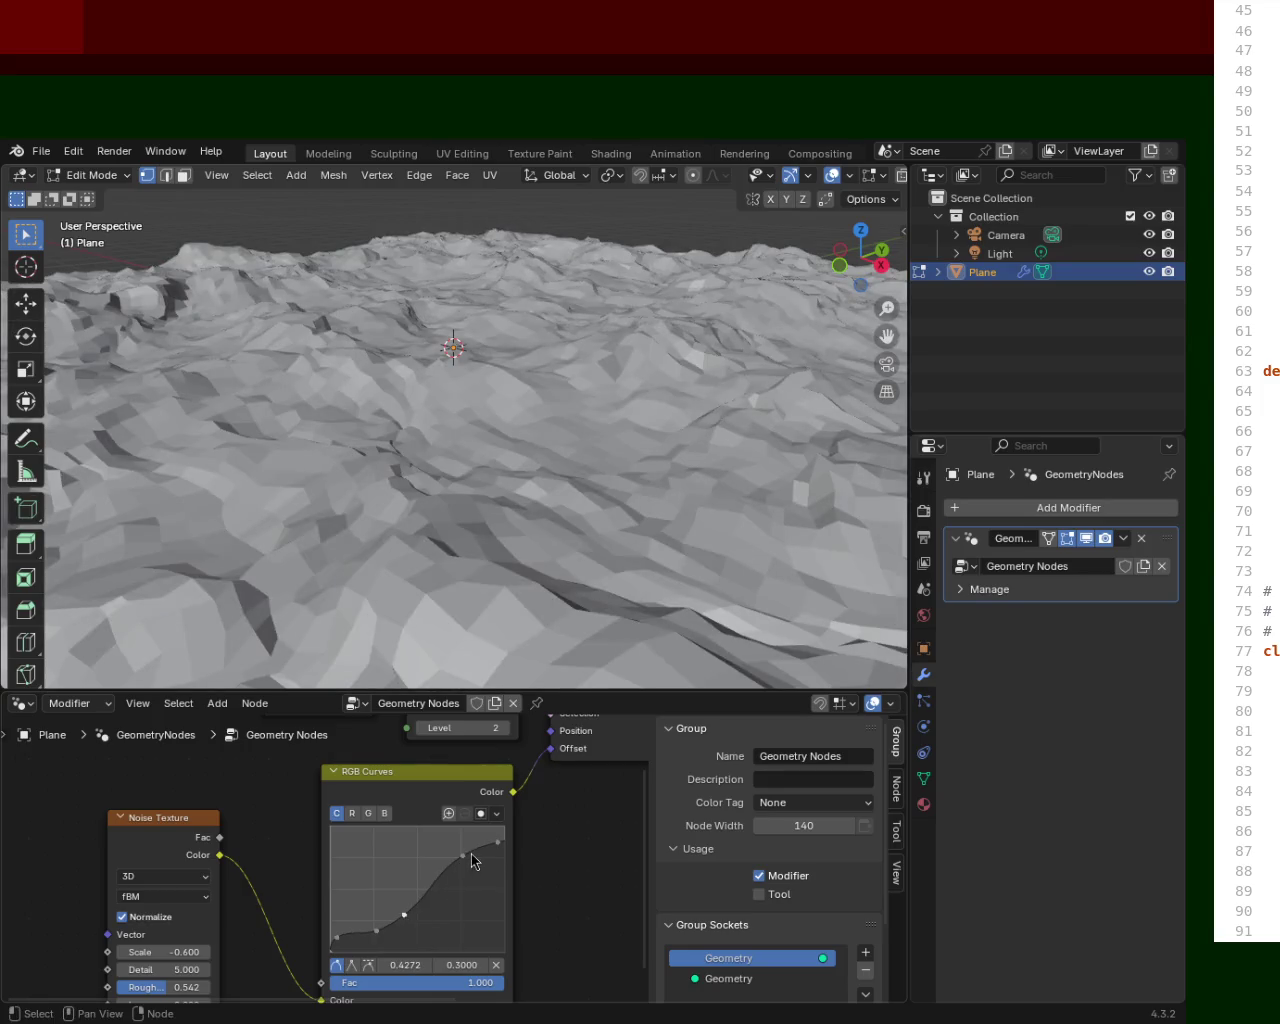
left_click_drag(471, 853, 430, 856)
mouse_move(480, 420)
middle_mouse_down()
mouse_move(491, 451)
mouse_move(657, 420)
mouse_move(494, 437)
mouse_move(569, 786)
middle_mouse_up()
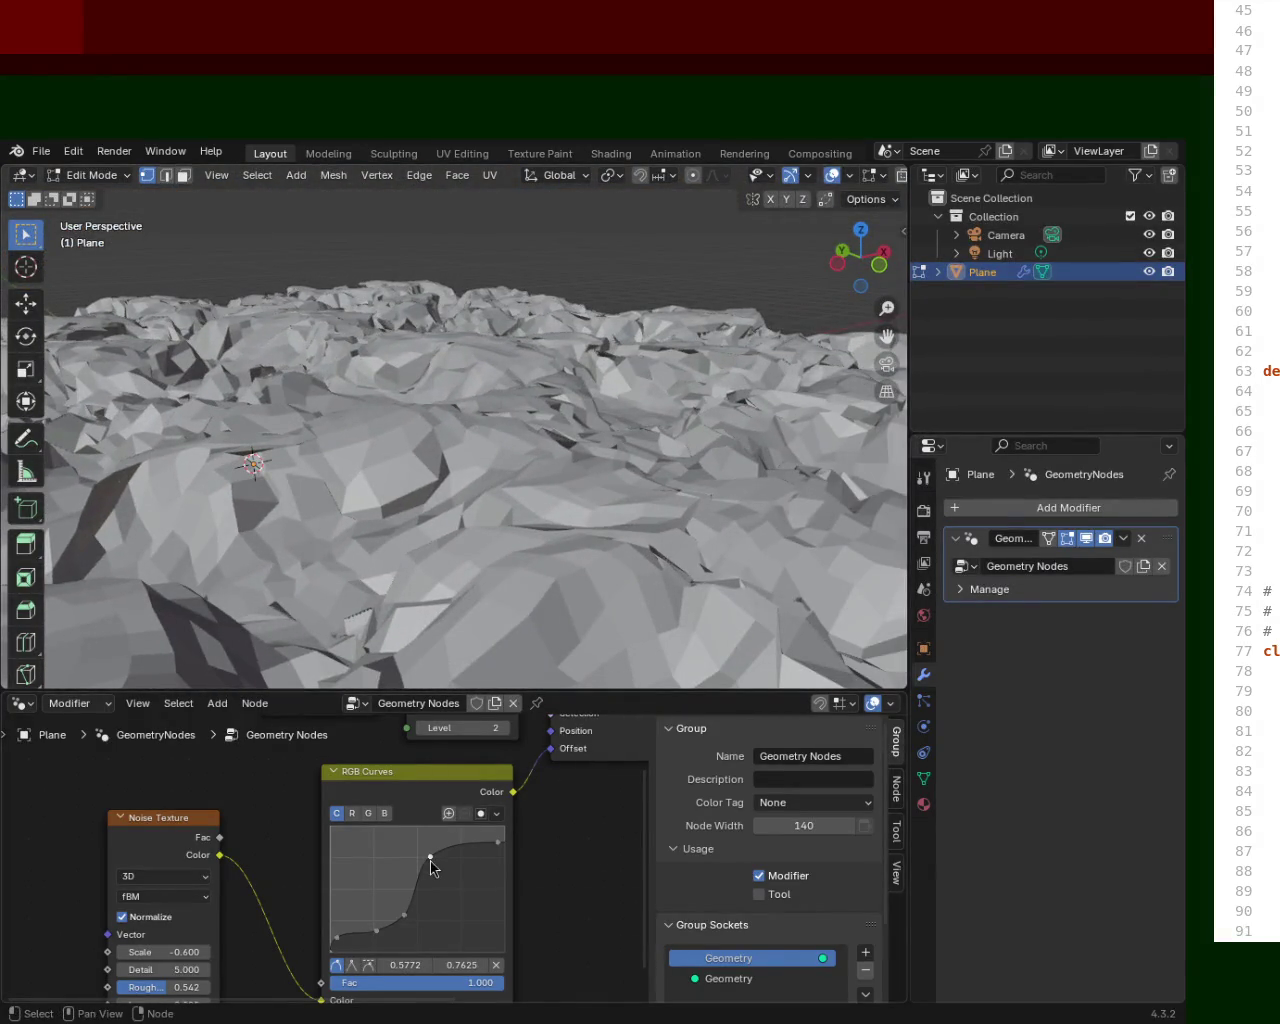
left_click_drag(431, 862, 460, 849)
mouse_move(404, 914)
left_mouse_down()
mouse_move(434, 920)
mouse_move(418, 919)
left_mouse_up()
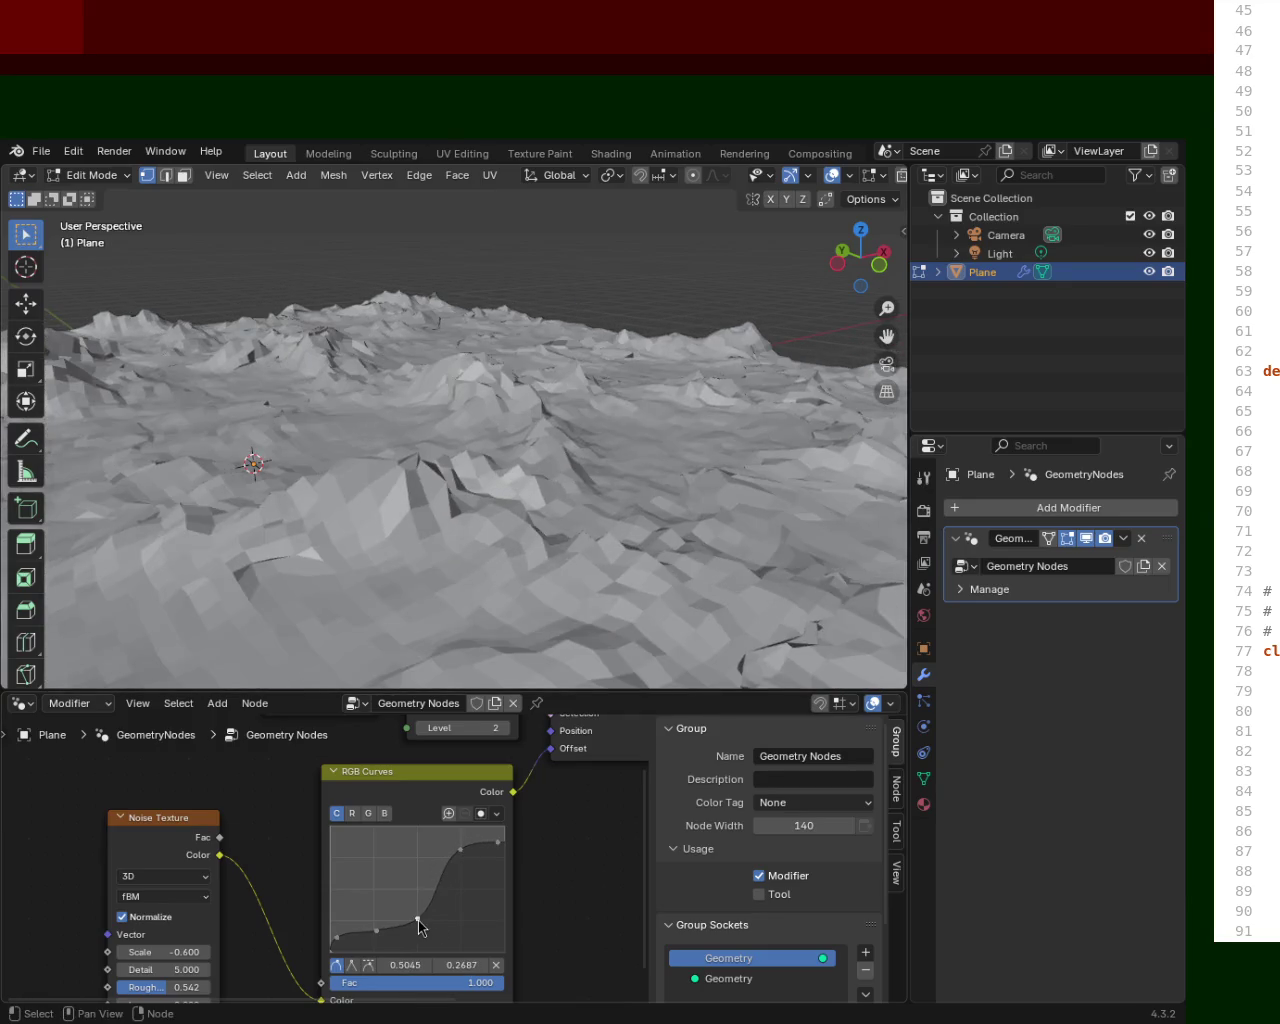
mouse_move(494, 406)
middle_mouse_down()
mouse_move(371, 351)
mouse_move(517, 380)
mouse_move(684, 379)
mouse_move(351, 383)
mouse_move(635, 368)
middle_mouse_up()
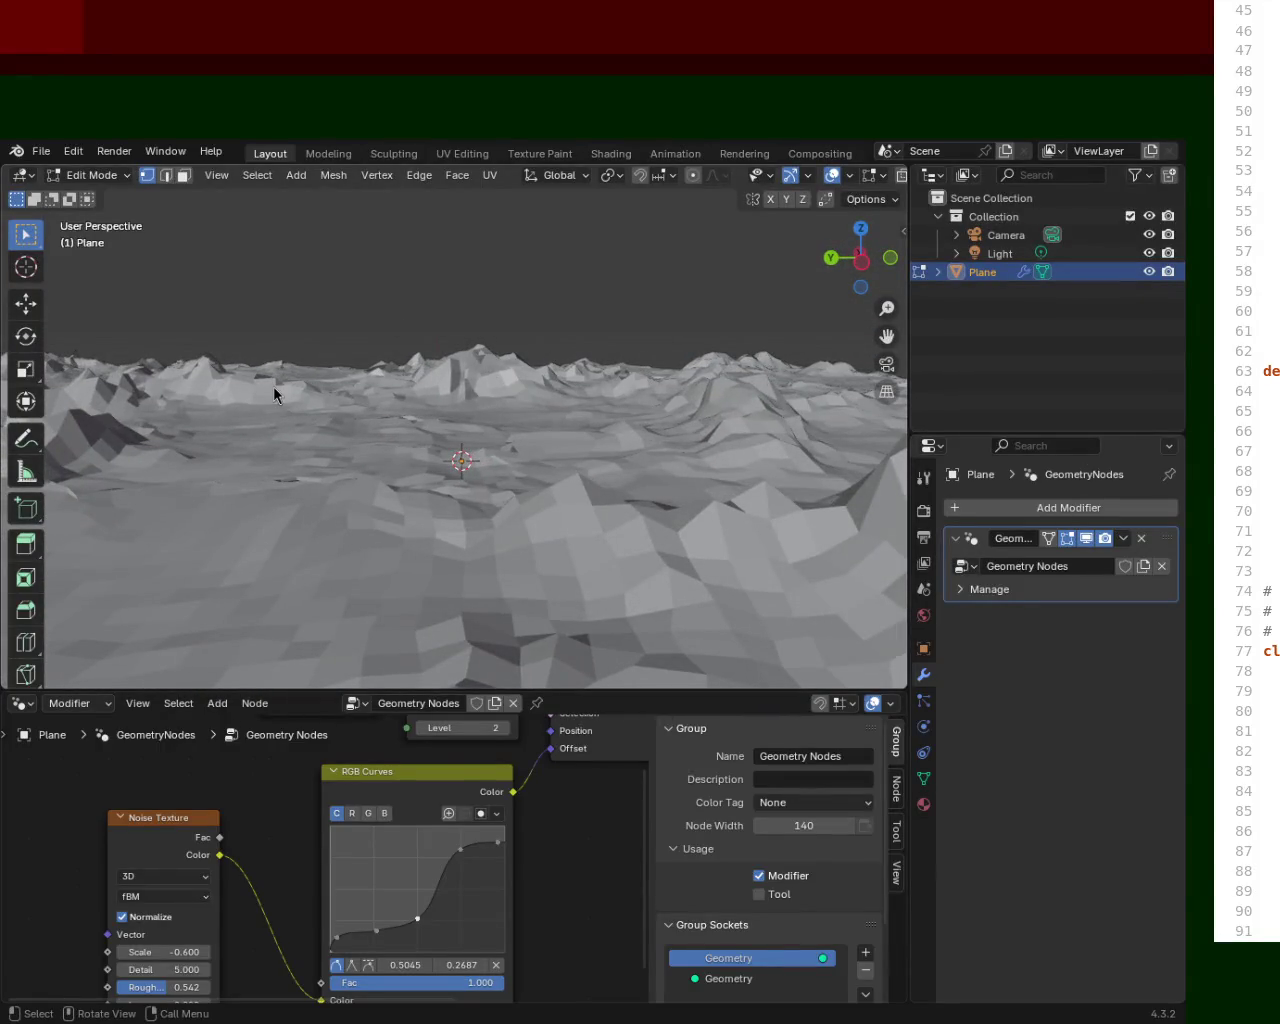
mouse_move(648, 362)
middle_mouse_down()
mouse_move(662, 447)
mouse_move(560, 437)
mouse_move(514, 474)
middle_mouse_up()
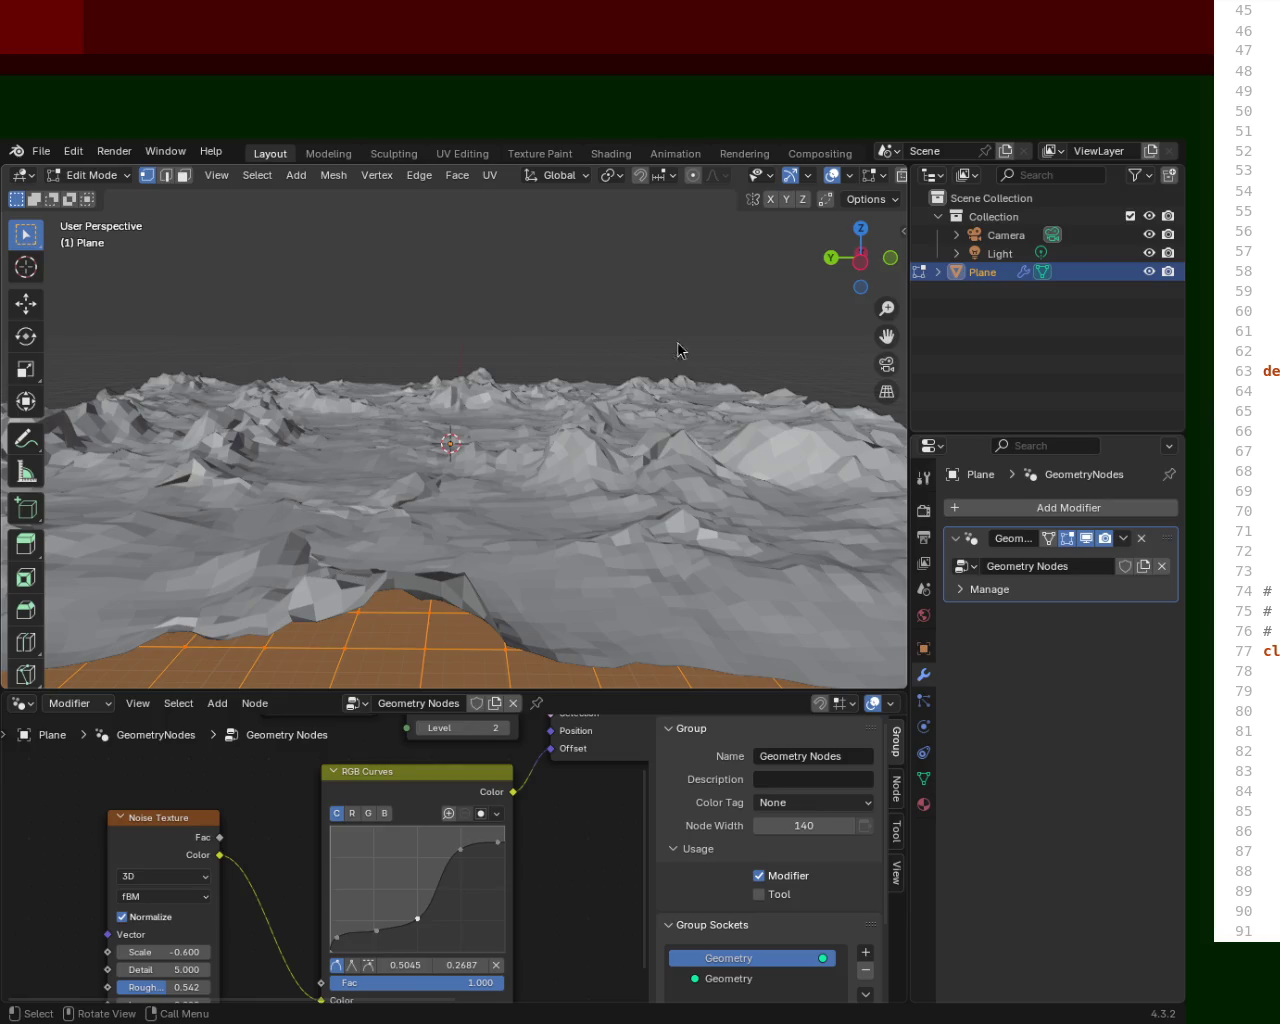
mouse_move(620, 378)
middle_mouse_down()
mouse_move(643, 690)
mouse_move(571, 549)
mouse_move(680, 526)
mouse_move(672, 566)
mouse_move(737, 523)
mouse_move(509, 510)
mouse_move(403, 529)
mouse_move(306, 517)
mouse_move(594, 520)
mouse_move(266, 560)
mouse_move(207, 519)
mouse_move(374, 526)
middle_mouse_up()
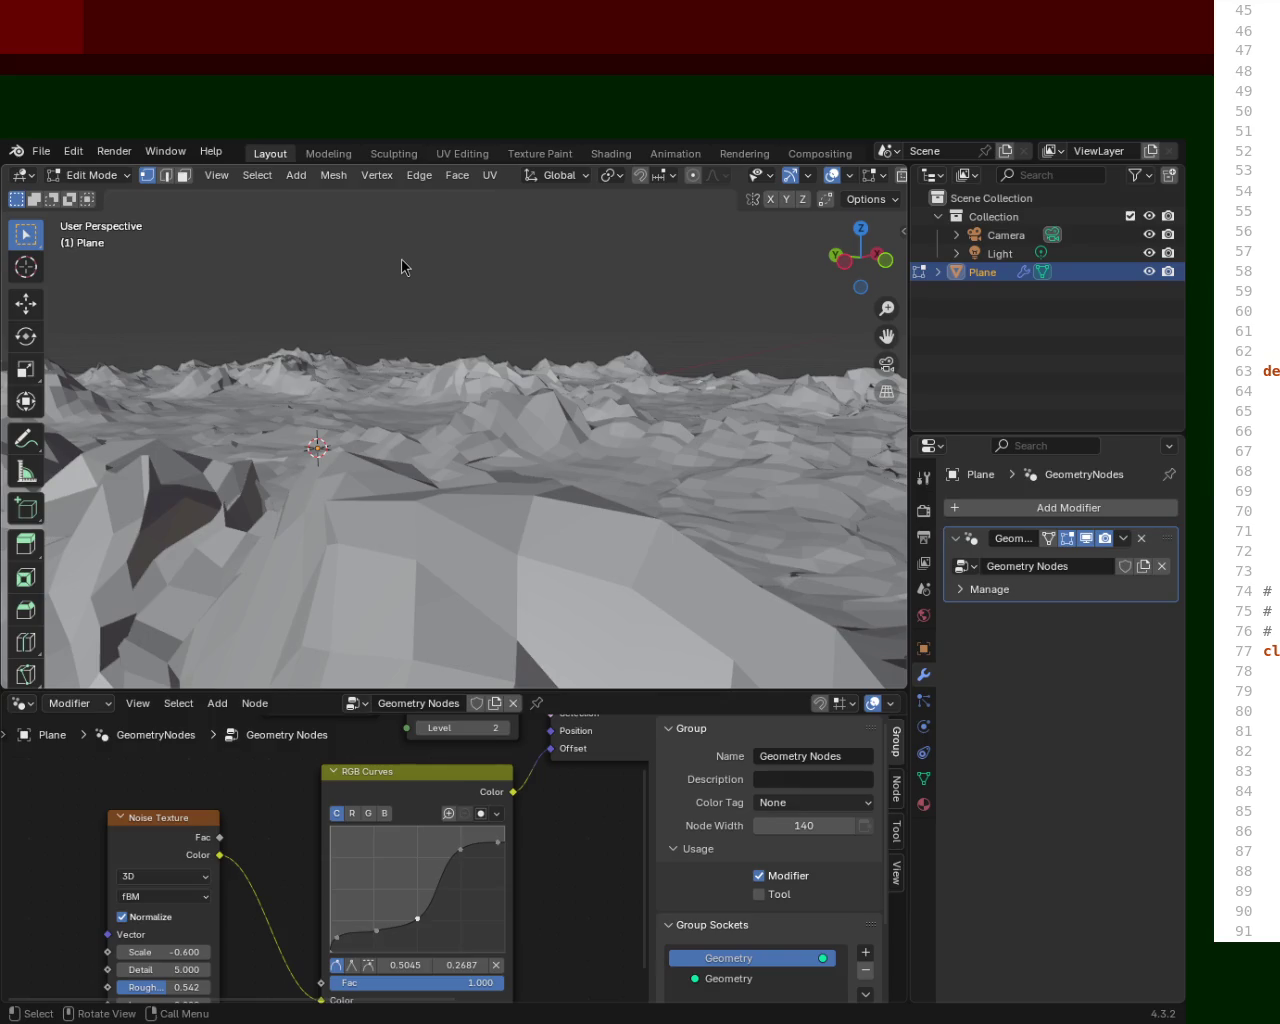
middle_click_drag(725, 520, 615, 516)
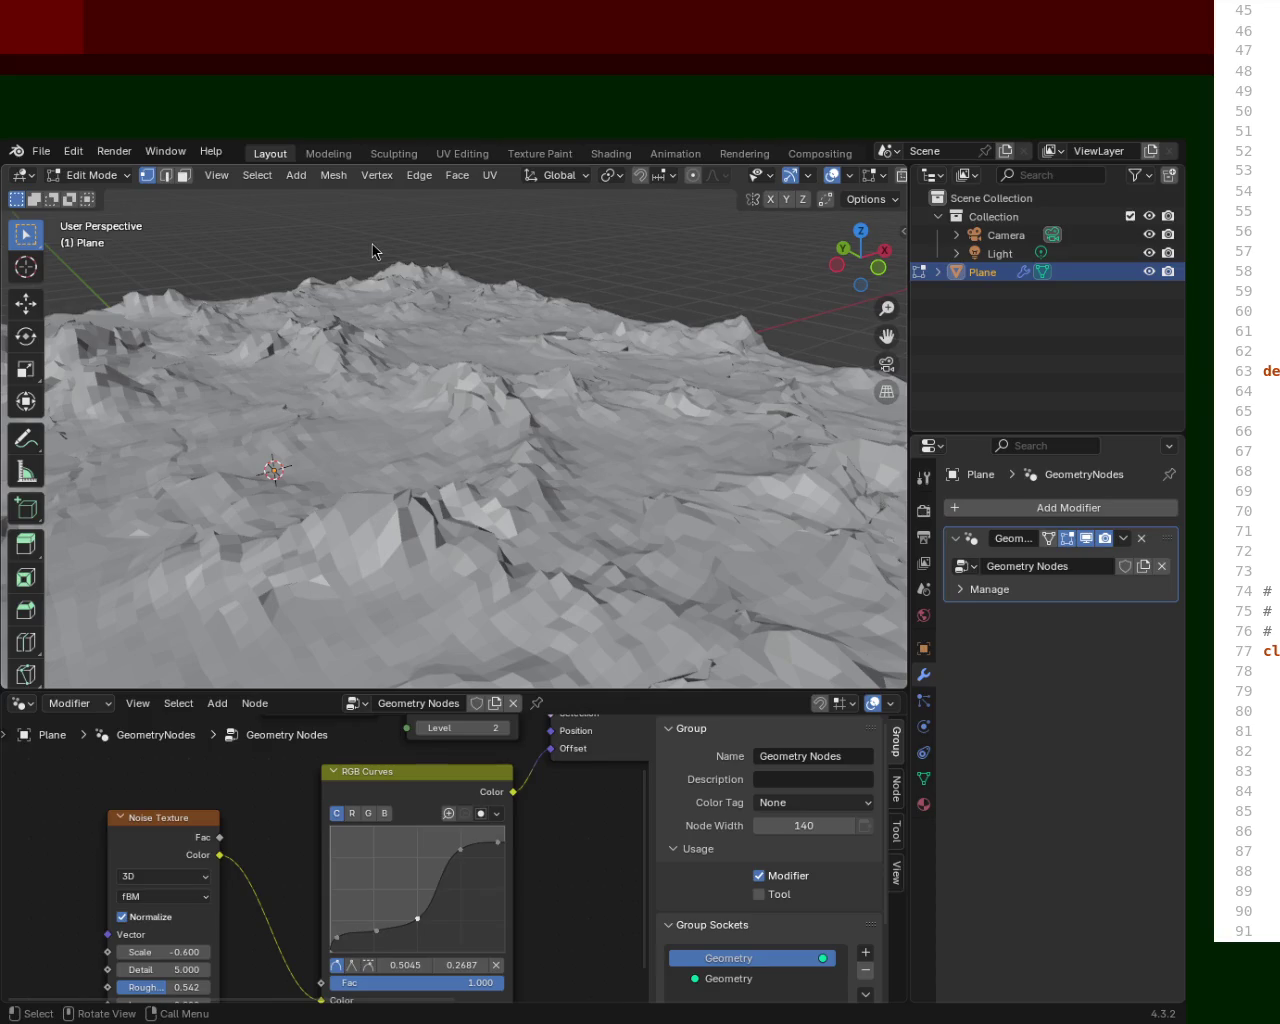
mouse_move(531, 560)
middle_mouse_down()
mouse_move(412, 496)
mouse_move(703, 458)
mouse_move(580, 460)
mouse_move(431, 429)
mouse_move(629, 466)
mouse_move(666, 443)
mouse_move(606, 471)
mouse_move(569, 437)
mouse_move(501, 464)
mouse_move(520, 471)
mouse_move(289, 463)
mouse_move(591, 466)
mouse_move(634, 489)
middle_mouse_up()
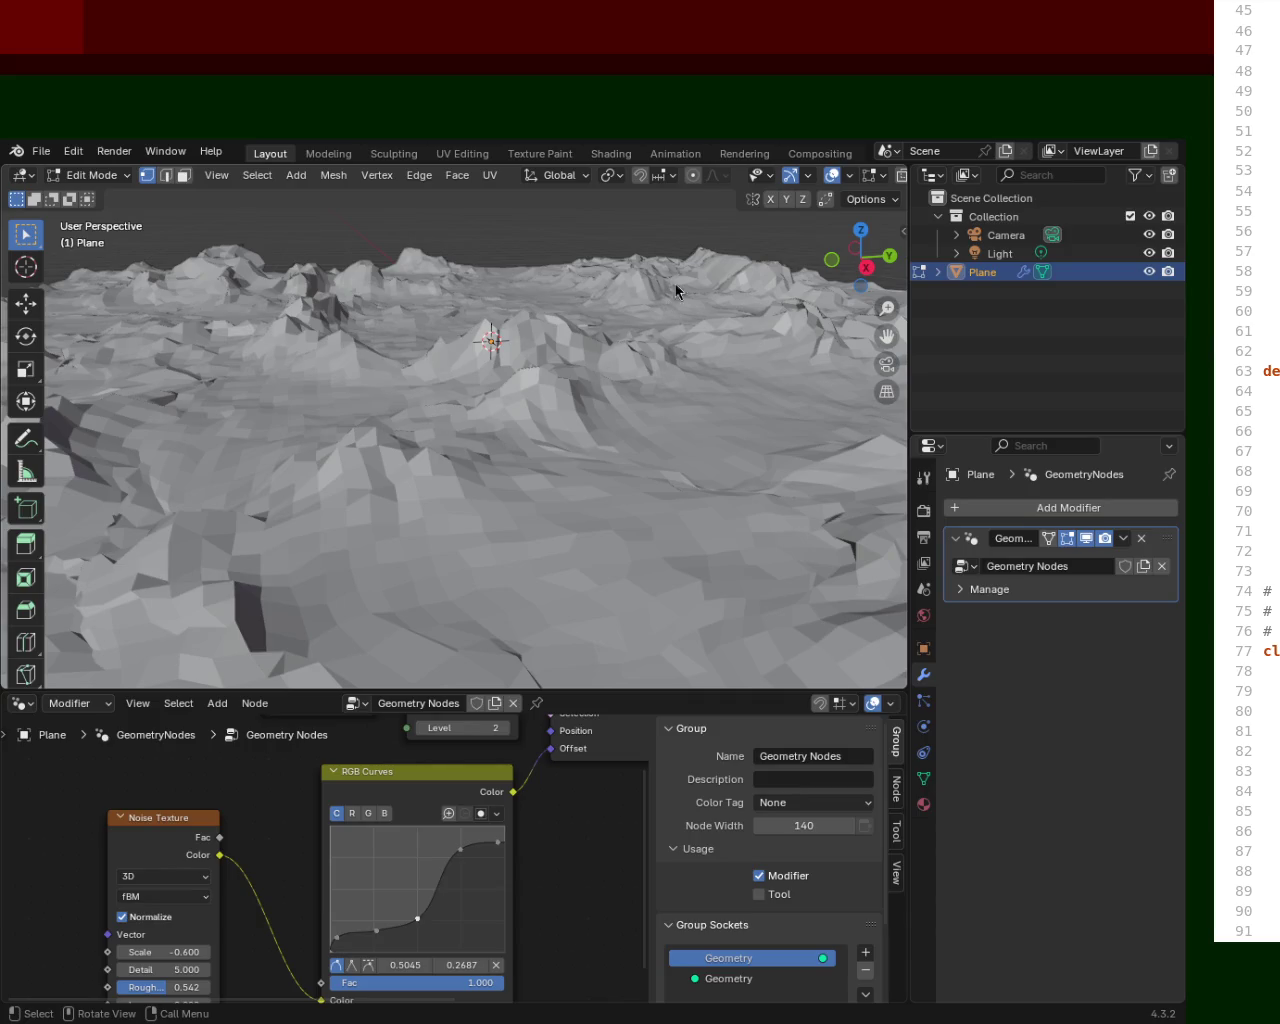
mouse_move(486, 457)
middle_mouse_down()
mouse_move(697, 643)
mouse_move(329, 557)
mouse_move(461, 410)
middle_mouse_up()
scroll(591, 533, "up", 2)
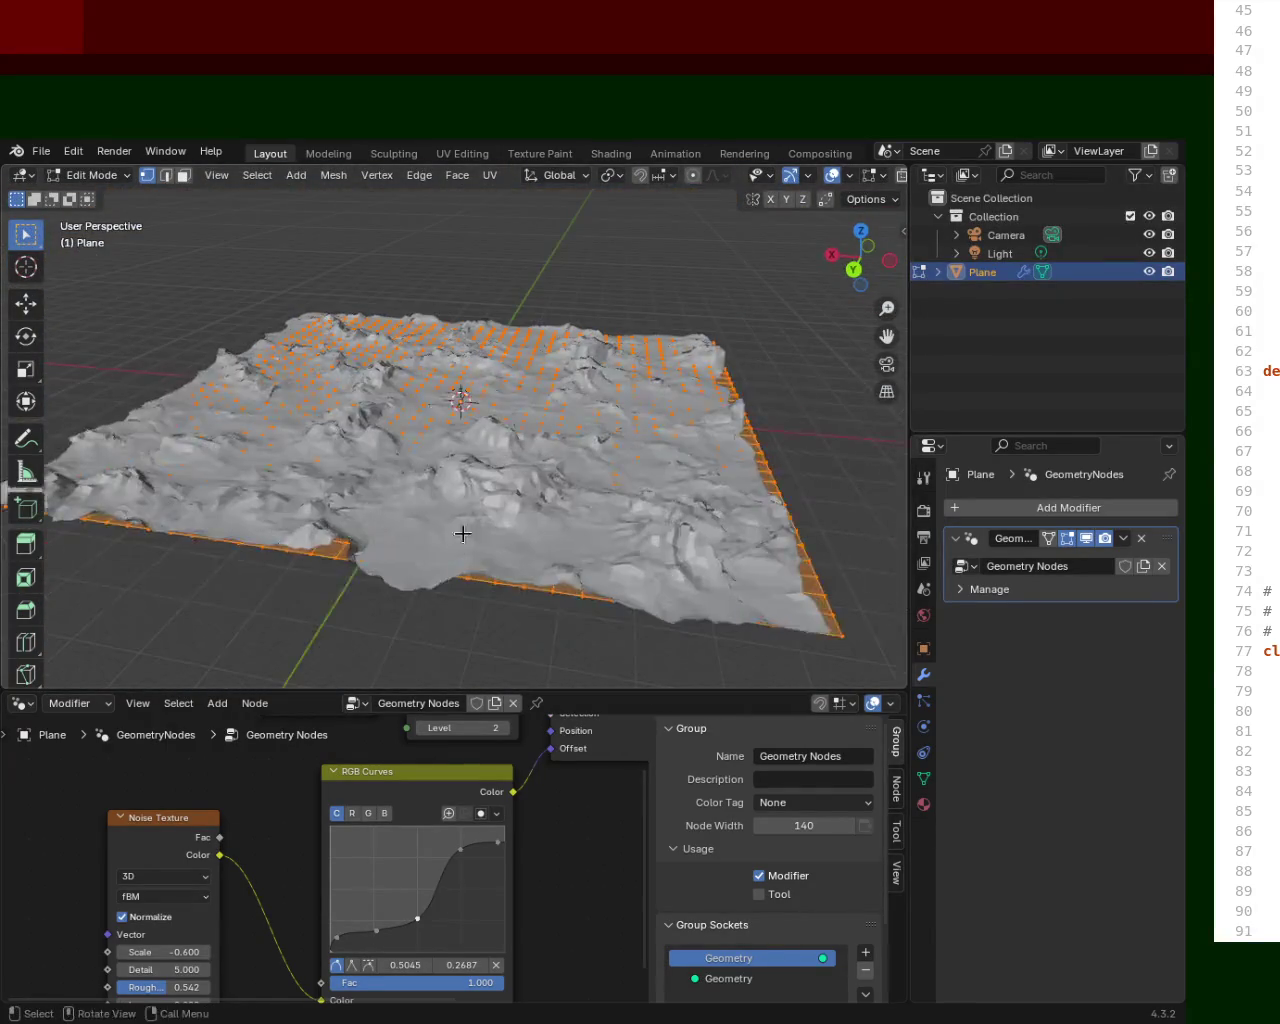
scroll(480, 430, "up", 4)
scroll(450, 365, "up", 2)
scroll(460, 390, "up", 3)
mouse_move(505, 398)
middle_mouse_down()
mouse_move(594, 420)
mouse_move(597, 441)
mouse_move(580, 400)
mouse_move(440, 385)
mouse_move(263, 397)
mouse_move(226, 382)
middle_mouse_up()
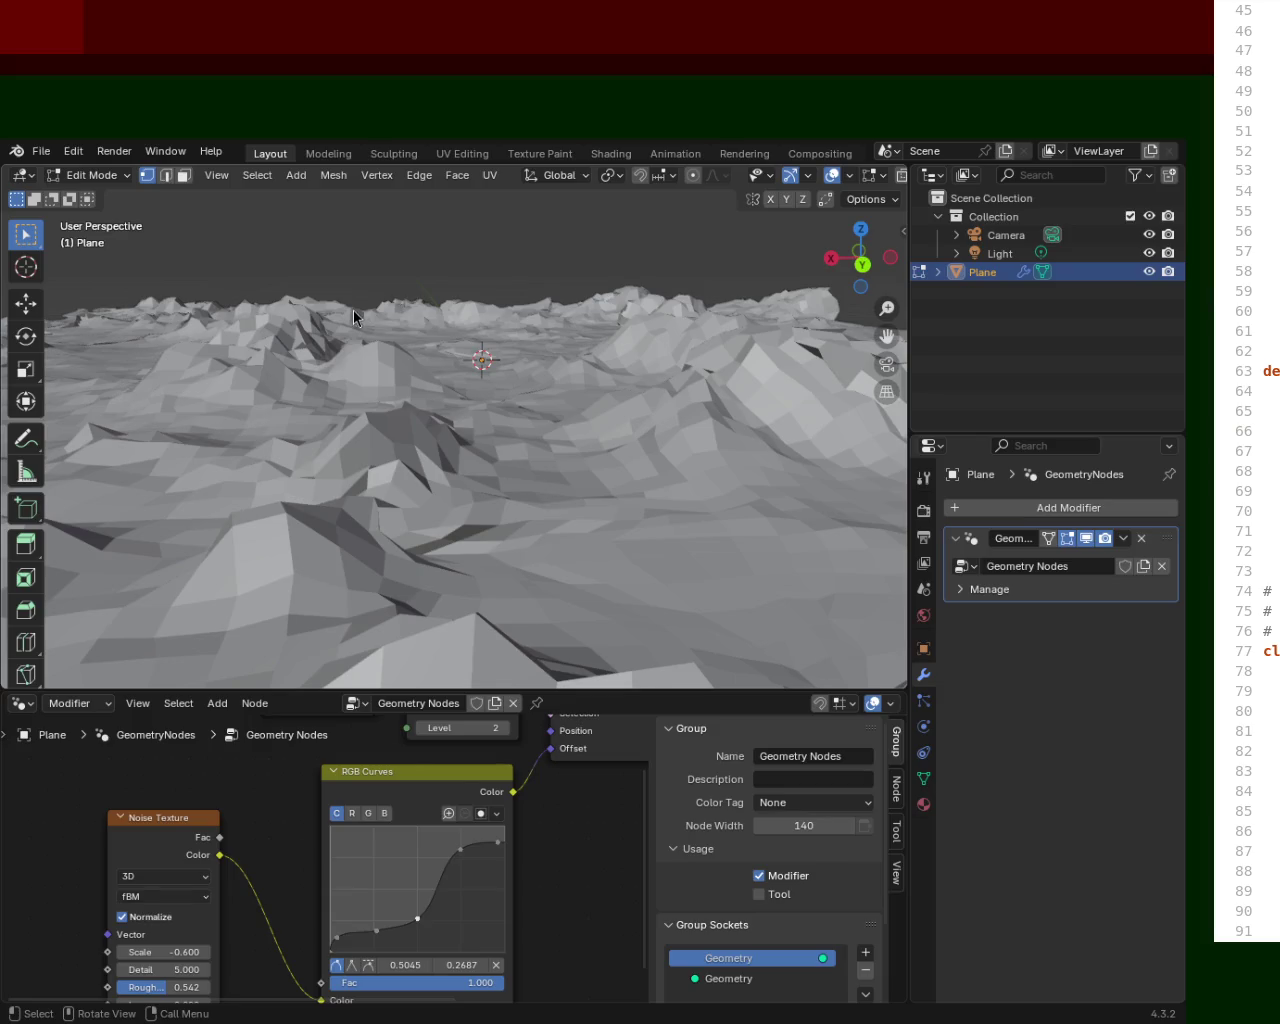
mouse_move(749, 260)
middle_mouse_down()
mouse_move(646, 519)
mouse_move(558, 529)
mouse_move(683, 531)
mouse_move(557, 514)
mouse_move(674, 537)
mouse_move(567, 501)
mouse_move(631, 471)
mouse_move(540, 383)
mouse_move(538, 399)
mouse_move(777, 374)
mouse_move(720, 349)
mouse_move(811, 349)
mouse_move(634, 366)
mouse_move(120, 340)
mouse_move(129, 329)
mouse_move(274, 357)
mouse_move(449, 340)
mouse_move(619, 348)
mouse_move(560, 343)
mouse_move(80, 331)
mouse_move(449, 363)
middle_mouse_up()
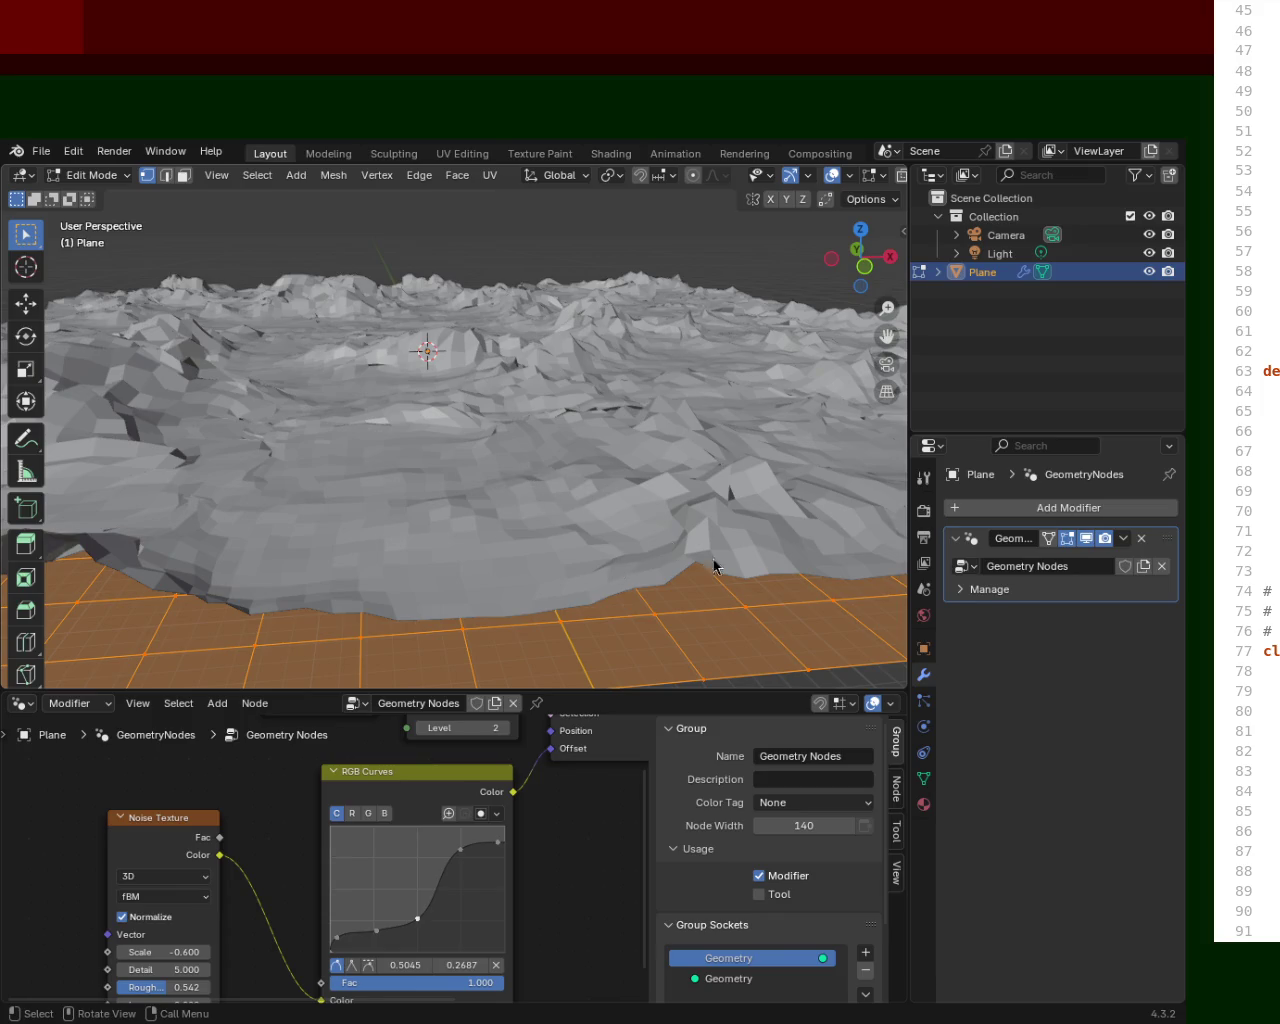
mouse_move(641, 428)
middle_mouse_down()
mouse_move(240, 495)
mouse_move(658, 480)
mouse_move(528, 423)
middle_mouse_up()
key("ctrl+s")
View the terrain from a low angle, then enlarge the node editor and bring the graph into view.
mouse_move(520, 358)
middle_mouse_down()
mouse_move(646, 409)
mouse_move(415, 361)
mouse_move(506, 434)
mouse_move(586, 443)
mouse_move(563, 337)
mouse_move(652, 363)
mouse_move(640, 380)
middle_mouse_up()
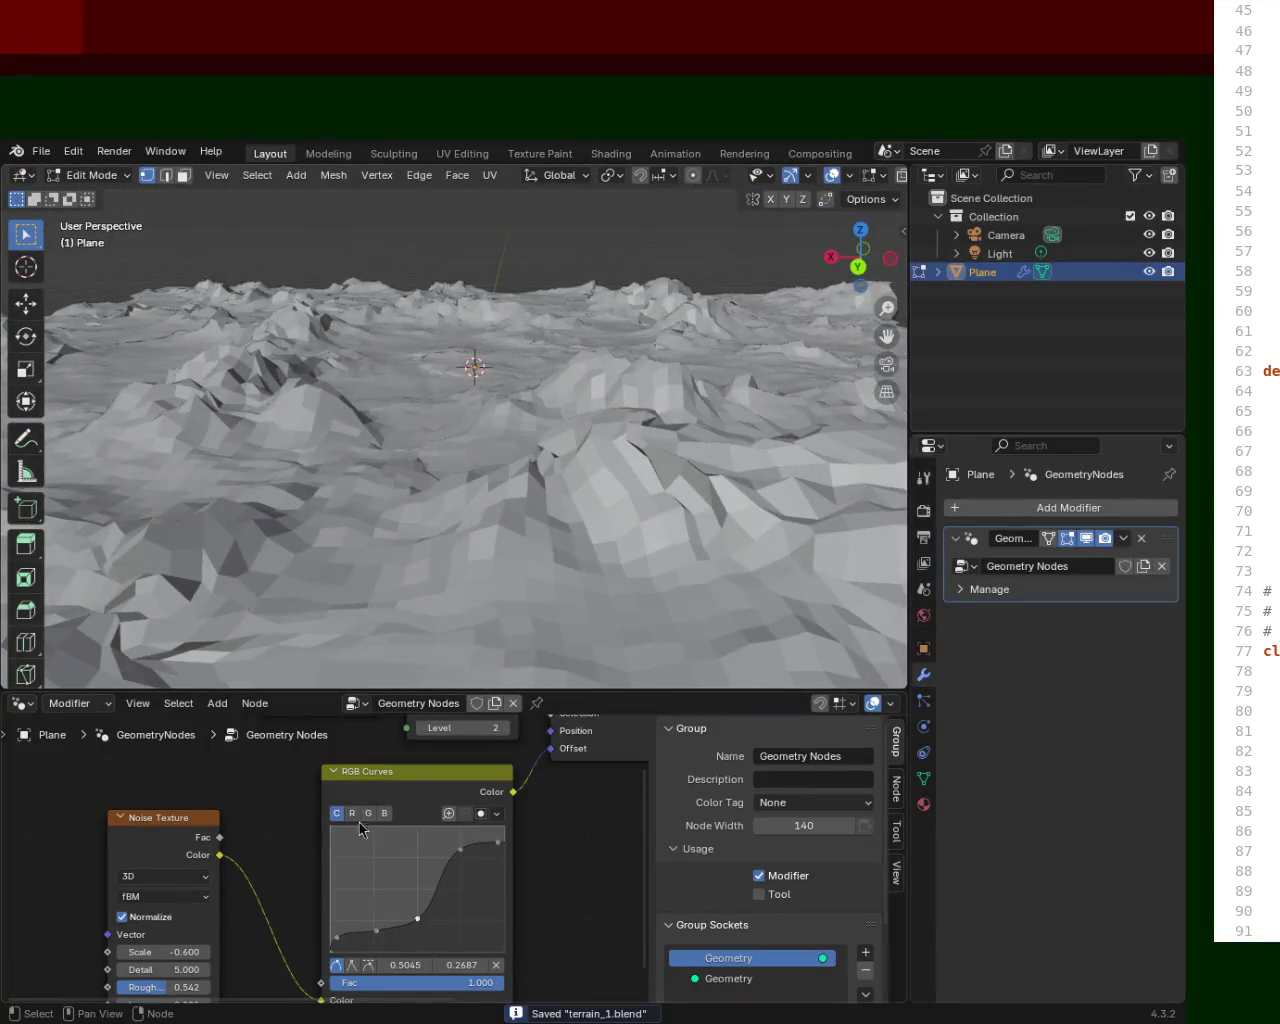
mouse_move(556, 496)
middle_mouse_down()
mouse_move(380, 563)
mouse_move(334, 509)
mouse_move(408, 503)
mouse_move(360, 619)
middle_mouse_up()
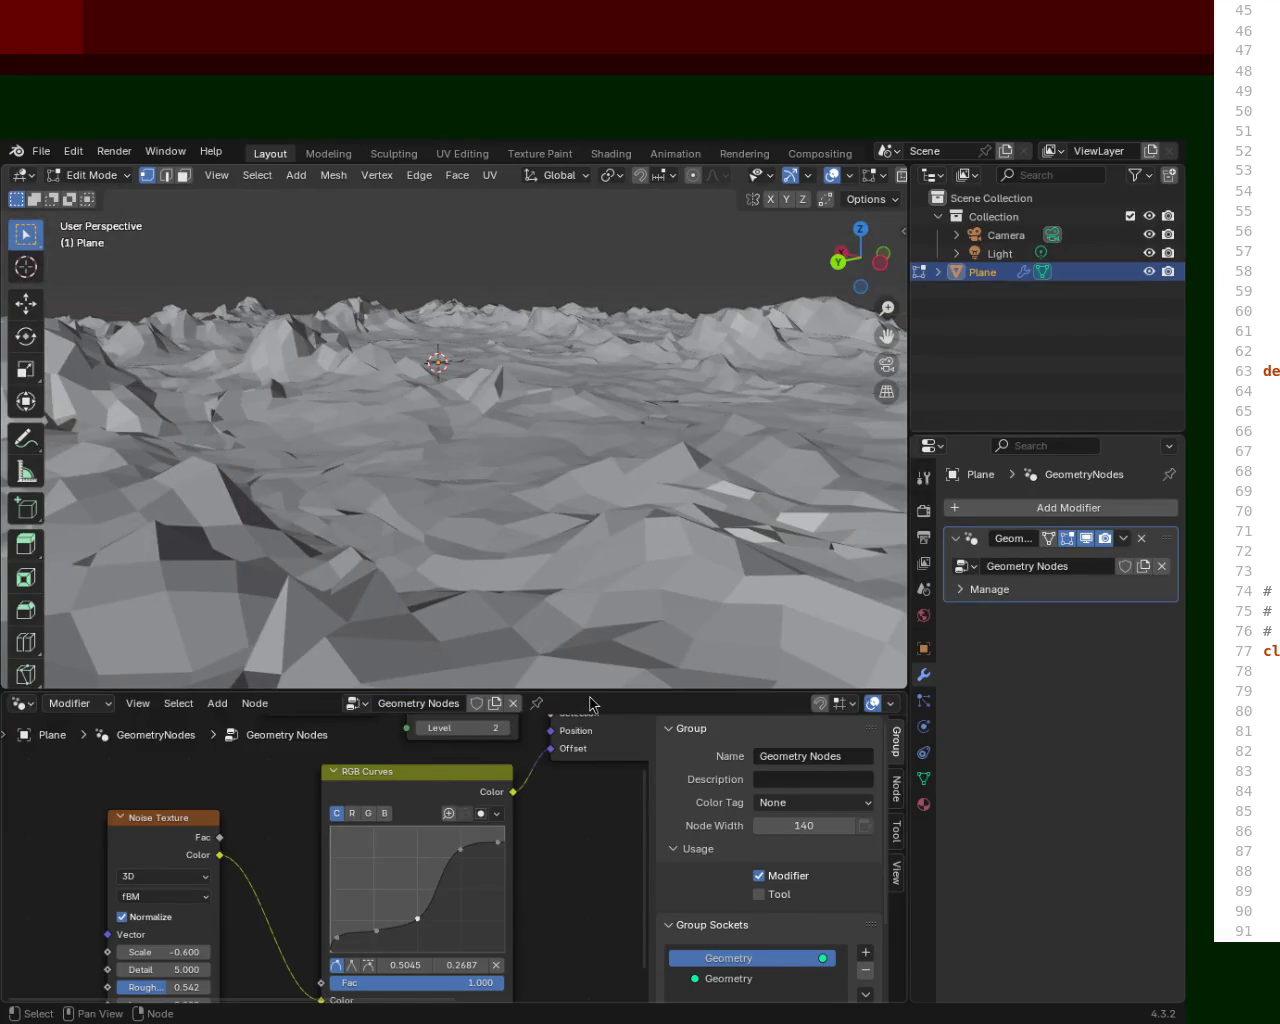
left_click_drag(600, 690, 640, 446)
mouse_move(229, 629)
middle_mouse_down("shift")
mouse_move(103, 749)
mouse_move(63, 686)
mouse_move(270, 605)
middle_mouse_up("shift")
Inspect the Noise Texture and RGB Curves nodes, then enlarge the 3D view for a low side view.
scroll(310, 840, "up", 2)
mouse_move(320, 800)
middle_mouse_down("shift")
mouse_move(331, 774)
mouse_move(357, 787)
middle_mouse_up("shift")
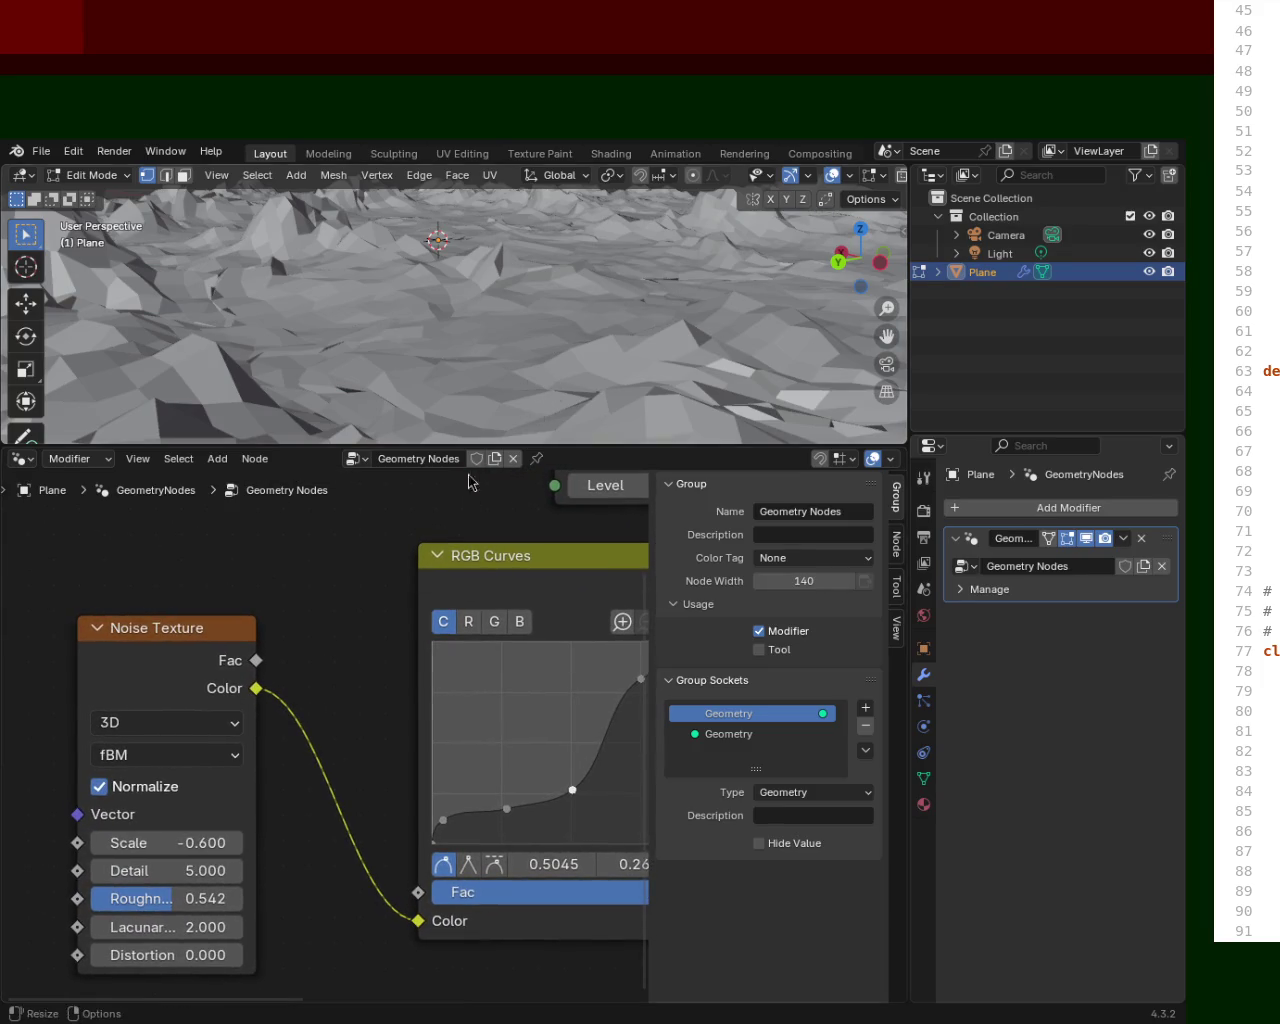
middle_click_drag(365, 693, 340, 700, "ctrl")
mouse_move(623, 309)
middle_mouse_down("ctrl")
mouse_move(423, 330)
mouse_move(482, 372)
mouse_move(593, 312)
mouse_move(640, 380)
middle_mouse_up("ctrl")
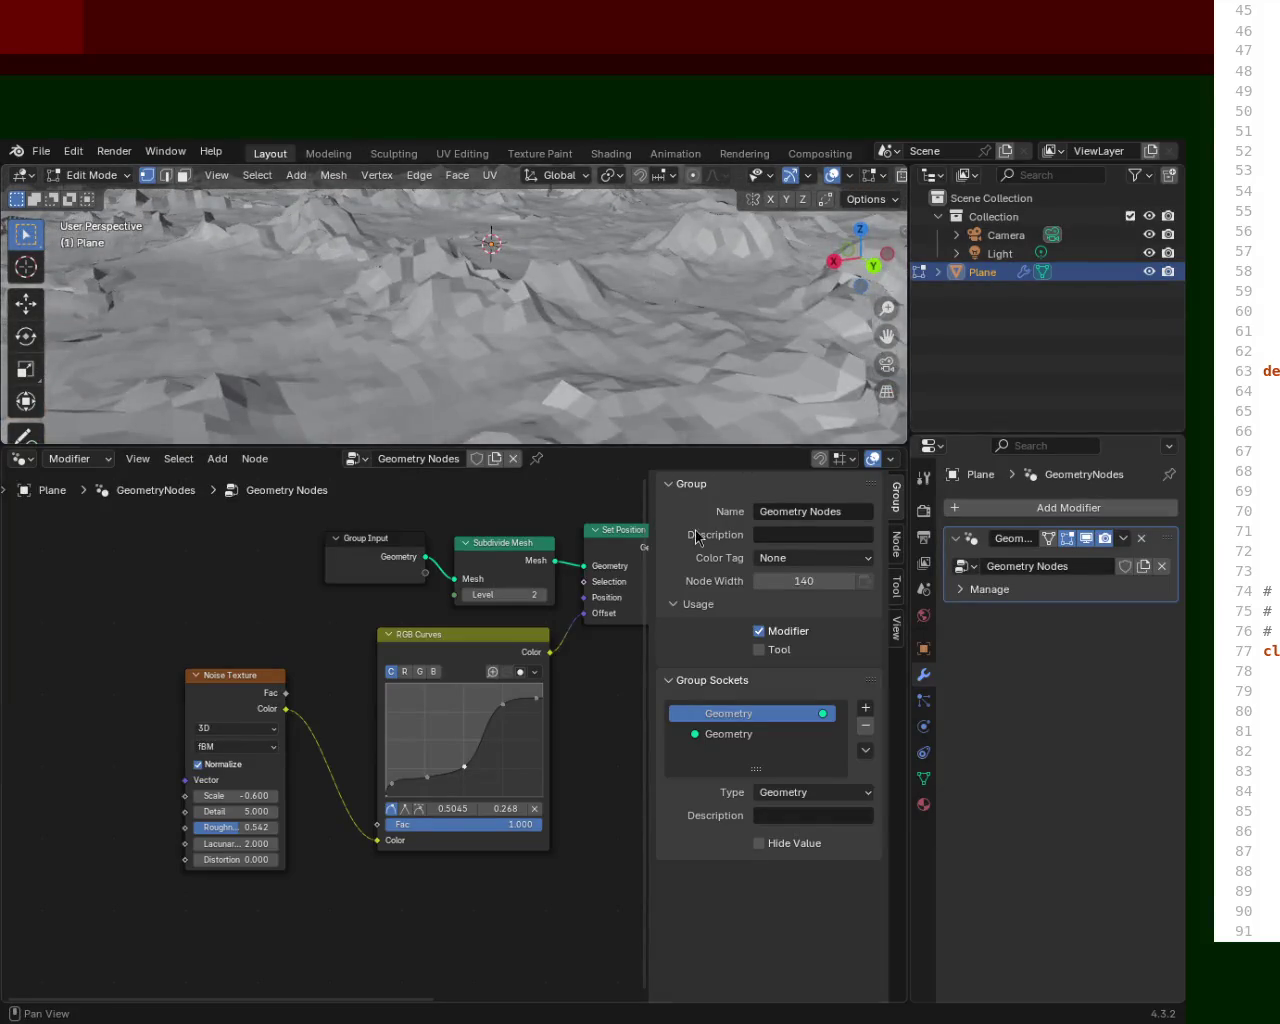
left_click_drag(694, 447, 694, 771)
mouse_move(560, 520)
middle_mouse_down()
mouse_move(480, 466)
mouse_move(343, 480)
mouse_move(374, 517)
mouse_move(654, 489)
mouse_move(725, 517)
mouse_move(577, 478)
mouse_move(514, 508)
middle_mouse_up()
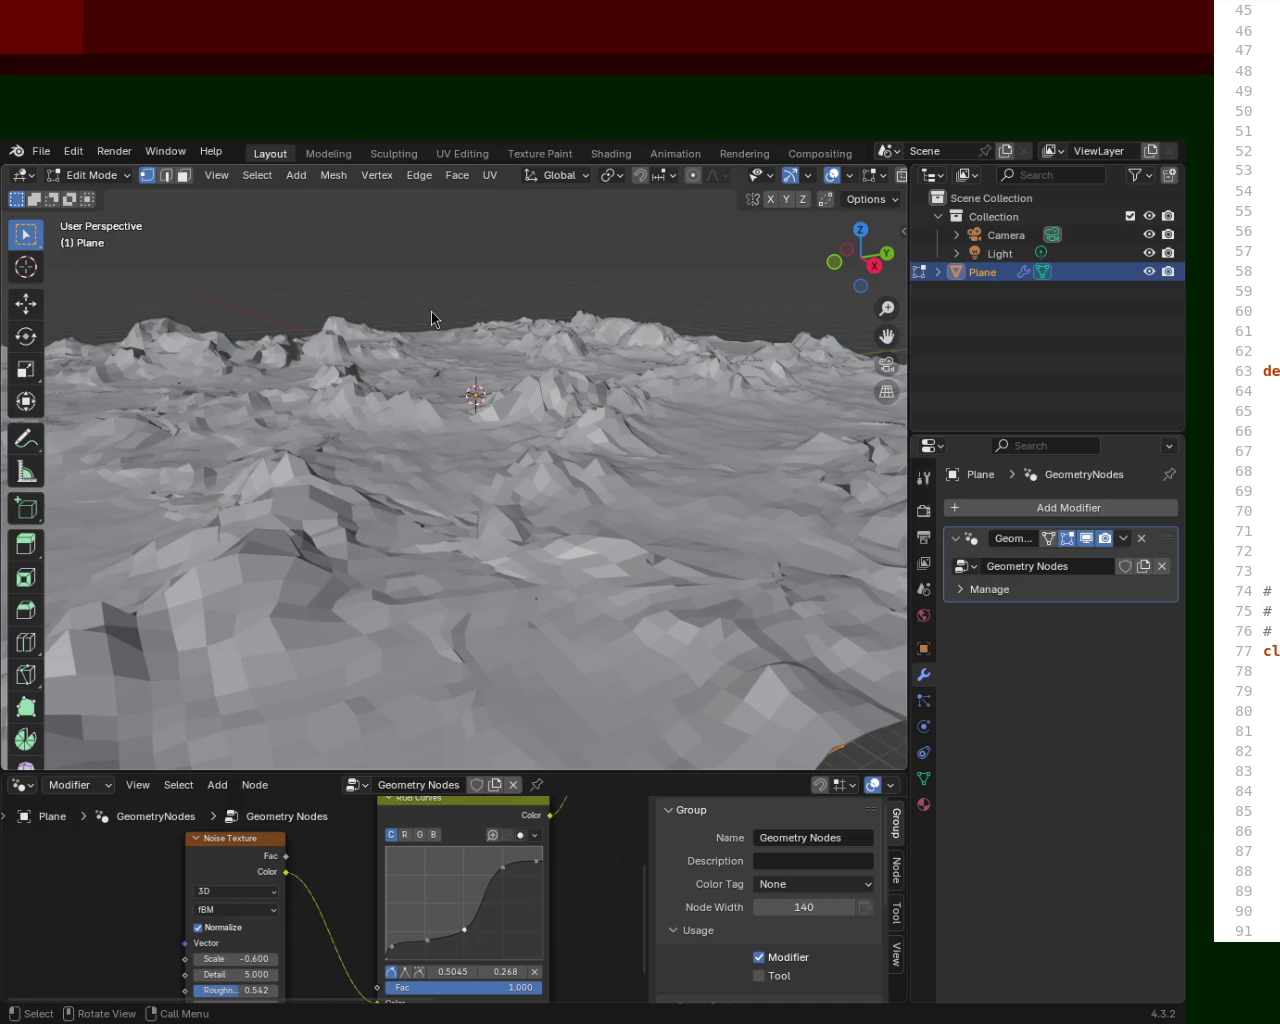
Zoom out and orbit around the finished terrain, then save it as terrain_1.blend.
mouse_move(634, 511)
middle_mouse_down("ctrl")
mouse_move(657, 537)
mouse_move(583, 424)
mouse_move(634, 455)
mouse_move(474, 417)
mouse_move(654, 474)
mouse_move(457, 414)
mouse_move(571, 423)
mouse_move(449, 429)
mouse_move(479, 404)
middle_mouse_up("ctrl")
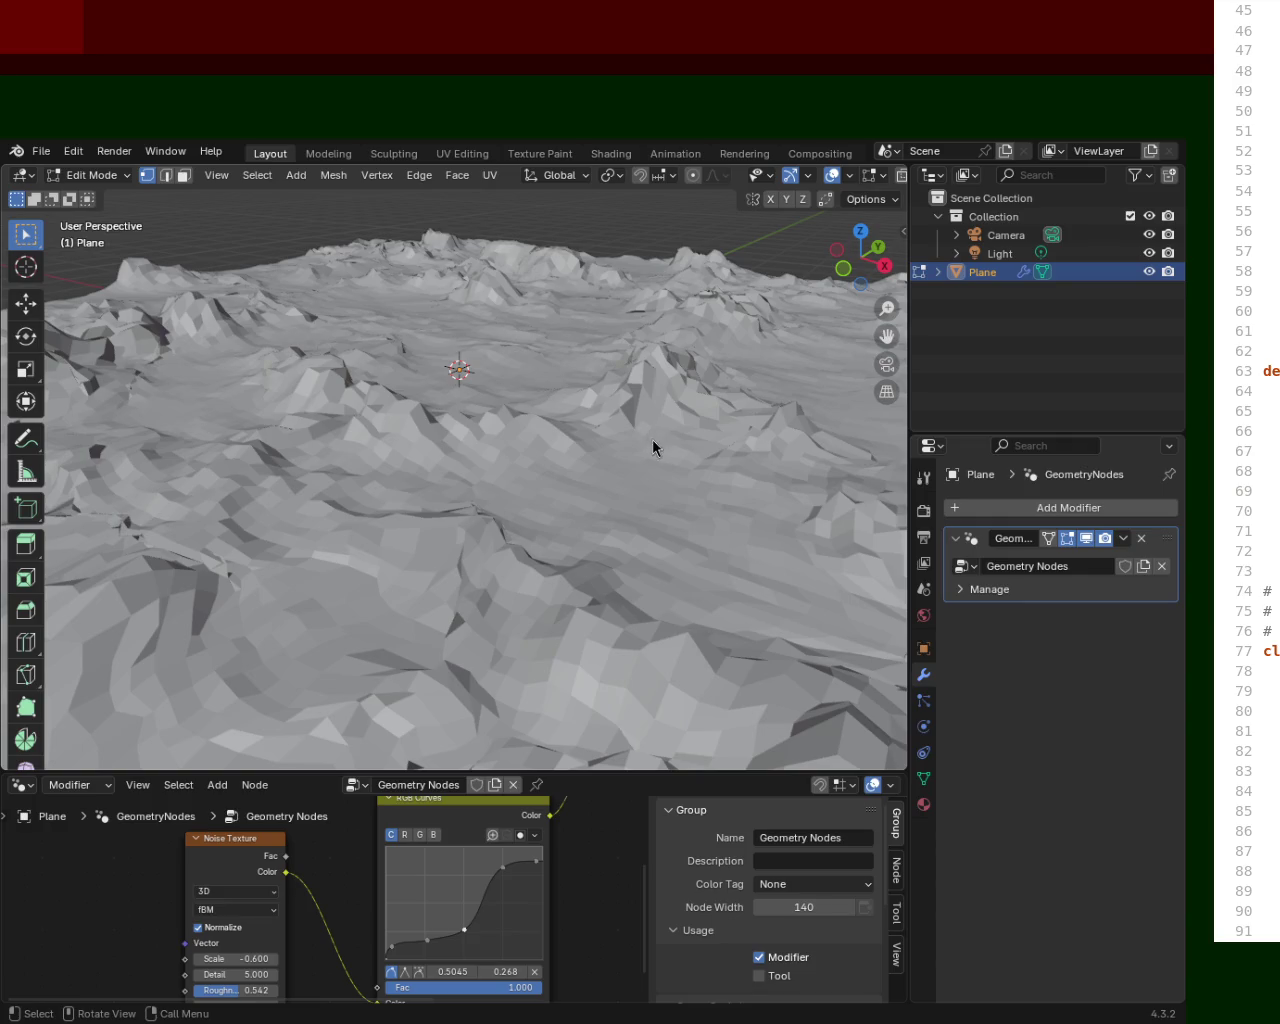
middle_click_drag(530, 532, 533, 529)
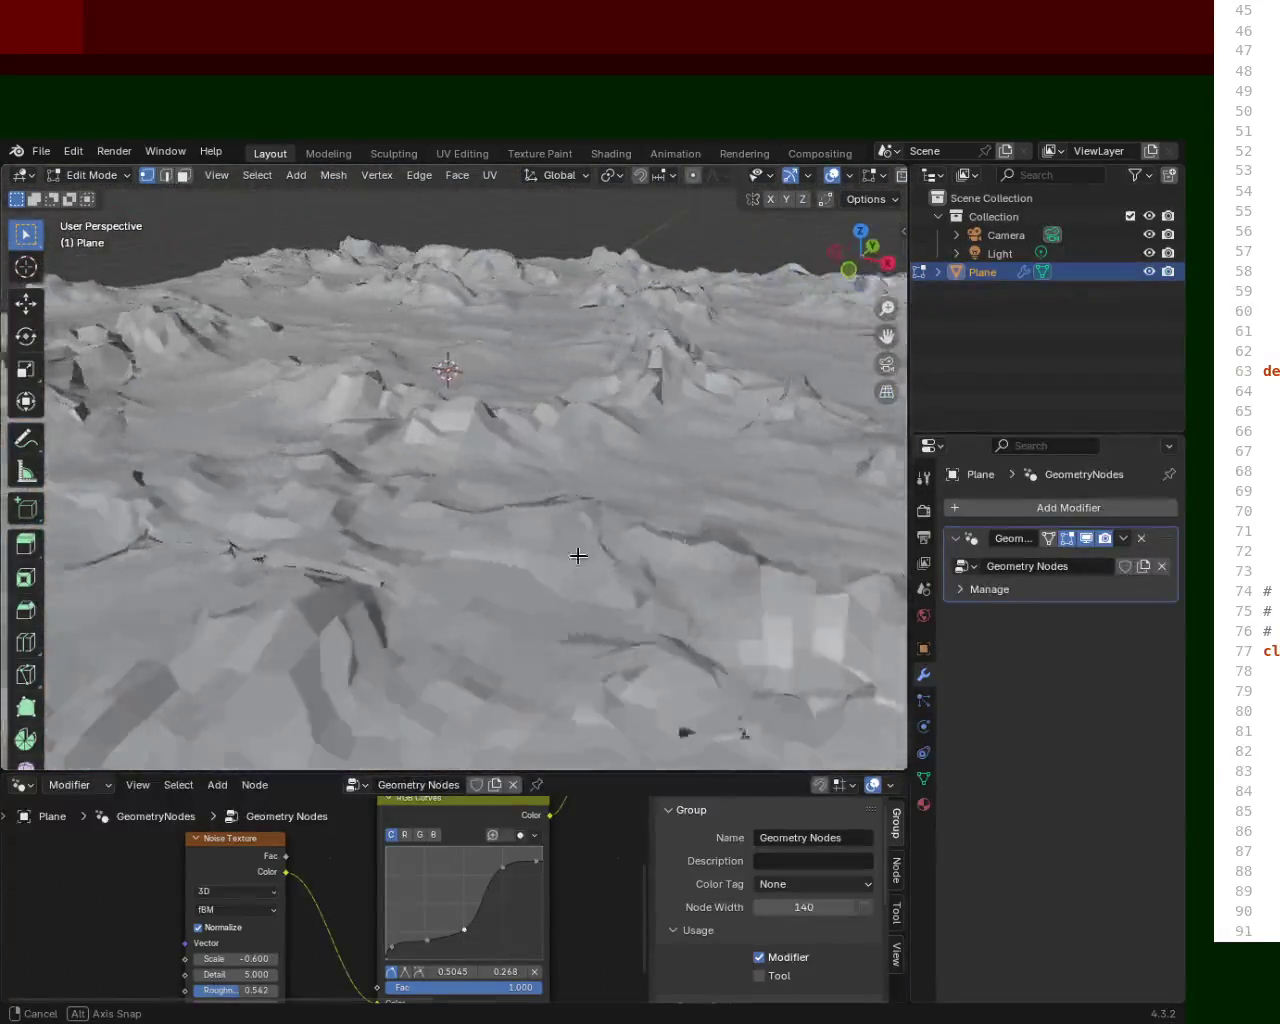
mouse_move(533, 529)
middle_mouse_down()
mouse_move(589, 534)
mouse_move(329, 557)
mouse_move(631, 720)
mouse_move(626, 551)
mouse_move(580, 486)
mouse_move(569, 513)
mouse_move(371, 469)
mouse_move(277, 491)
mouse_move(523, 363)
mouse_move(671, 518)
mouse_move(809, 509)
middle_mouse_up()
key("ctrl+s")
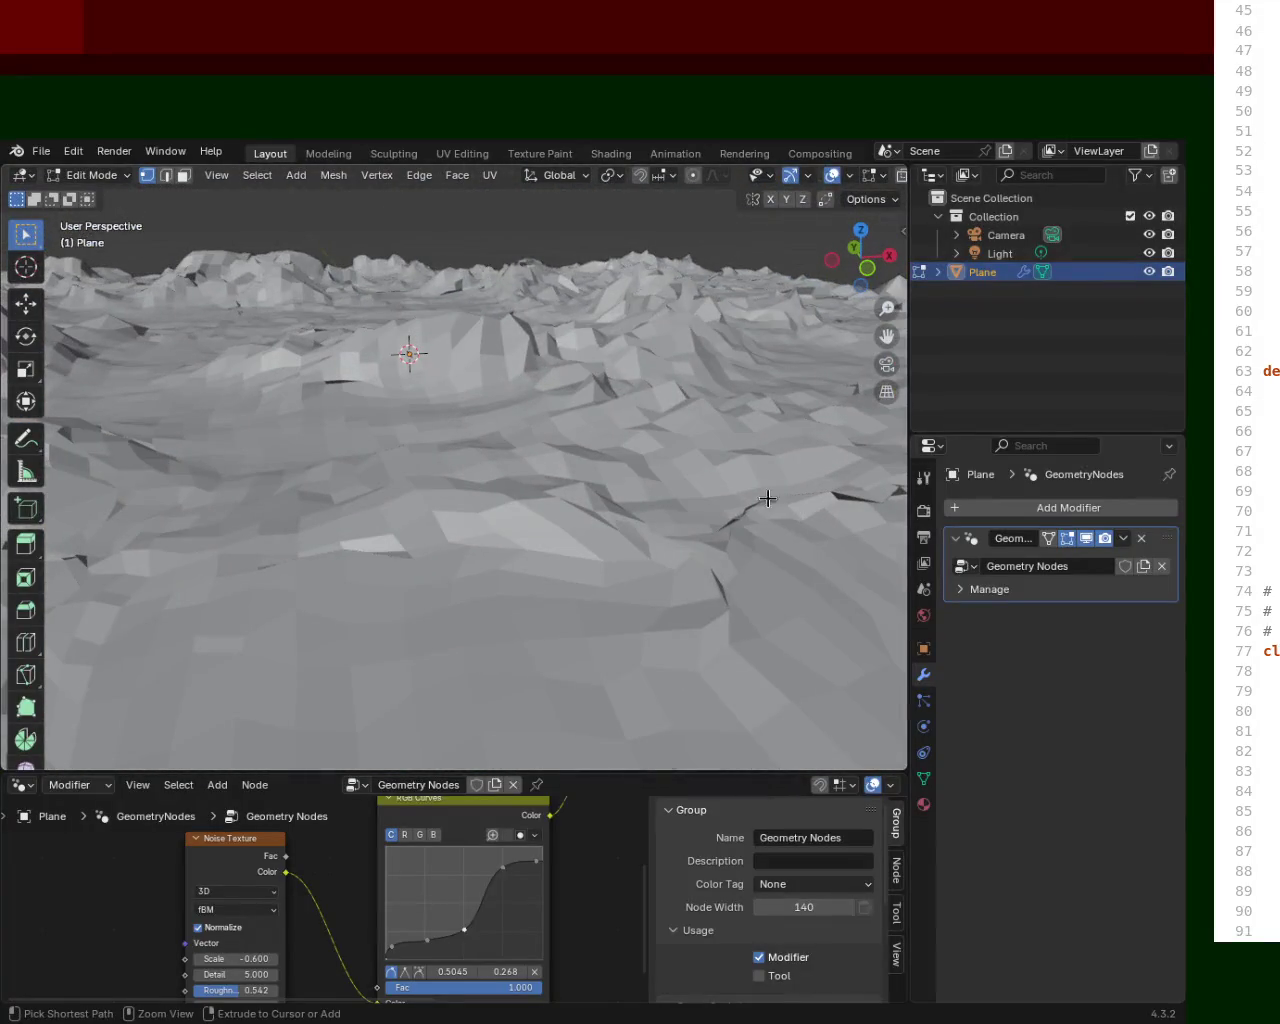
Save again and enlarge the node editor so Noise Texture and RGB Curves fit, then review the terrain.
key("ctrl+s")
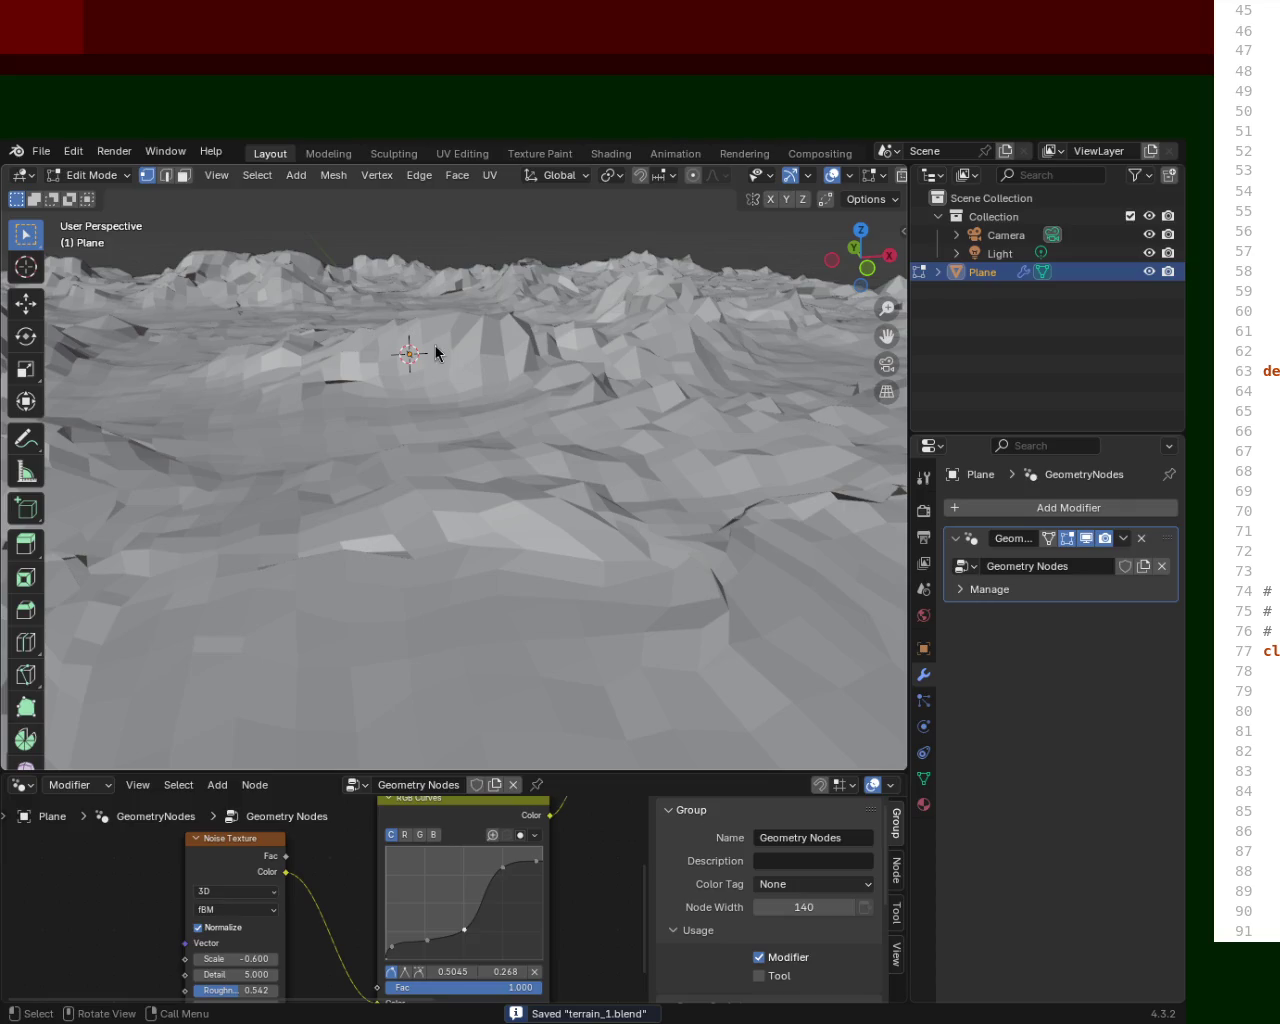
mouse_move(712, 772)
left_mouse_down()
mouse_move(784, 495)
mouse_move(771, 480)
mouse_move(789, 650)
left_mouse_up()
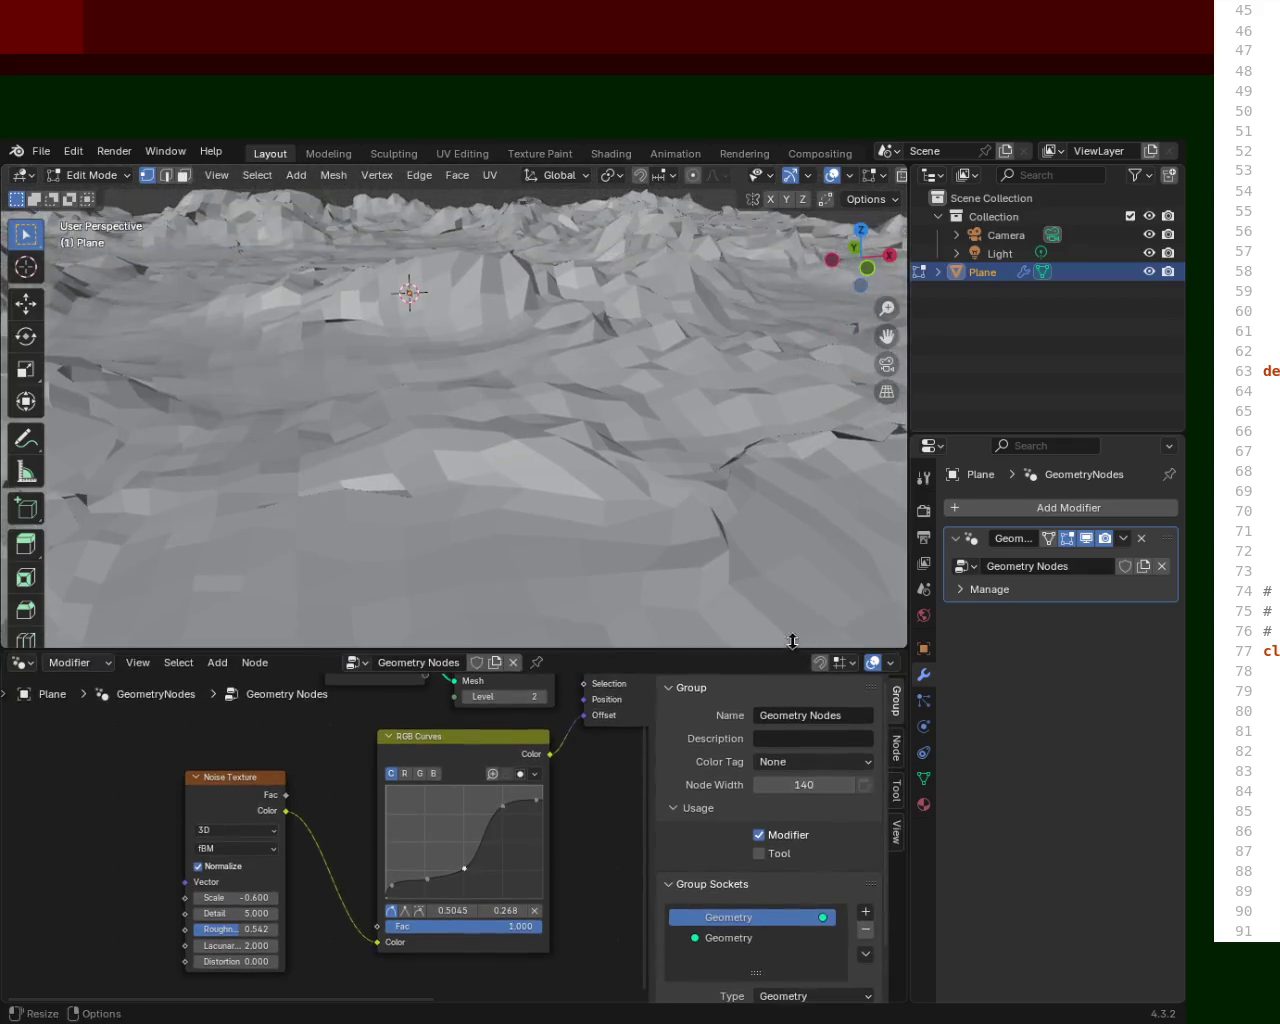
mouse_move(613, 353)
middle_mouse_down("ctrl")
mouse_move(517, 437)
mouse_move(634, 463)
mouse_move(560, 351)
middle_mouse_up("ctrl")
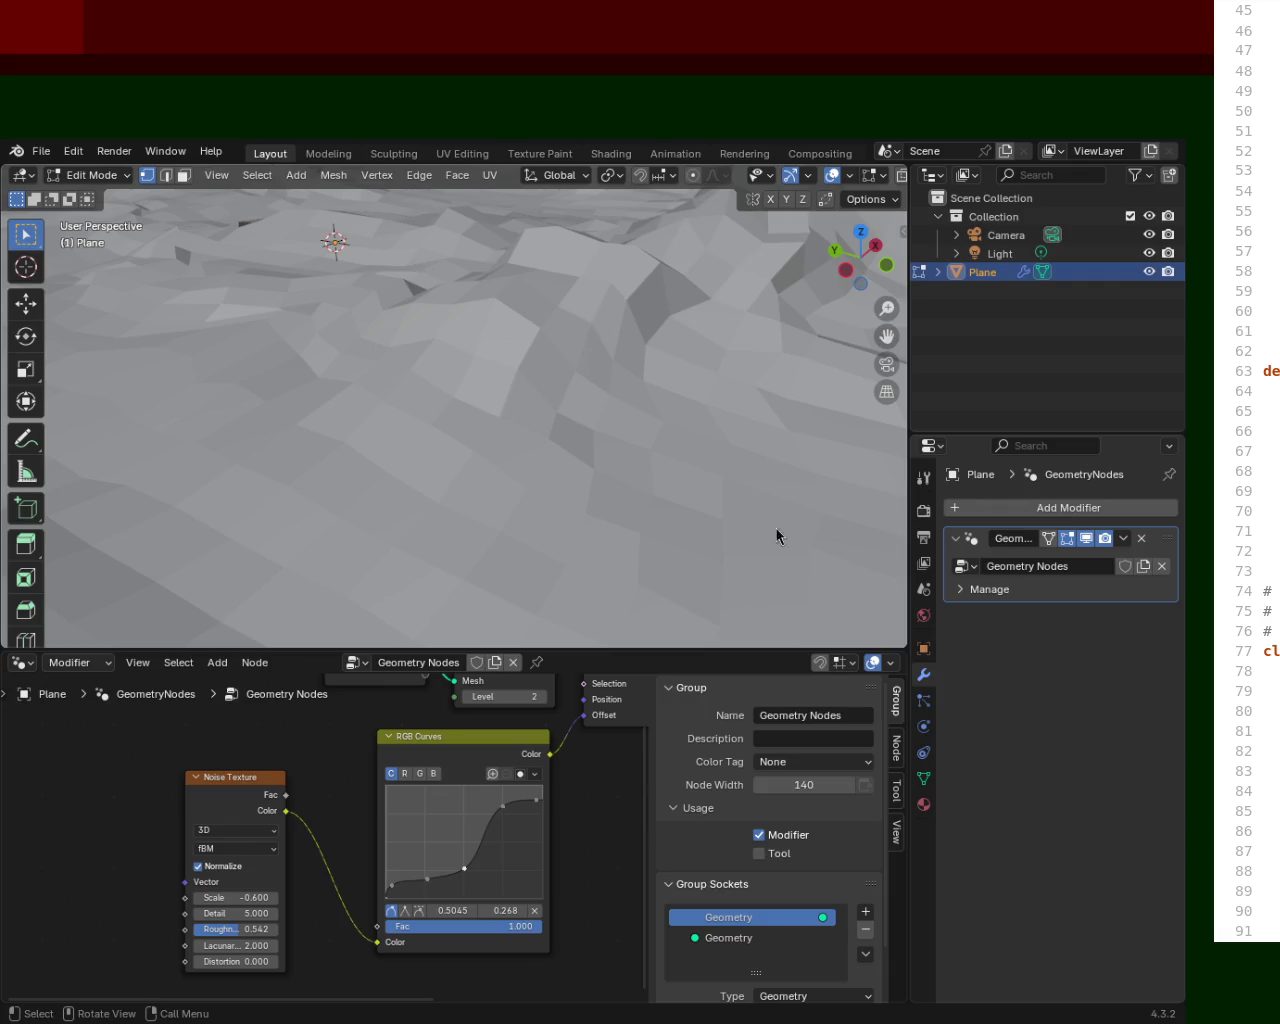
mouse_move(606, 403)
middle_mouse_down()
mouse_move(594, 424)
mouse_move(651, 449)
middle_mouse_up()
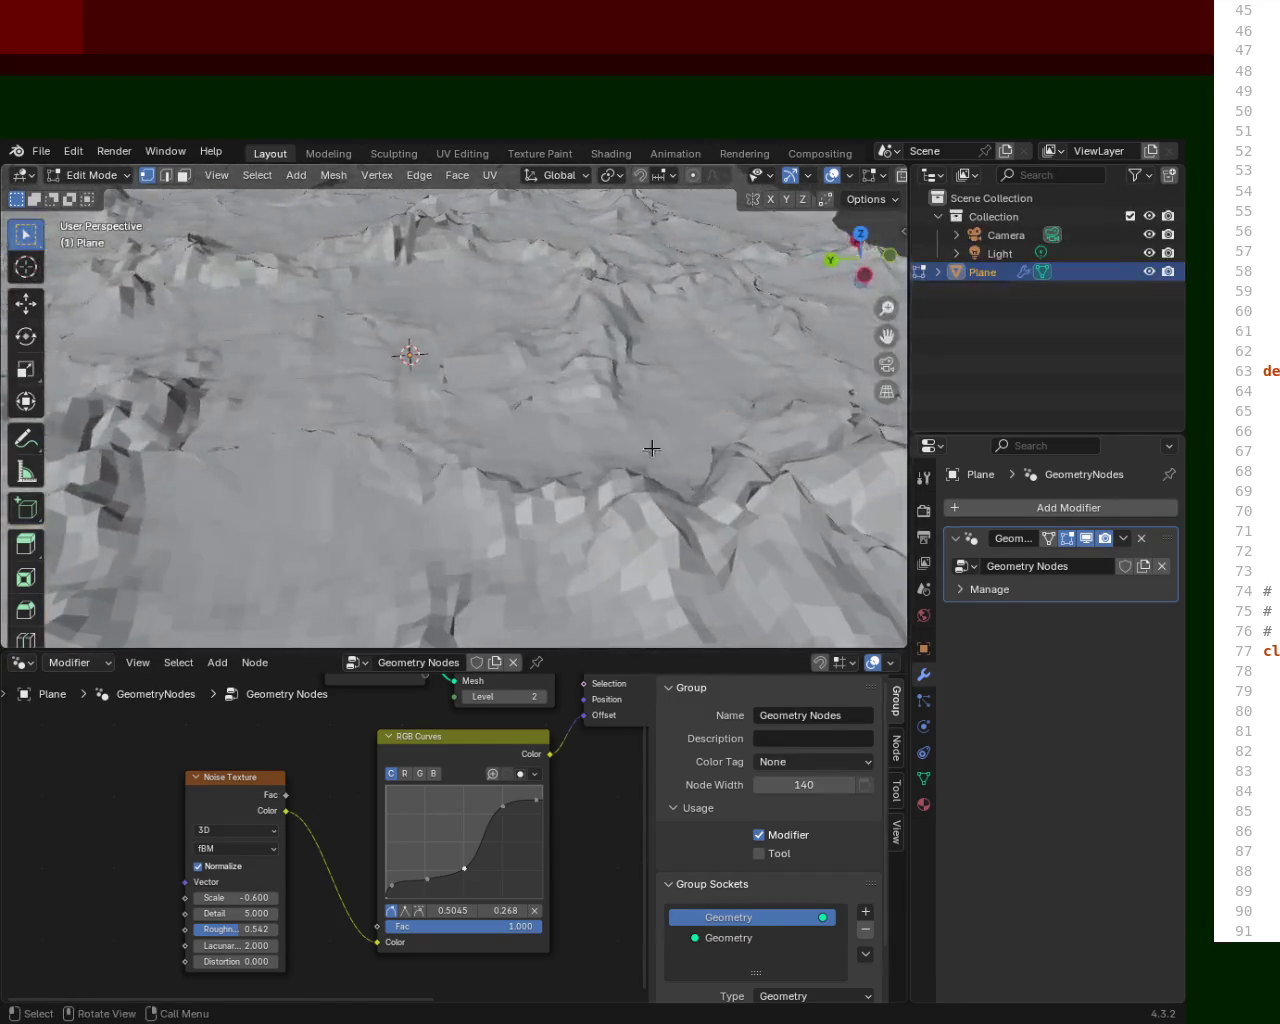
Apply the Geometry Nodes modifier from Object Mode so the terrain becomes real mesh geometry.
mouse_move(588, 393)
middle_mouse_down()
mouse_move(648, 338)
mouse_move(637, 452)
mouse_move(500, 529)
mouse_move(591, 316)
mouse_move(809, 389)
mouse_move(622, 336)
mouse_move(549, 326)
mouse_move(479, 341)
middle_mouse_up()
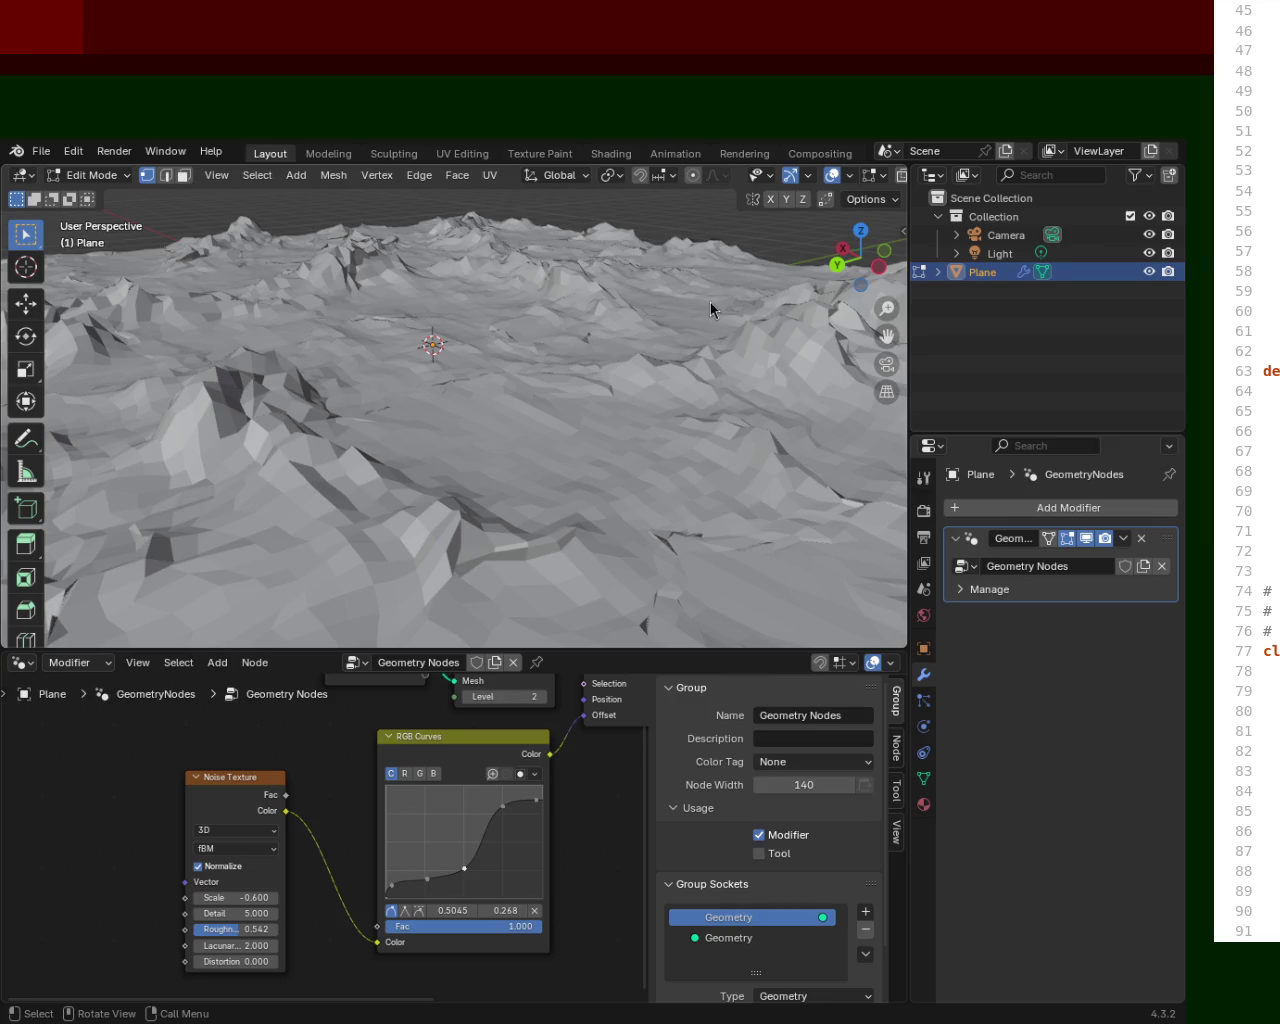
left_click(1122, 538)
key("Tab")
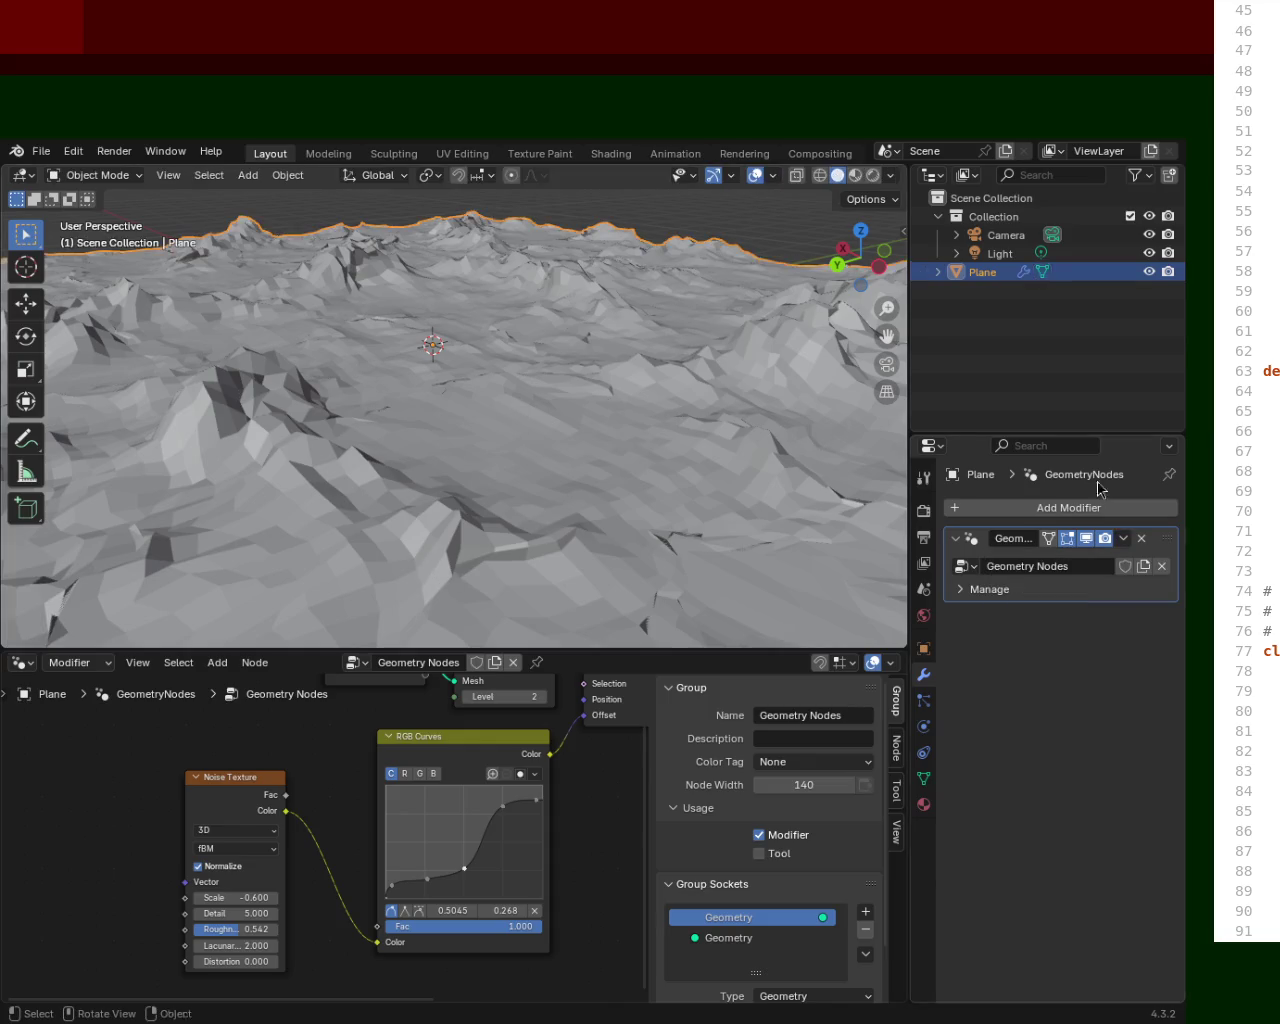
left_click(1122, 538)
left_click(1010, 558)
Enter Edit Mode with all vertices selected and zoom in close on the terrain faces.
mouse_move(502, 456)
middle_mouse_down()
mouse_move(537, 505)
mouse_move(510, 477)
mouse_move(442, 502)
mouse_move(477, 429)
mouse_move(514, 409)
mouse_move(391, 514)
mouse_move(189, 489)
mouse_move(549, 469)
mouse_move(549, 449)
mouse_move(648, 398)
mouse_move(517, 369)
mouse_move(499, 411)
mouse_move(503, 351)
mouse_move(634, 346)
mouse_move(564, 350)
mouse_move(537, 434)
mouse_move(431, 363)
mouse_move(484, 405)
mouse_move(711, 431)
mouse_move(694, 331)
mouse_move(694, 420)
mouse_move(437, 506)
middle_mouse_up()
key("Tab")
scroll(517, 369, "up", 3)
scroll(540, 314, "up", 2)
scroll(431, 363, "down", 3)
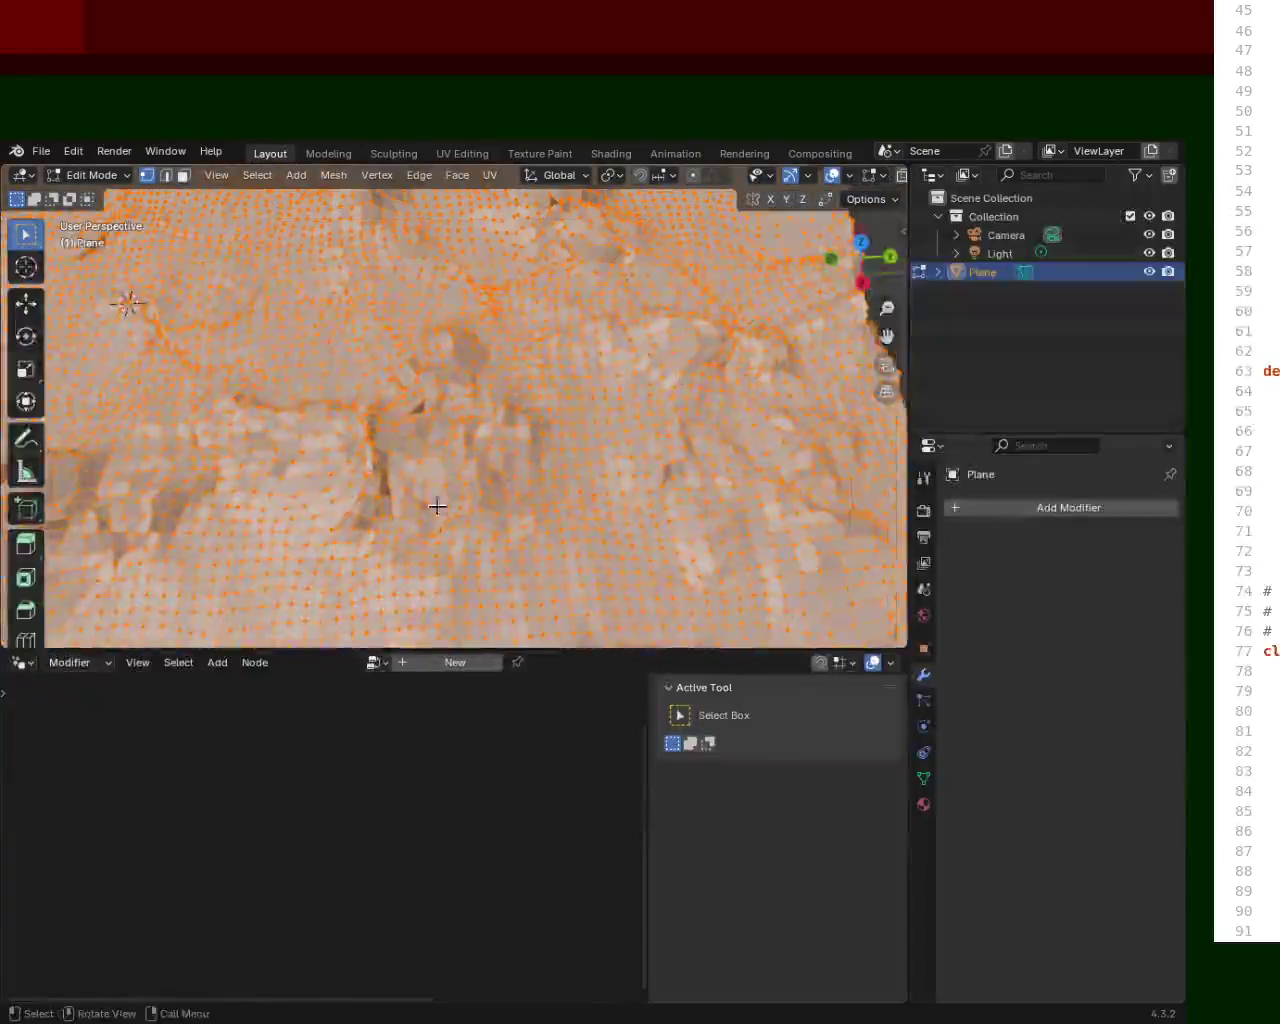
scroll(437, 506, "up", 3)
middle_click_drag(371, 463, 409, 460)
scroll(409, 460, "up", 3)
mouse_move(449, 386)
middle_mouse_down()
mouse_move(492, 433)
mouse_move(577, 423)
mouse_move(396, 459)
mouse_move(517, 409)
mouse_move(443, 477)
mouse_move(437, 511)
mouse_move(286, 457)
mouse_move(429, 360)
mouse_move(538, 513)
mouse_move(563, 483)
mouse_move(480, 397)
mouse_move(500, 400)
mouse_move(562, 469)
mouse_move(593, 450)
middle_mouse_up()
key("m")
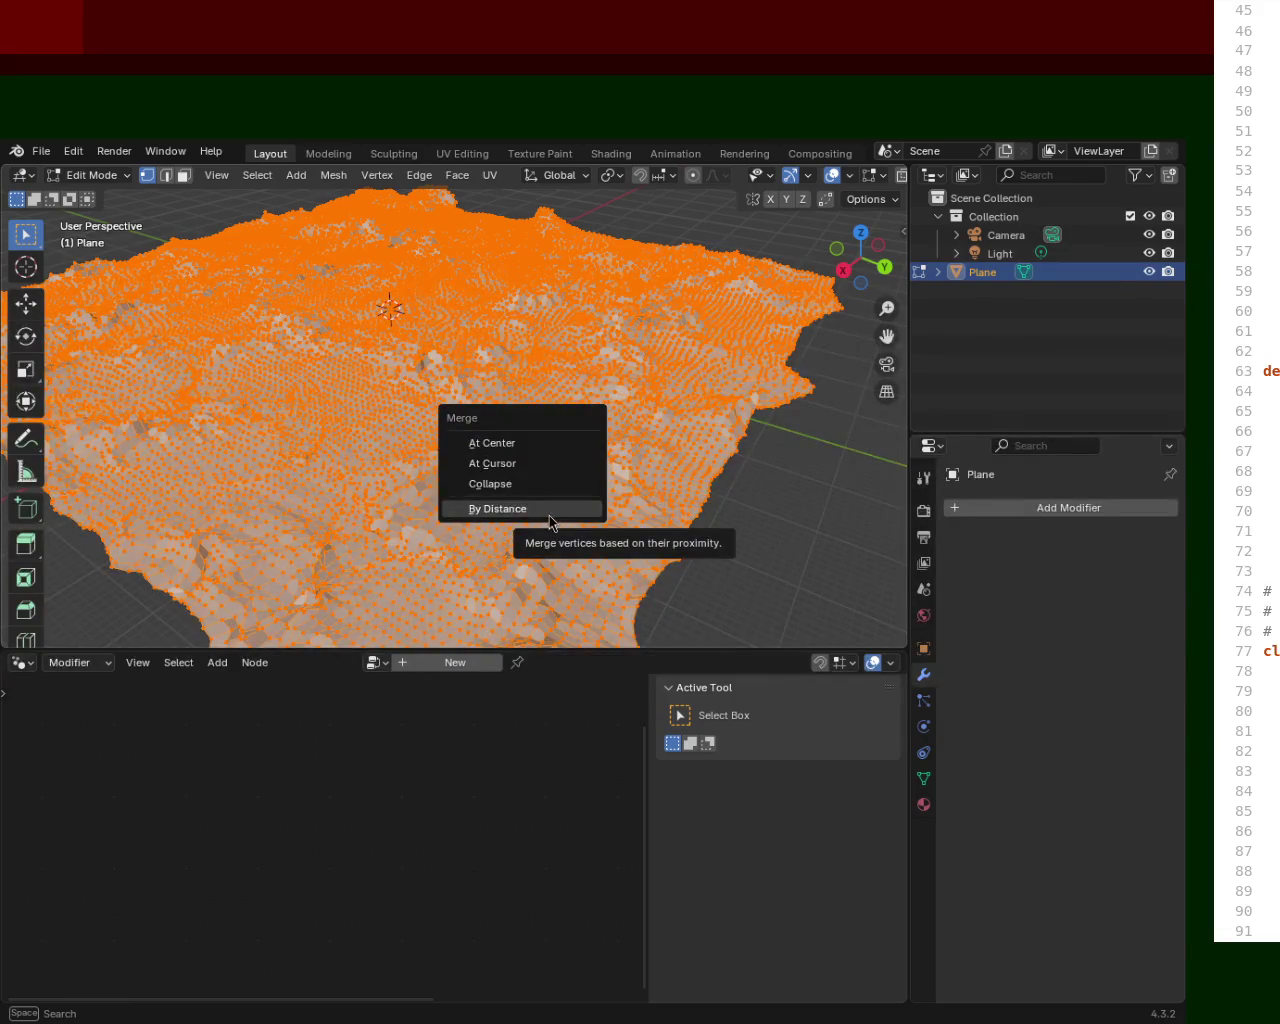
Merge vertices by distance to try closing the gaps between terrain faces.
left_click(548, 512)
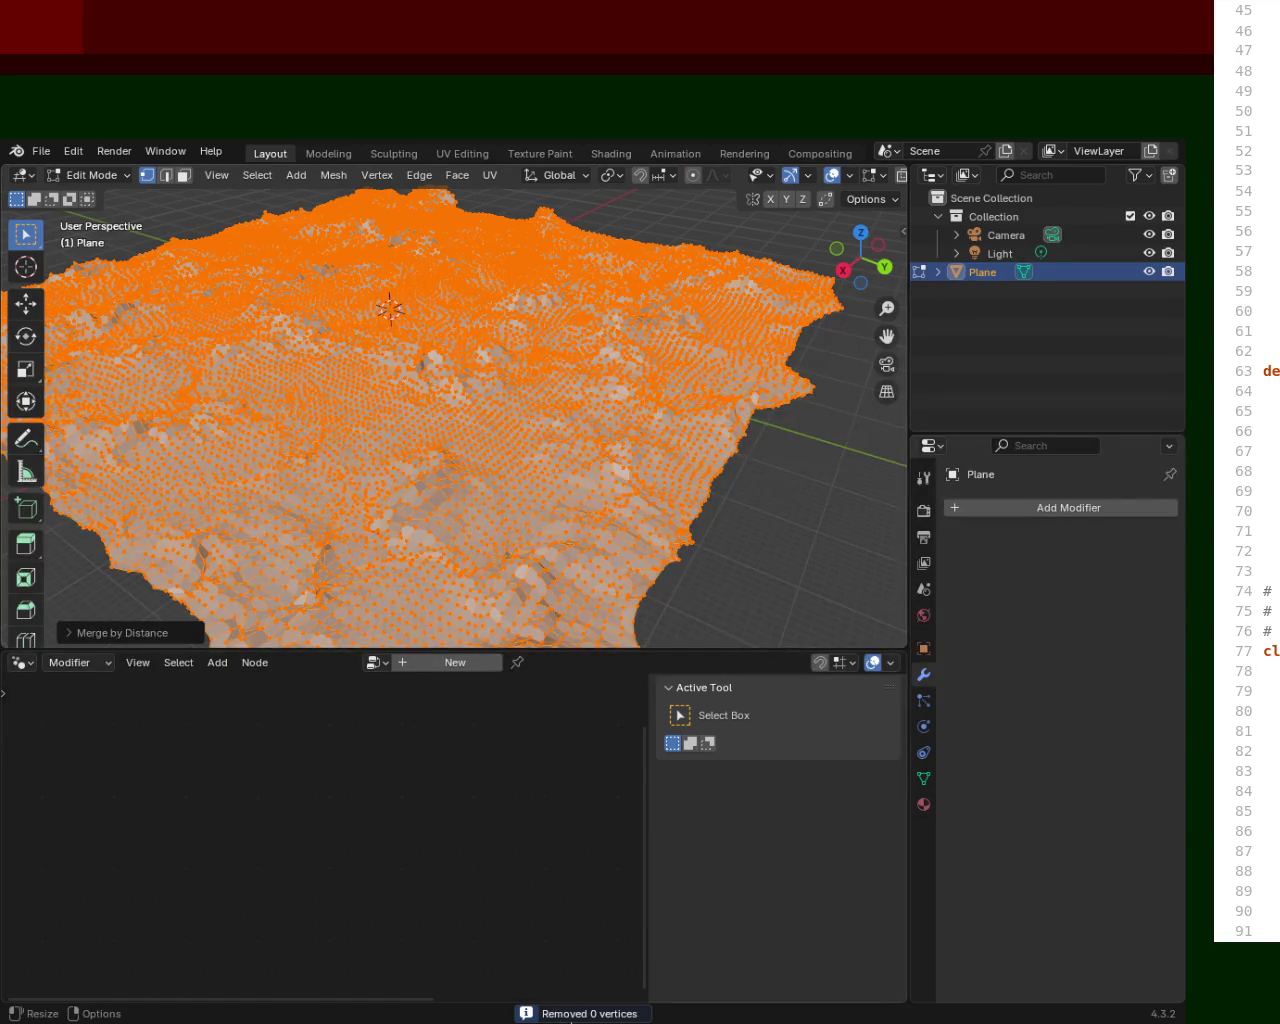
mouse_move(600, 460)
middle_mouse_down()
mouse_move(586, 420)
mouse_move(400, 420)
mouse_move(631, 386)
mouse_move(608, 551)
mouse_move(584, 445)
mouse_move(604, 473)
mouse_move(607, 402)
mouse_move(649, 448)
mouse_move(466, 494)
mouse_move(467, 289)
mouse_move(514, 400)
mouse_move(511, 364)
mouse_move(543, 409)
mouse_move(554, 360)
mouse_move(622, 473)
mouse_move(577, 471)
mouse_move(554, 431)
mouse_move(507, 413)
mouse_move(477, 380)
middle_mouse_up()
key("Tab")
key("Tab")
Select vertices beside a gap, switch from wireframe to solid shading, and orbit to inspect the cracks.
left_click(492, 367)
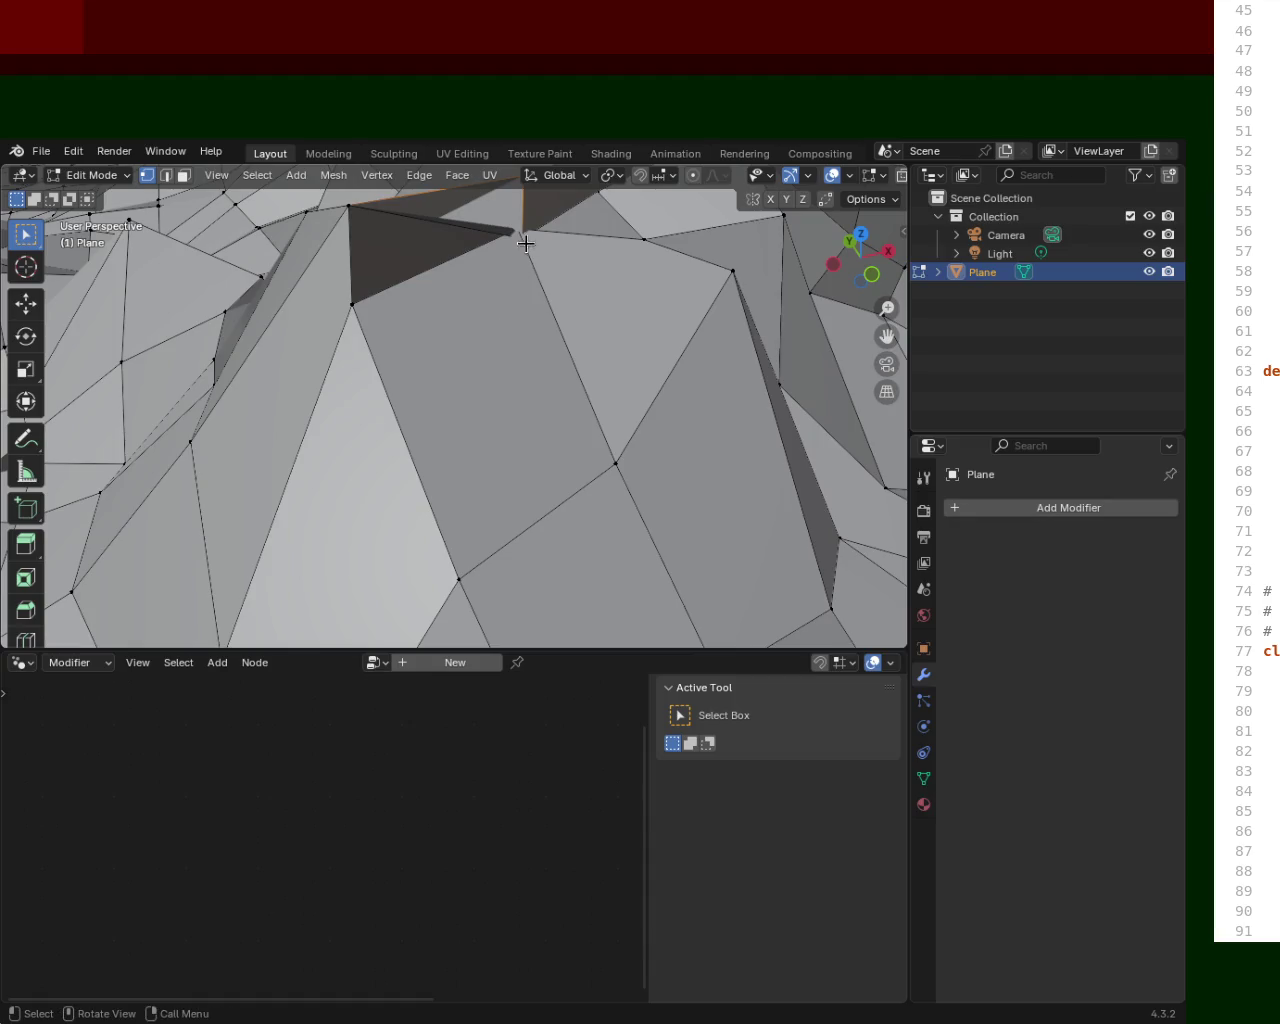
left_click_drag(905, 176, 953, 178)
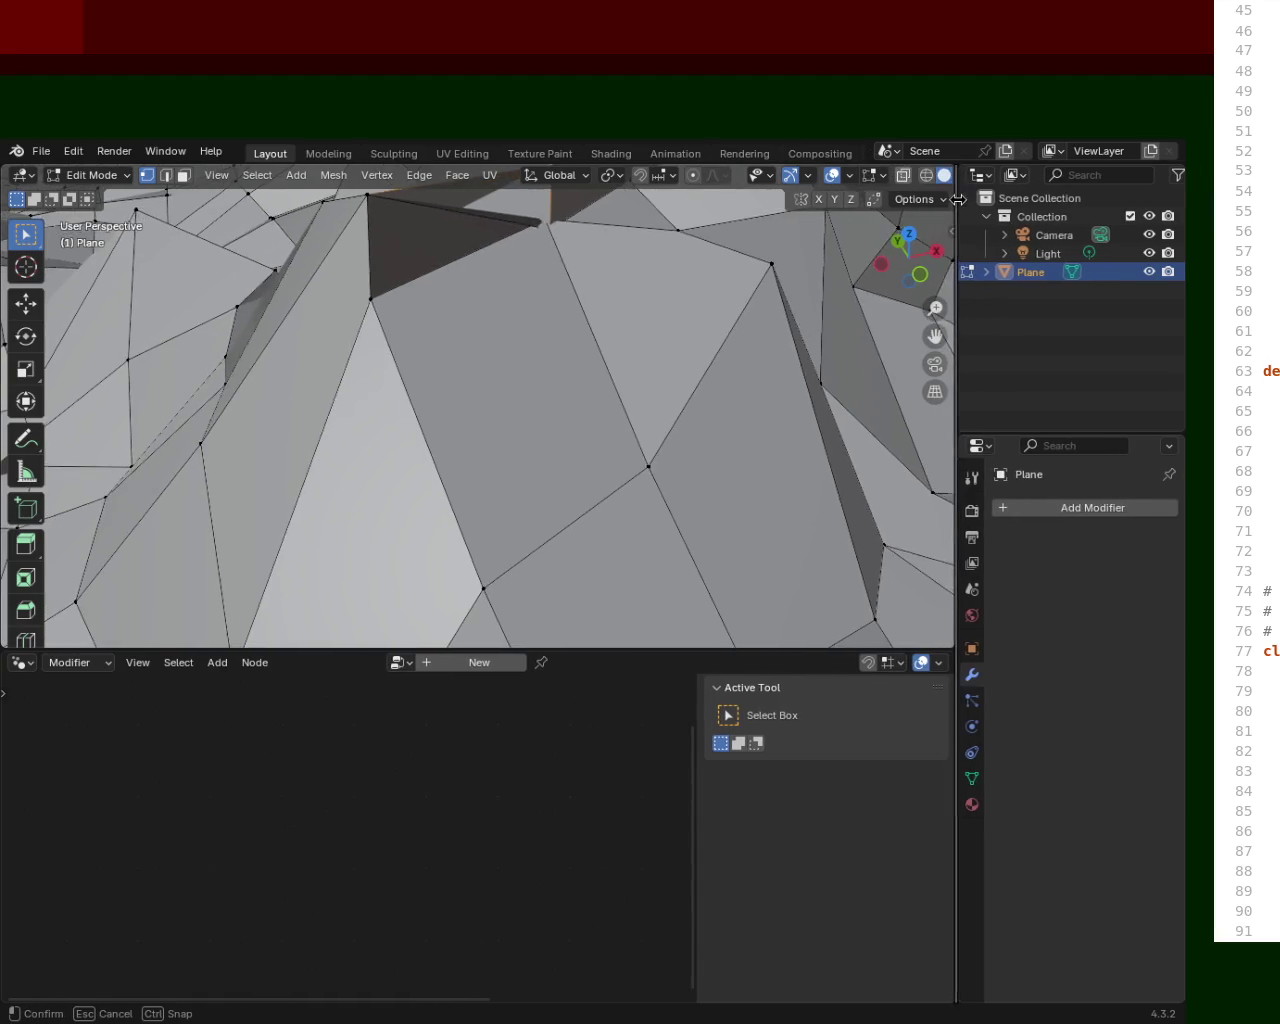
left_click(926, 175)
left_click(551, 228)
left_click(944, 175)
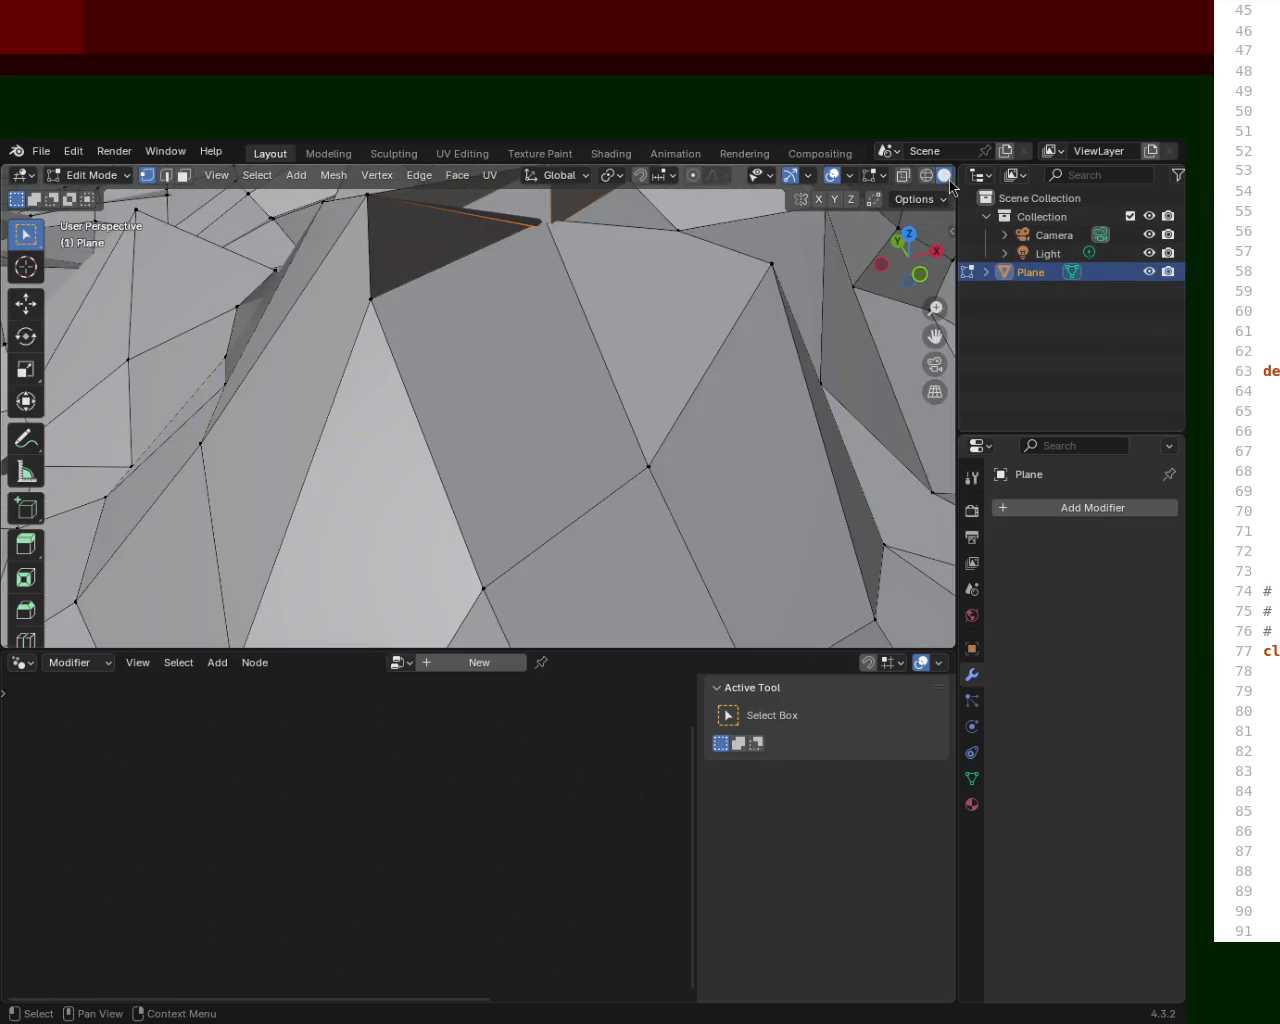
middle_click_drag(563, 268, 548, 372)
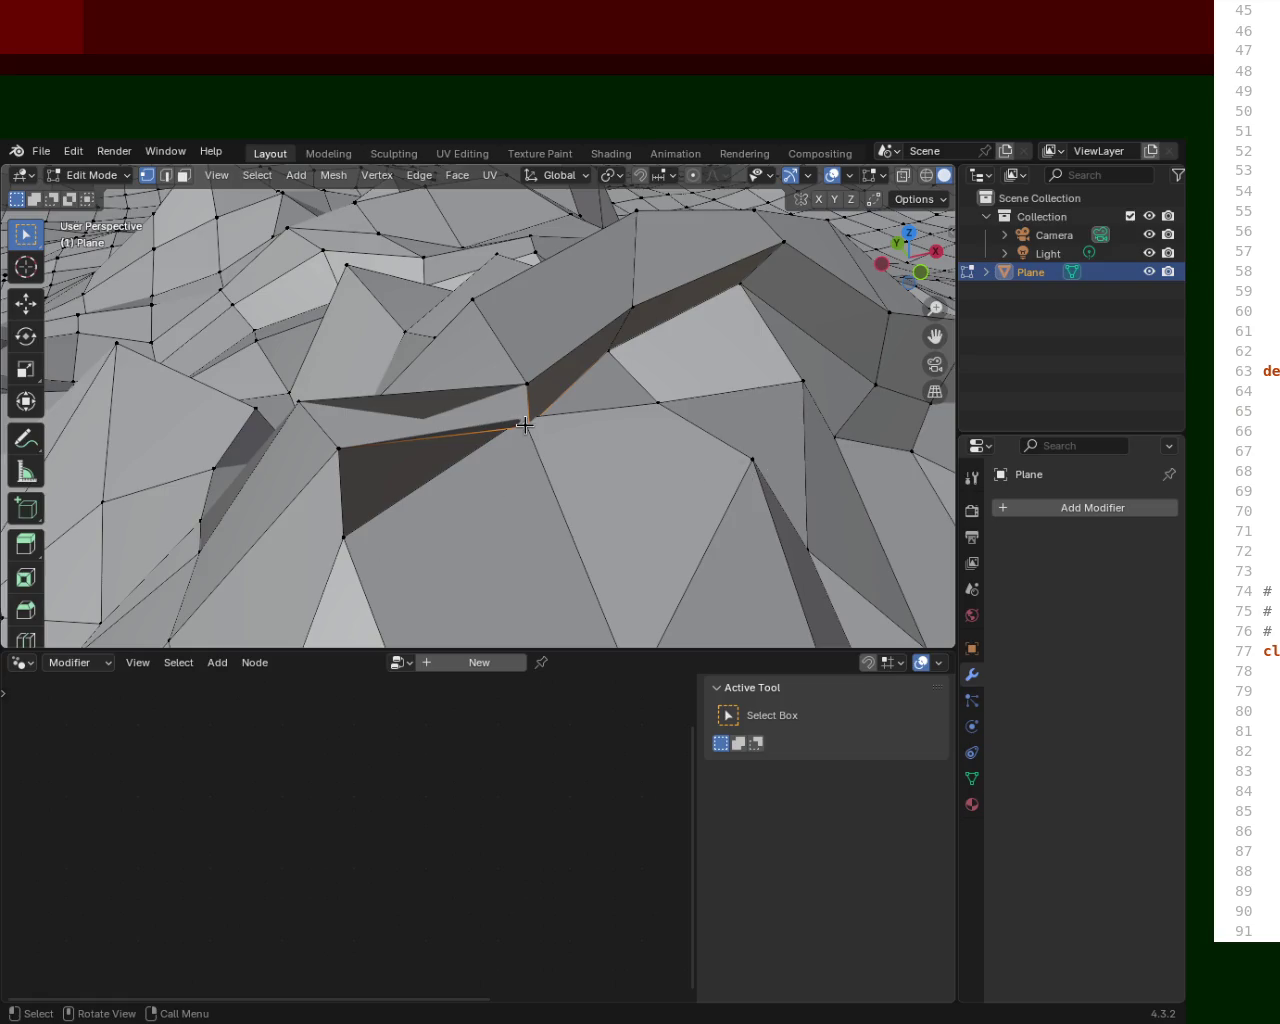
mouse_move(512, 414)
middle_mouse_down("ctrl")
mouse_move(667, 555)
mouse_move(477, 483)
mouse_move(565, 362)
middle_mouse_up("ctrl")
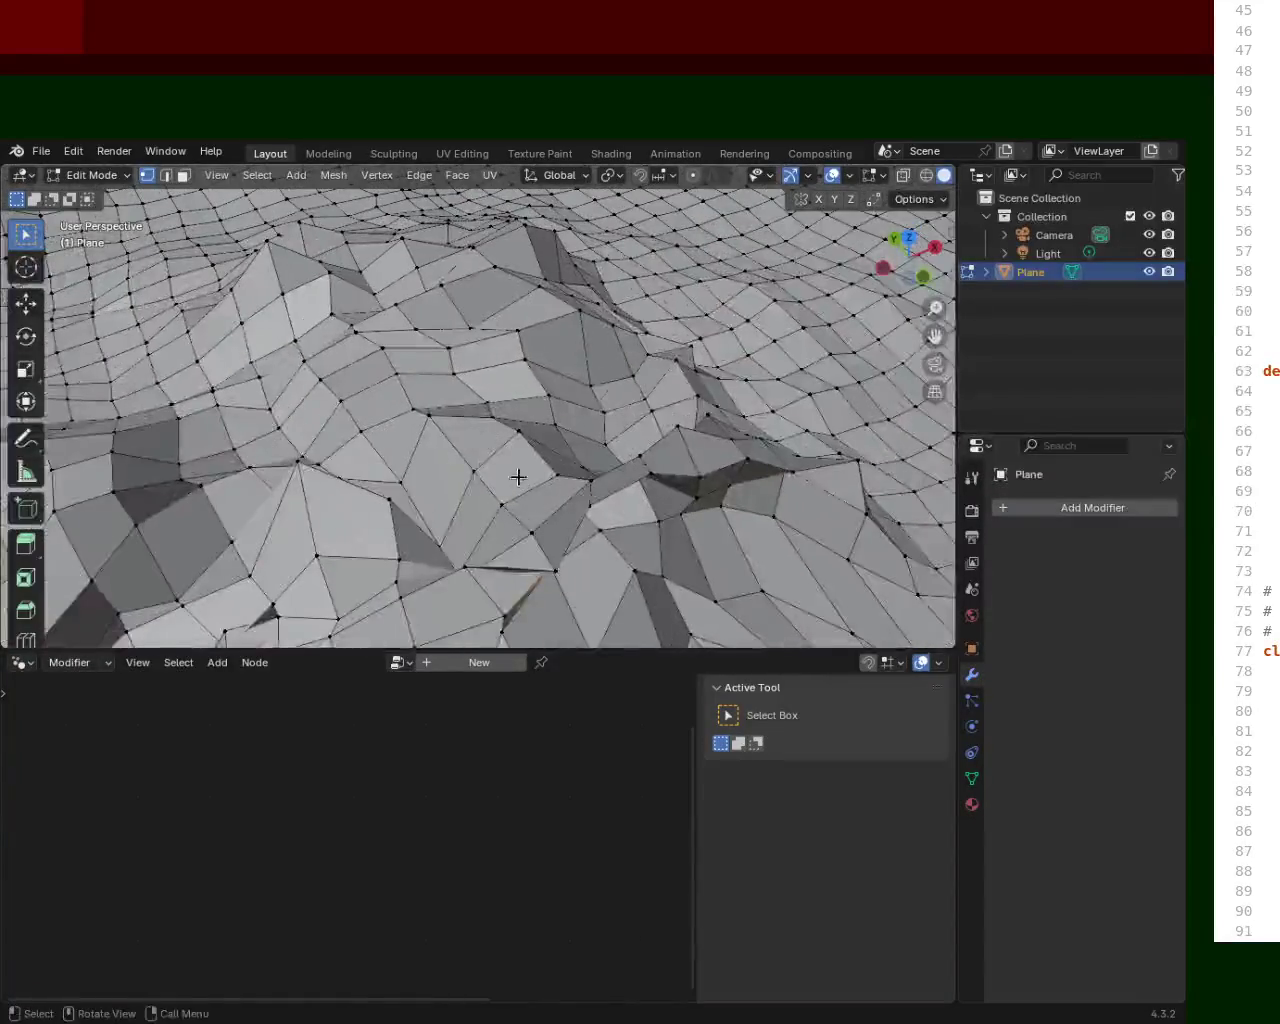
middle_click_drag(566, 357, 569, 369)
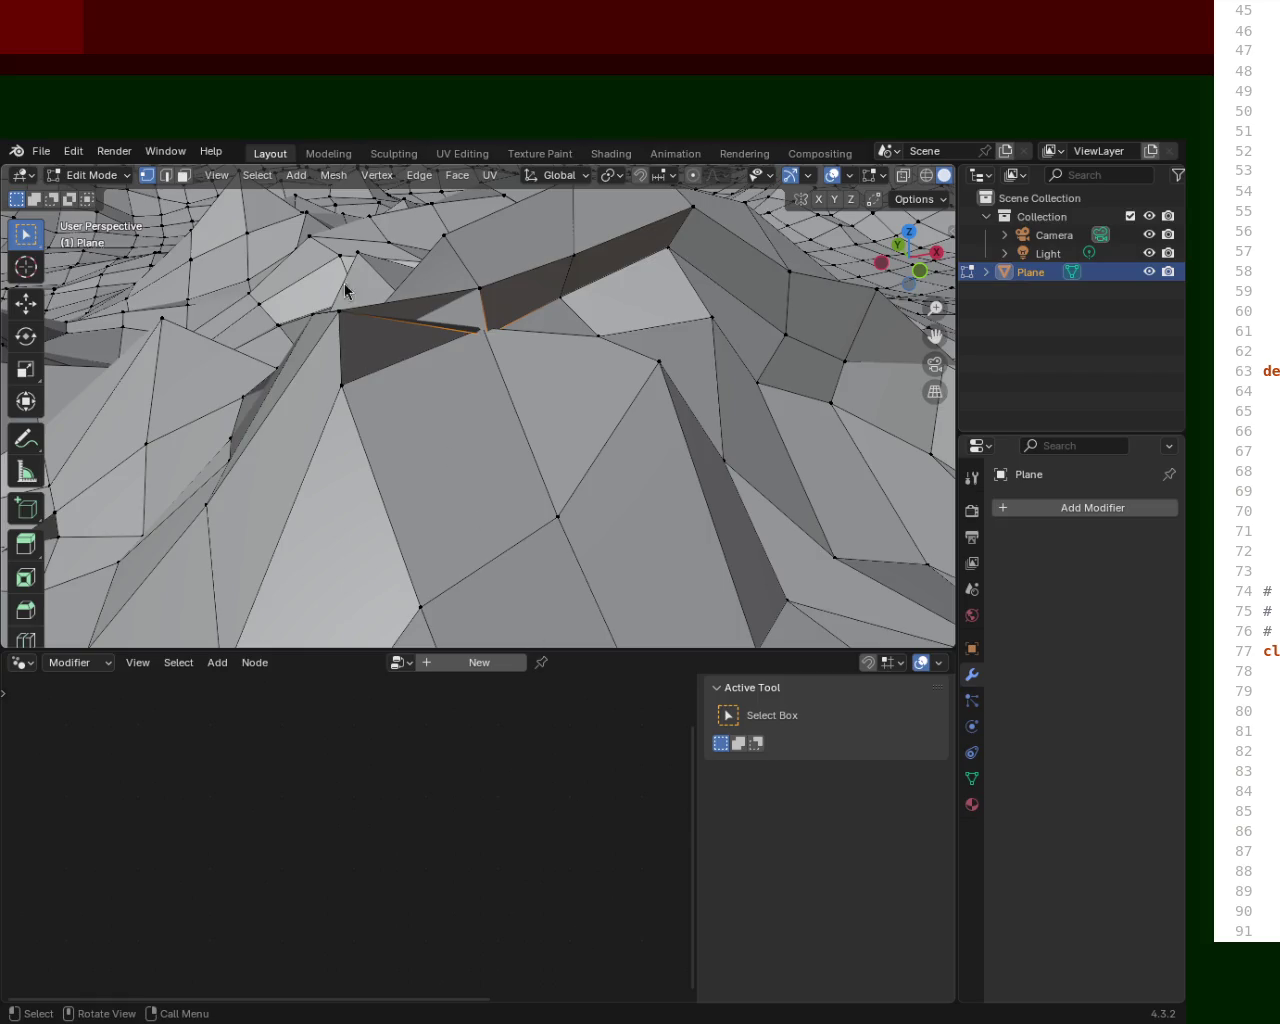
mouse_move(624, 365)
middle_mouse_down("ctrl")
mouse_move(572, 447)
mouse_move(433, 452)
mouse_move(449, 337)
mouse_move(513, 394)
mouse_move(500, 409)
middle_mouse_up("ctrl")
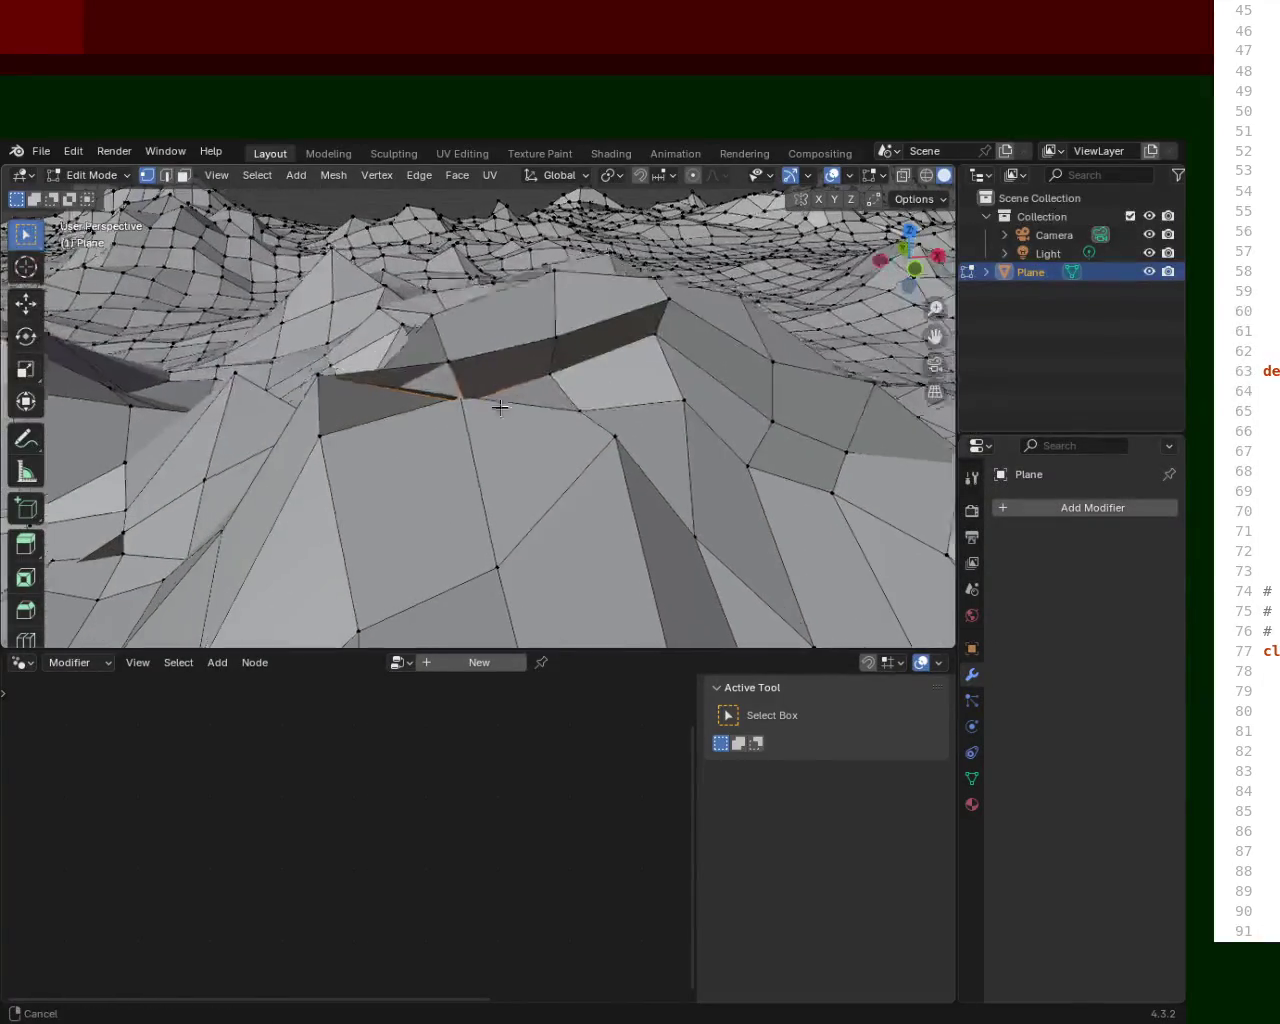
mouse_move(494, 511)
middle_mouse_down()
mouse_move(417, 458)
mouse_move(437, 432)
mouse_move(784, 482)
mouse_move(566, 423)
mouse_move(649, 458)
mouse_move(623, 443)
middle_mouse_up()
left_click(622, 409)
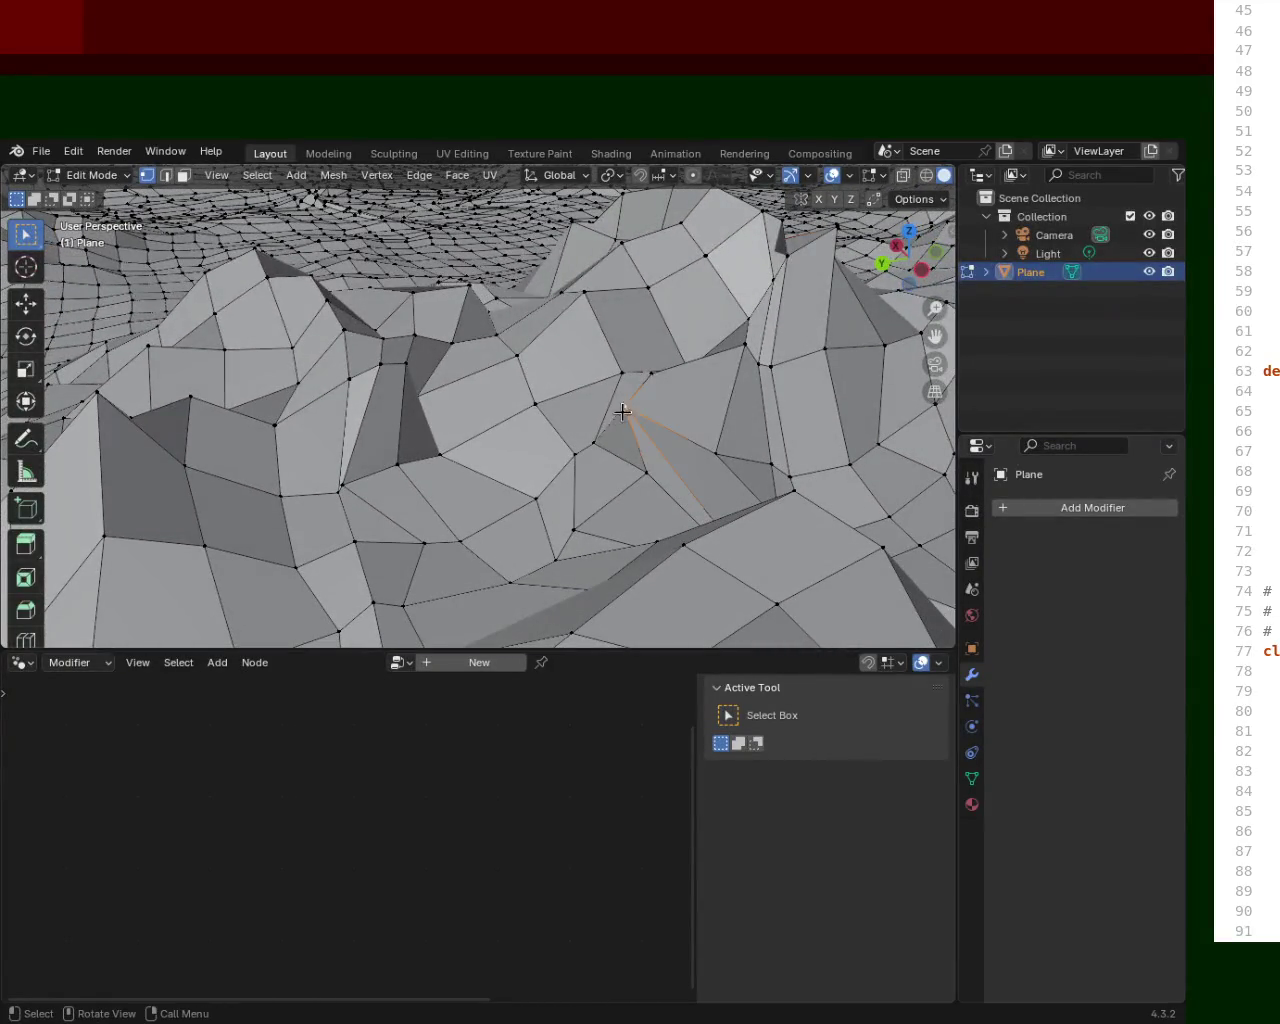
scroll(686, 420, "down", 4)
scroll(690, 440, "down", 4)
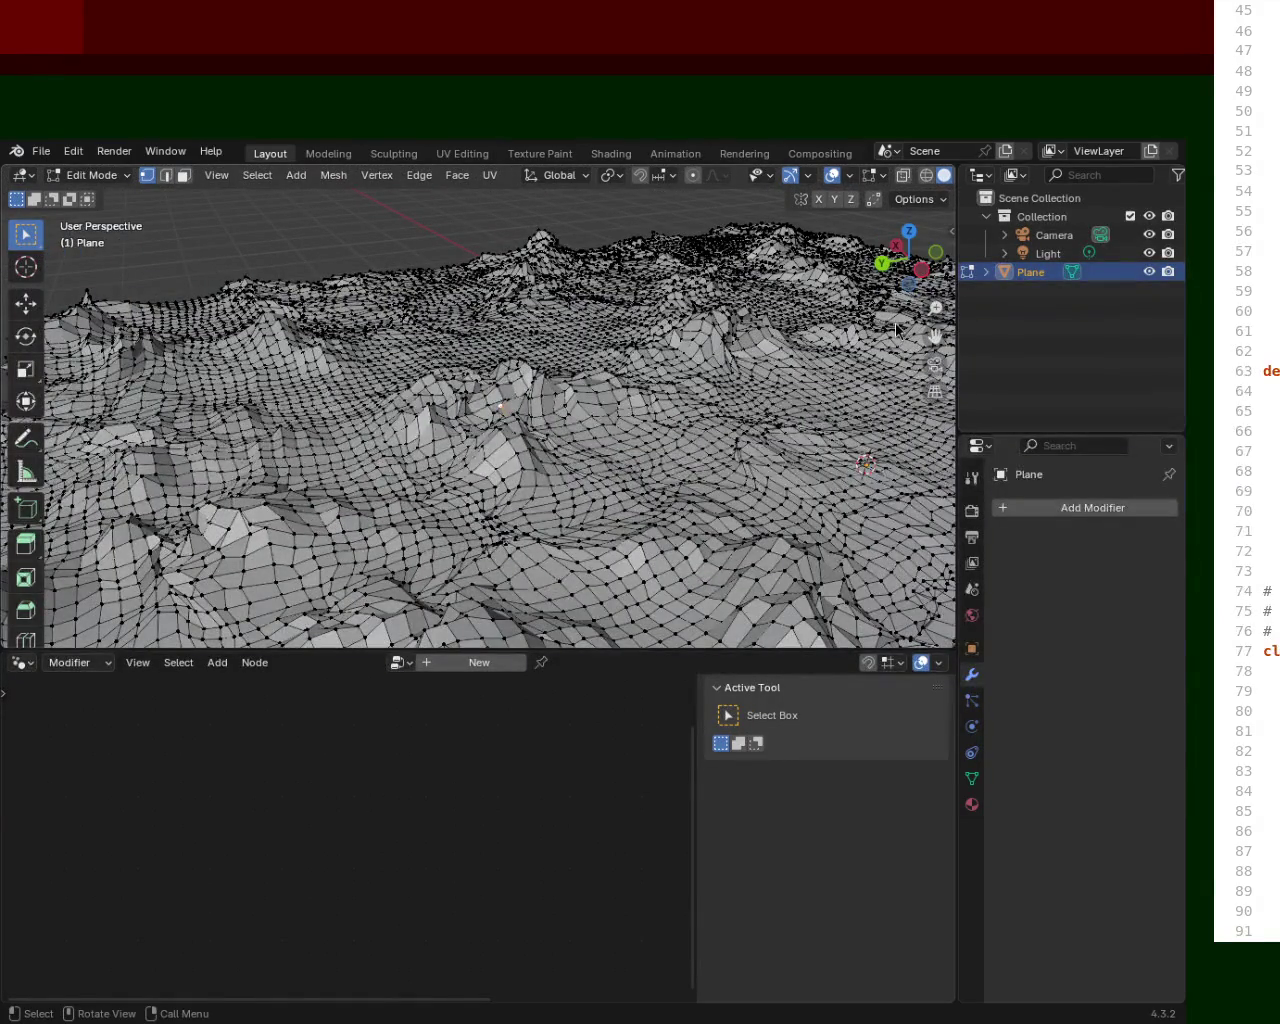
mouse_move(788, 314)
middle_mouse_down()
mouse_move(554, 403)
mouse_move(467, 306)
mouse_move(472, 340)
middle_mouse_up()
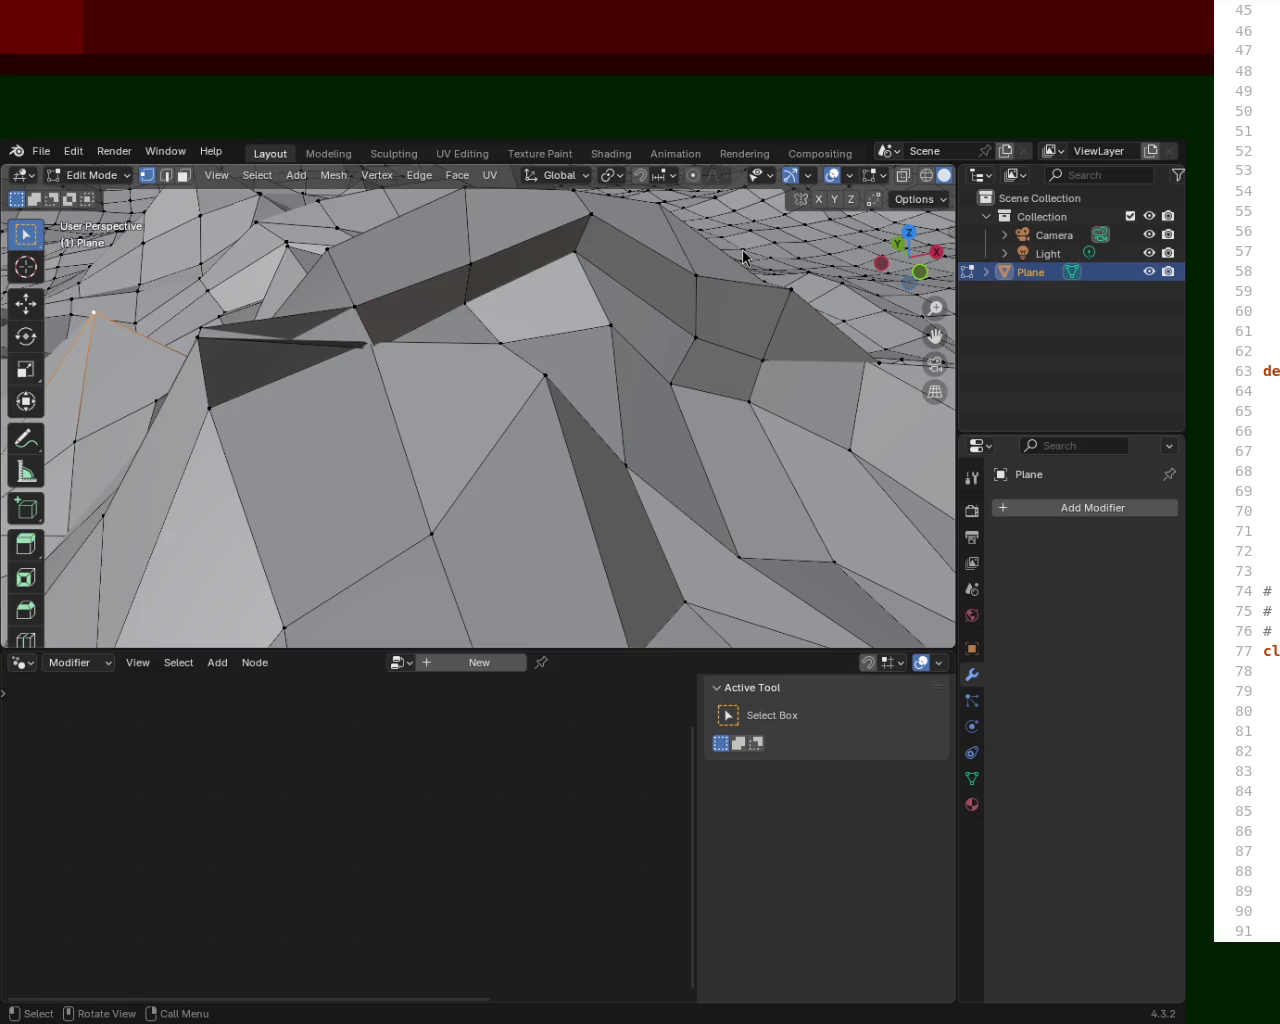
scroll(590, 425, "down", 3)
scroll(595, 446, "down", 3)
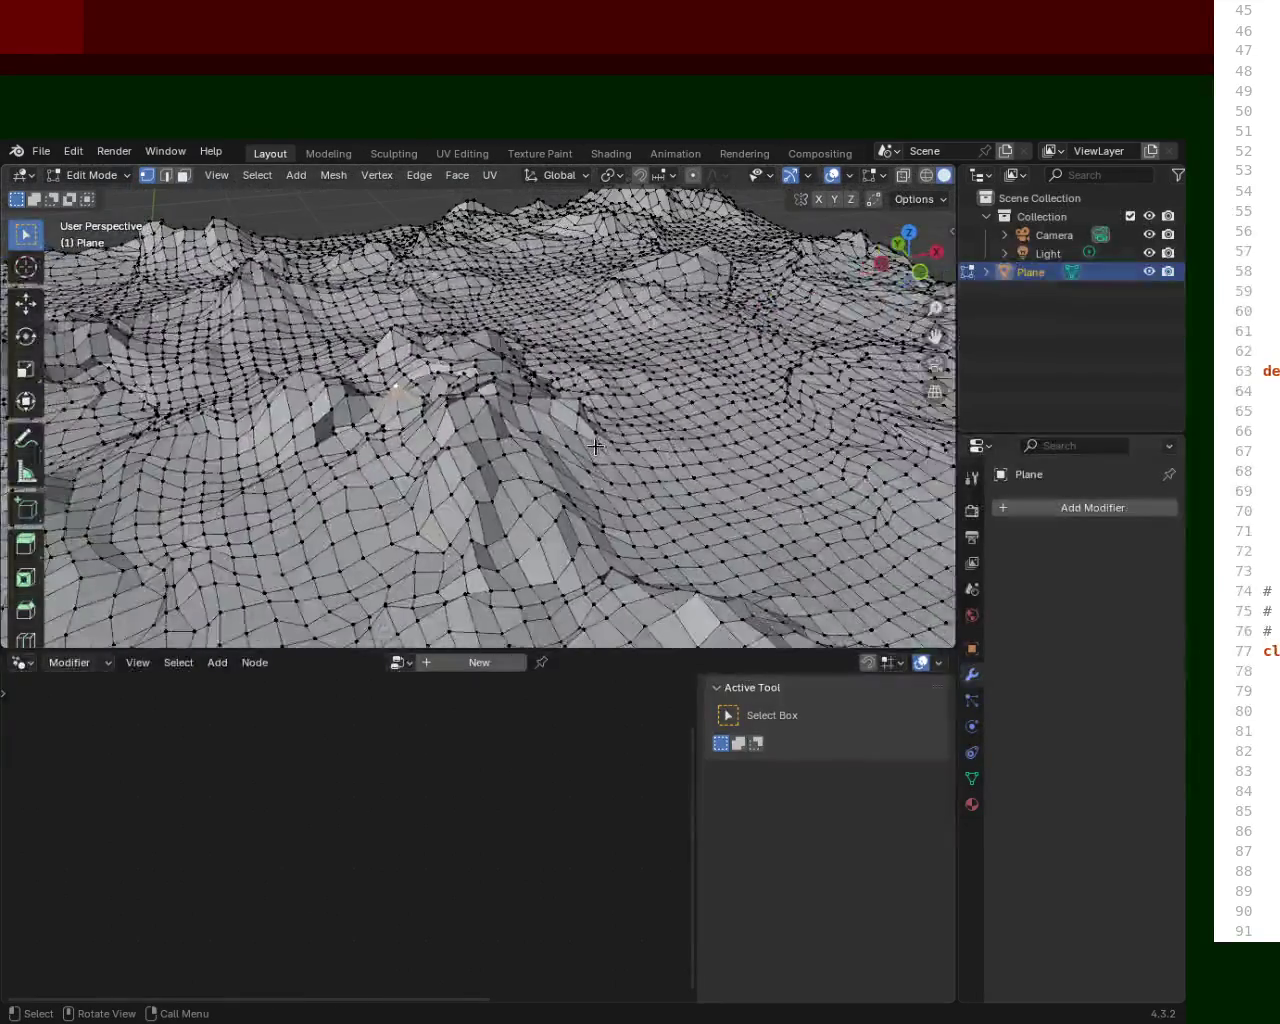
Select all and run Merge by Distance via F3 'merge' search; 0 vertices are removed.
key("a")
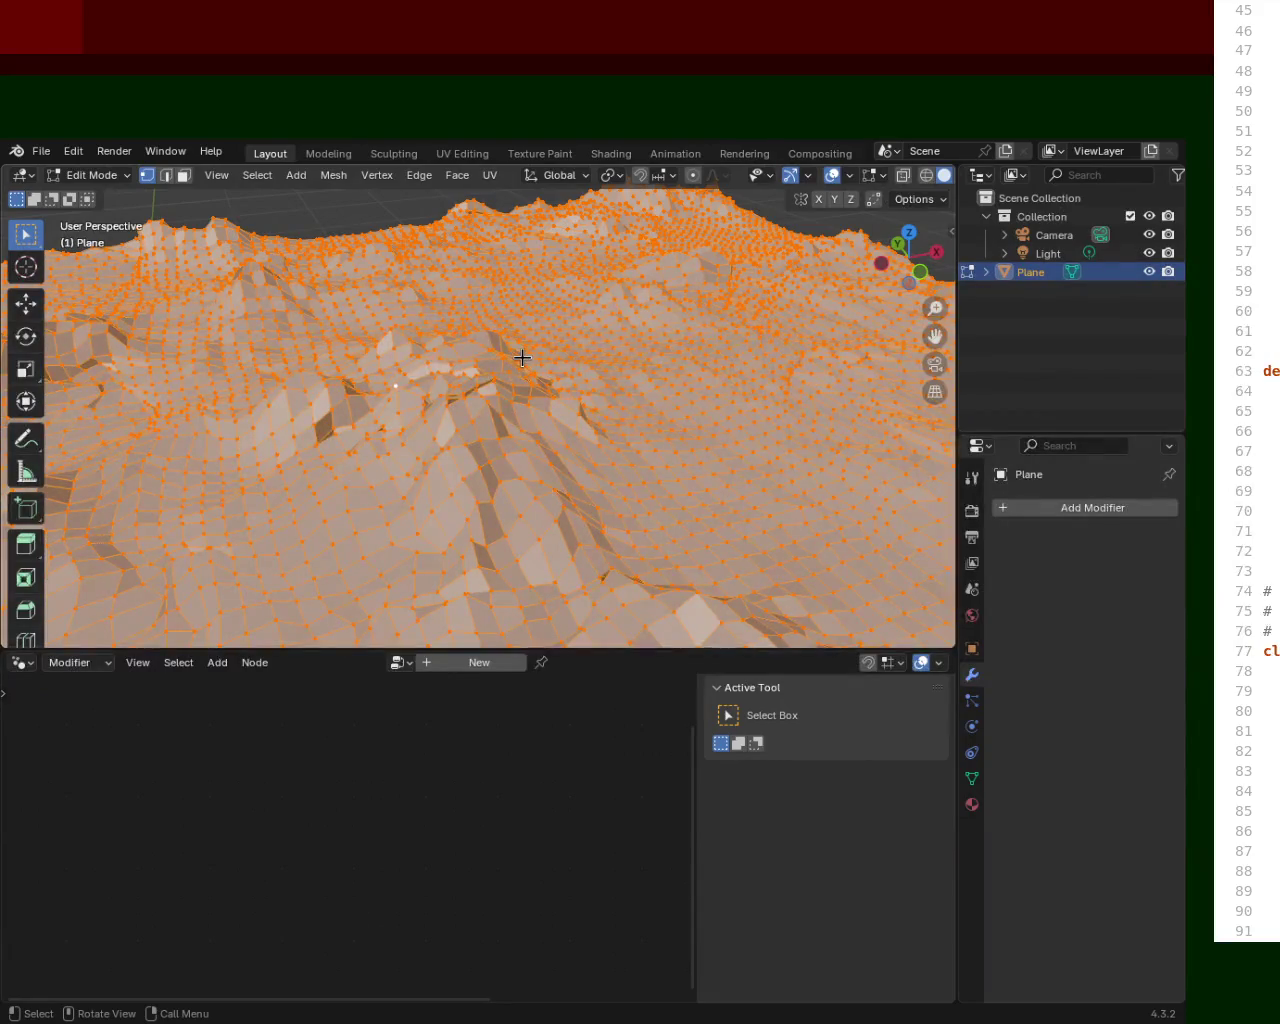
key("F3")
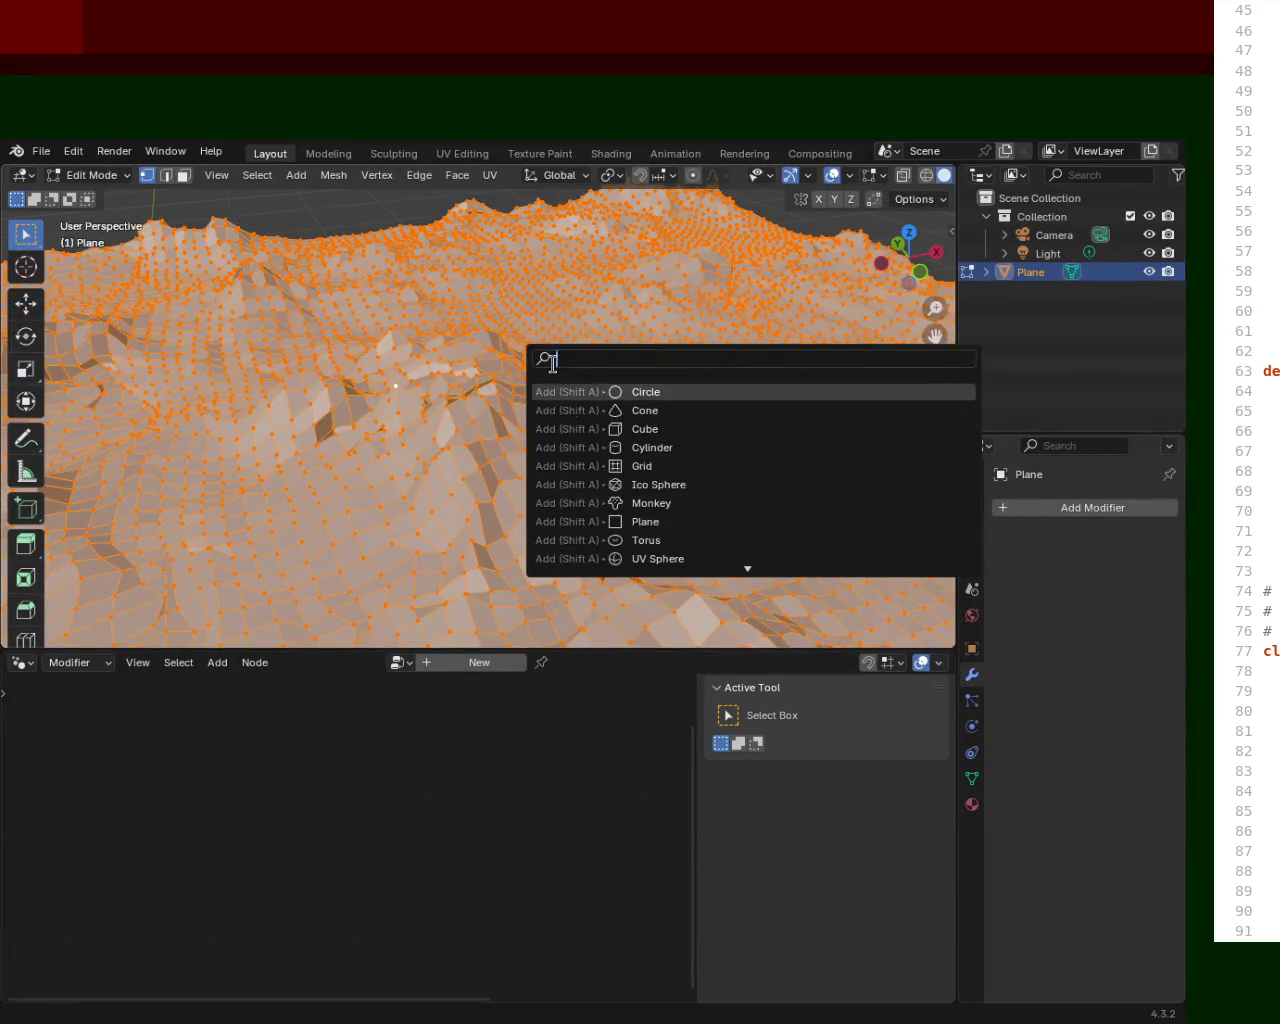
type("merge")
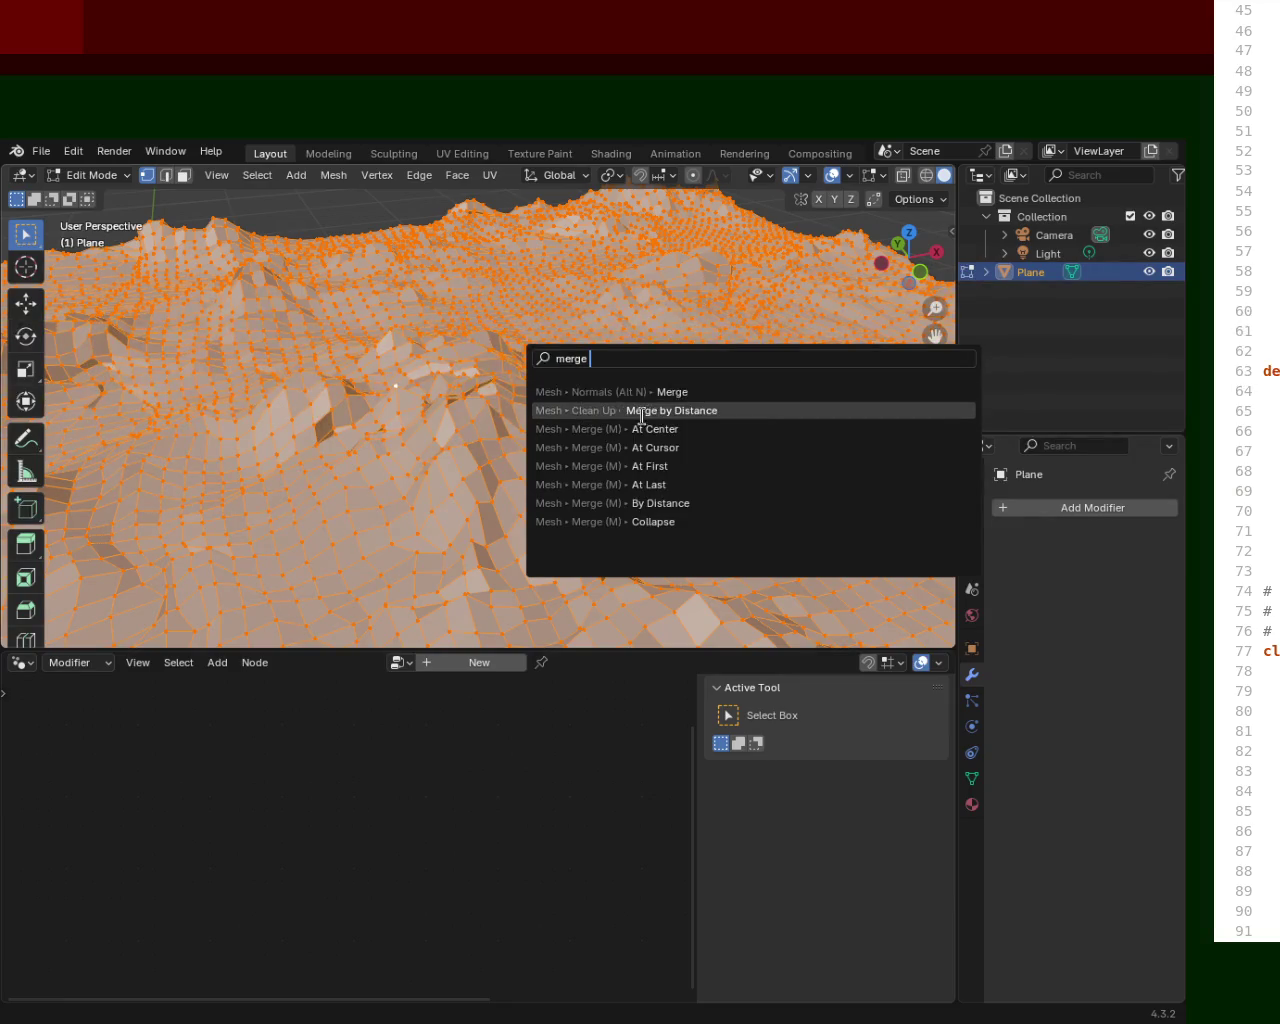
left_click(659, 413)
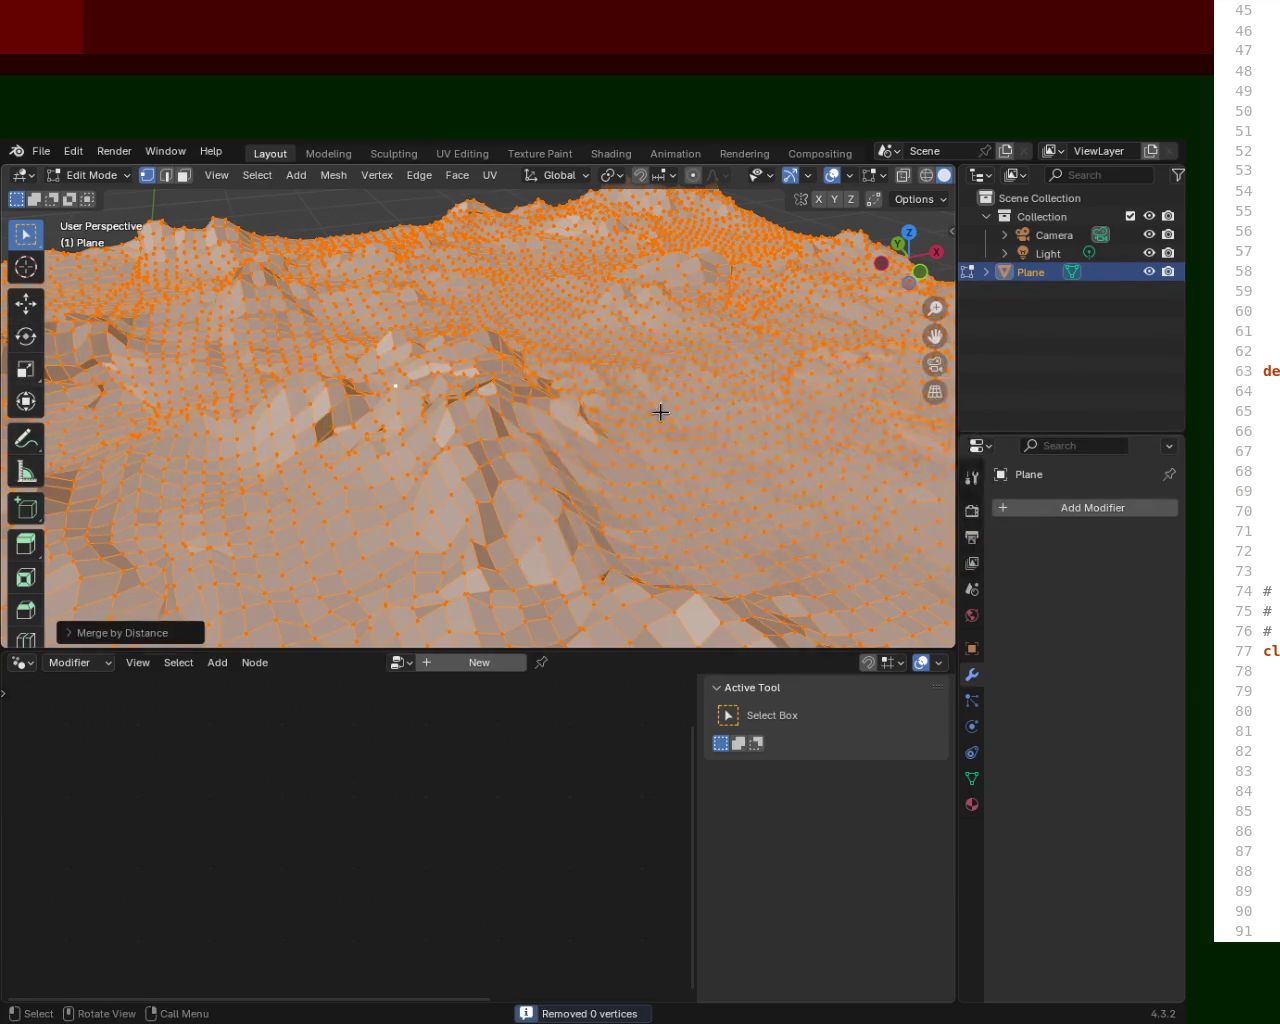
middle_click_drag(431, 474, 466, 366, "ctrl")
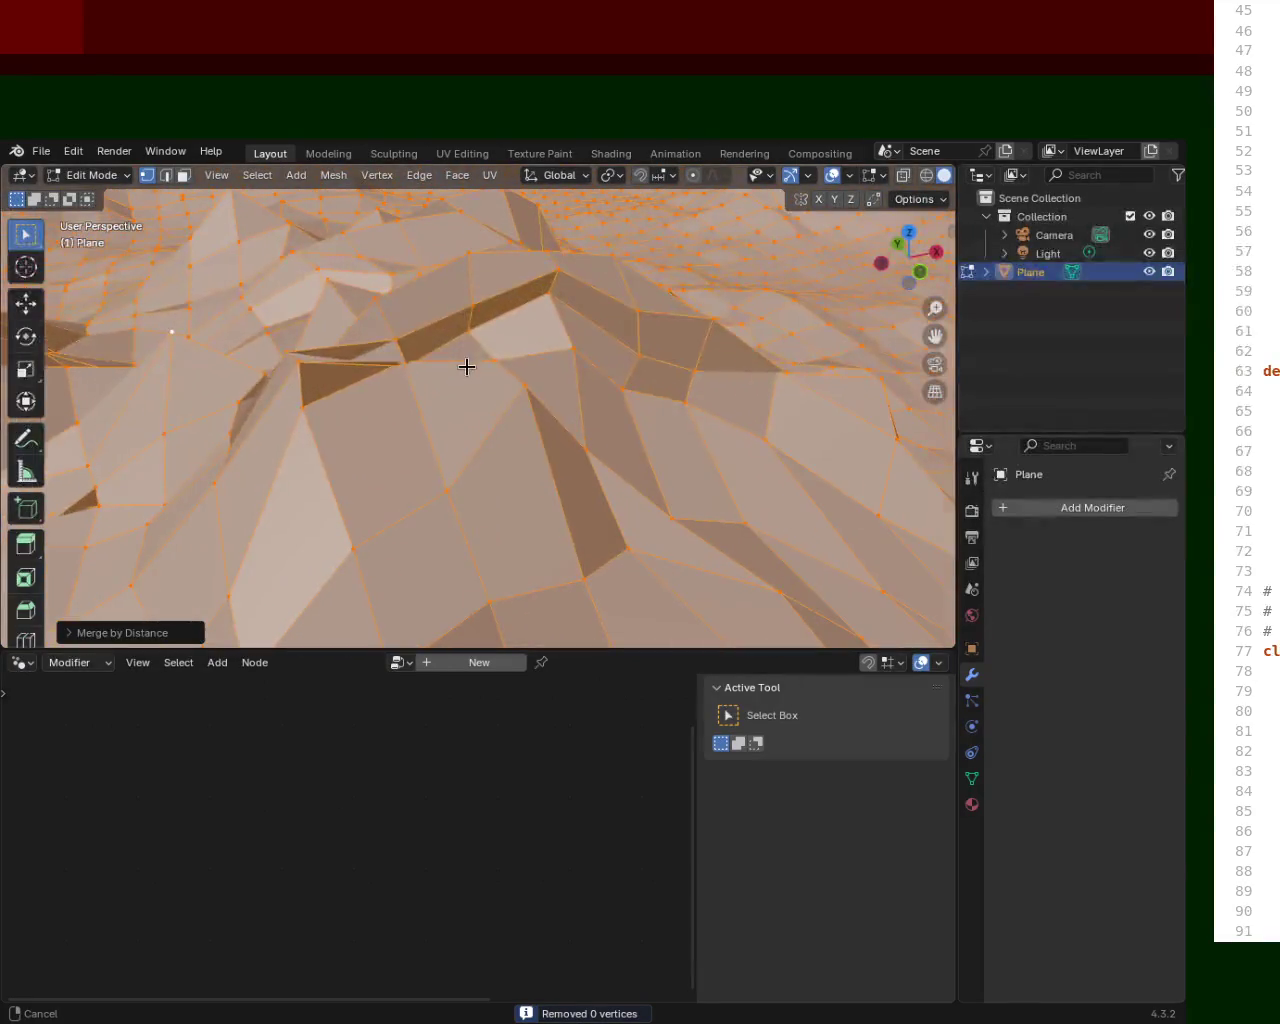